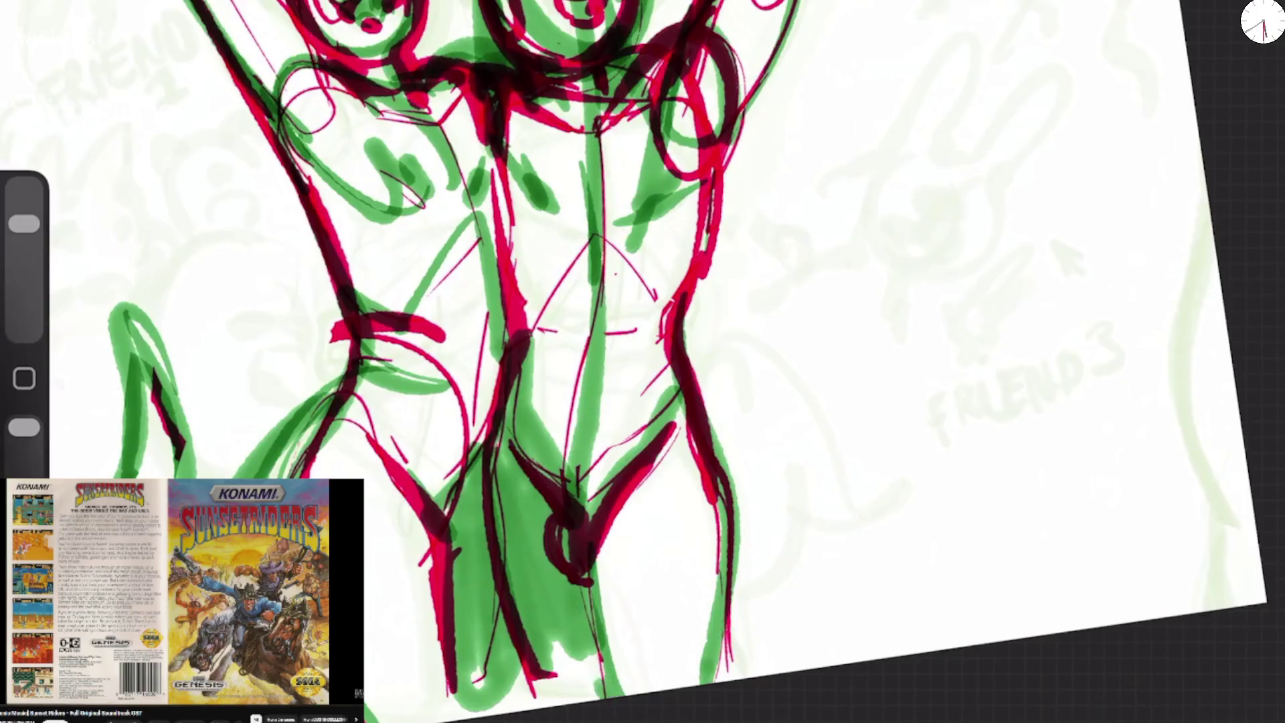
Add green strokes to the torsos and magenta strokes along the left figure's raised arm and upper torso.
drag(582, 642, 542, 702)
drag(714, 167, 656, 308)
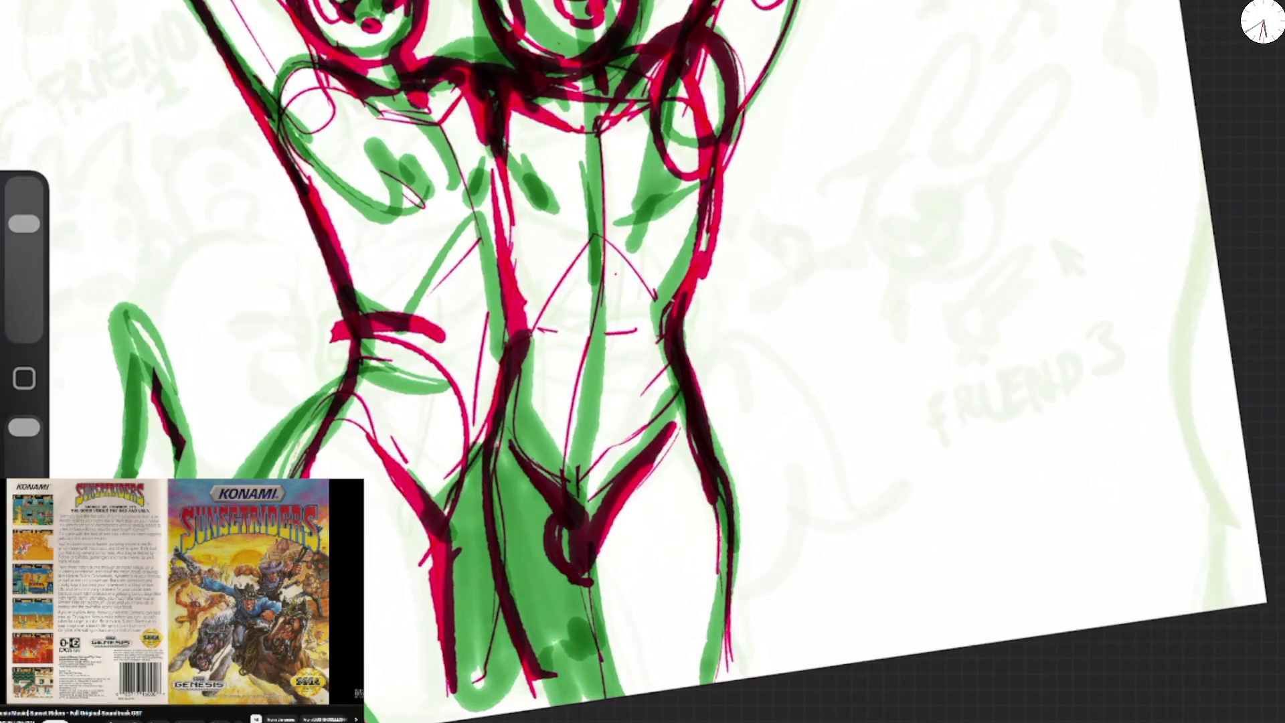
scroll(642, 361, down, 5)
mouse_move(498, 79)
mouse_down()
mouse_move(552, 271)
mouse_move(533, 99)
mouse_up()
drag(512, 106, 548, 150)
drag(537, 129, 576, 229)
Sketch the right figure's raised arm and shoulder, then outline its head in thick green.
mouse_move(806, 147)
mouse_down()
mouse_move(776, 197)
mouse_move(806, 221)
mouse_move(776, 260)
mouse_up()
drag(803, 215, 751, 295)
drag(827, 138, 796, 223)
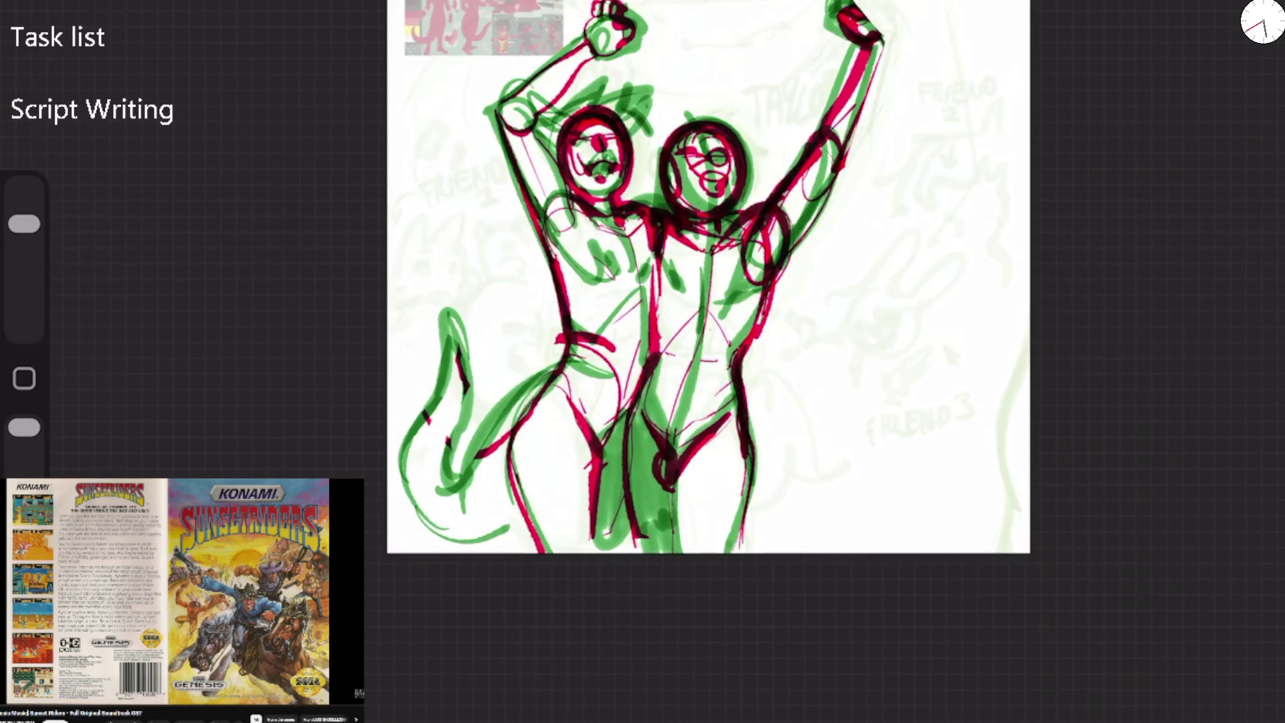
drag(622, 101, 562, 161)
mouse_move(716, 113)
mouse_down()
mouse_move(669, 140)
mouse_move(750, 201)
mouse_move(709, 114)
mouse_up()
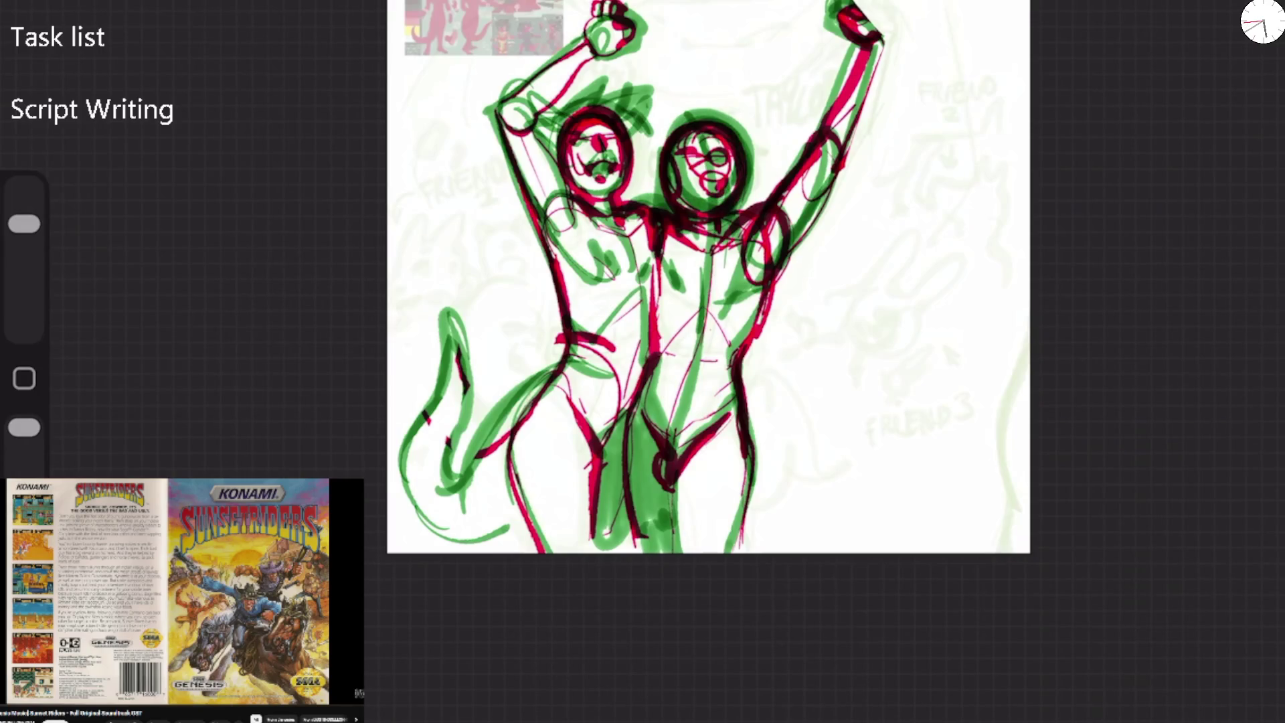
click(1225, 13)
Drop Layer 10's opacity to nearly zero so the two-figure sketch becomes a faint guide.
click(1256, 8)
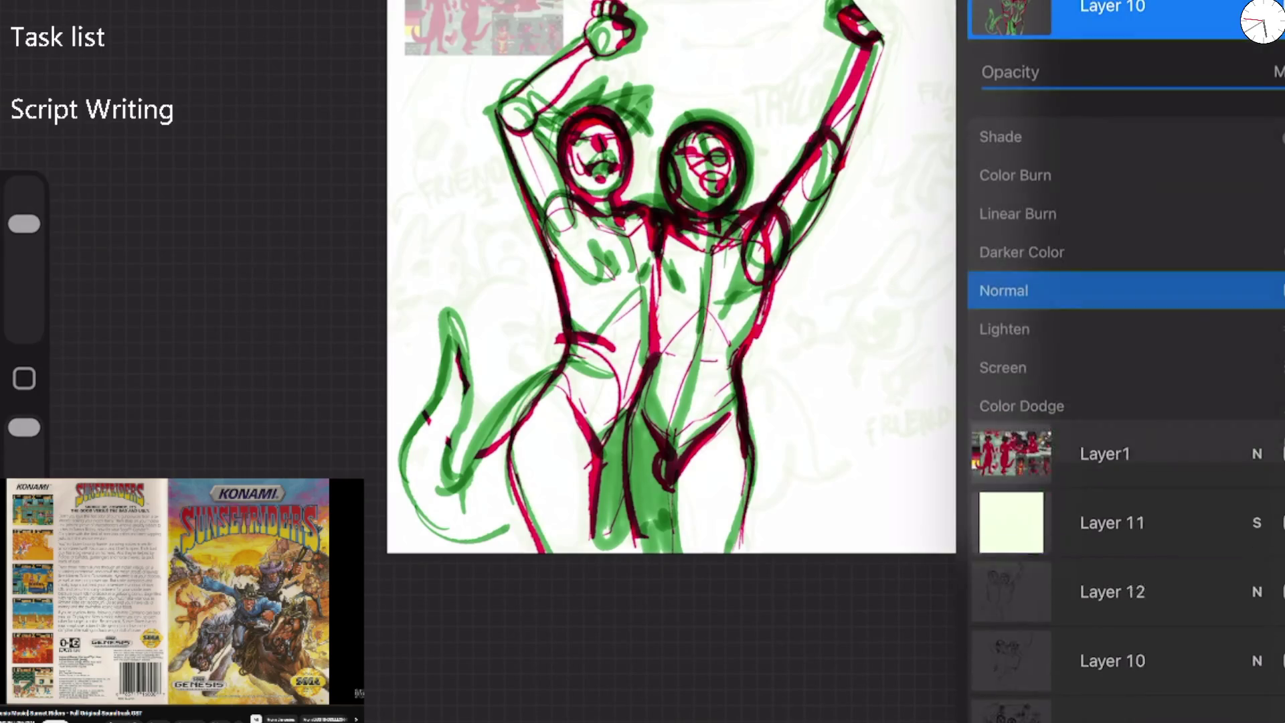
mouse_move(1258, 88)
mouse_down()
mouse_move(985, 88)
mouse_move(1161, 88)
mouse_move(990, 88)
mouse_move(1008, 88)
mouse_up()
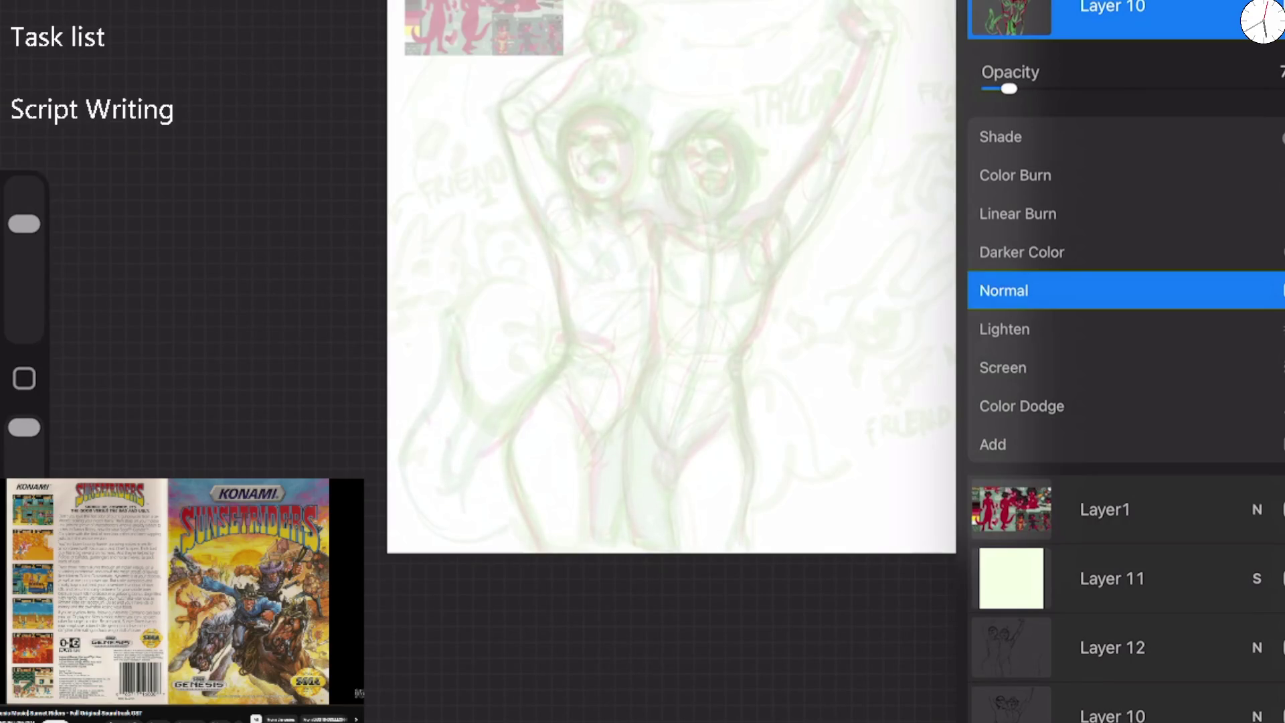
drag(24, 222, 24, 275)
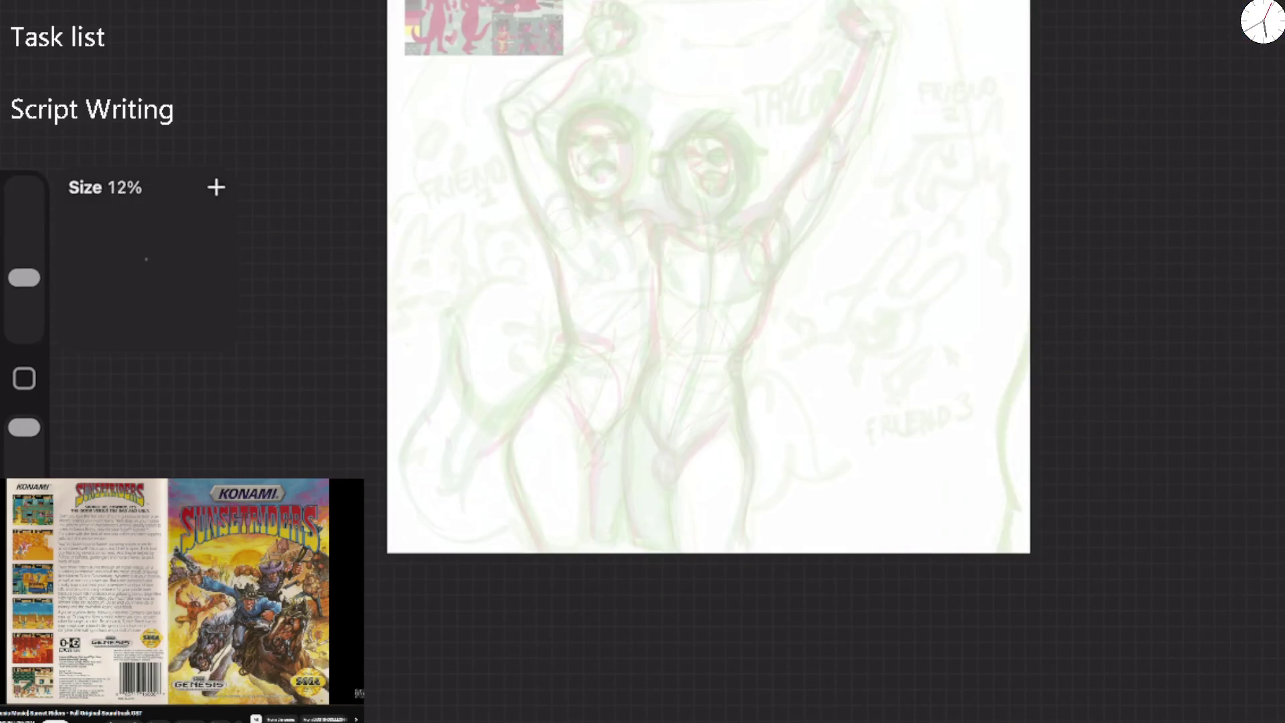
Draw thin green torso and side contours, a hooked arm, a hand loop, and a diagonal staff line.
scroll(669, 334, up, 5)
drag(451, 557, 483, 648)
mouse_move(455, 592)
mouse_down()
mouse_move(499, 429)
mouse_move(586, 319)
mouse_up()
drag(763, 386, 800, 238)
mouse_move(560, 23)
mouse_down()
mouse_move(598, 217)
mouse_move(554, 329)
mouse_up()
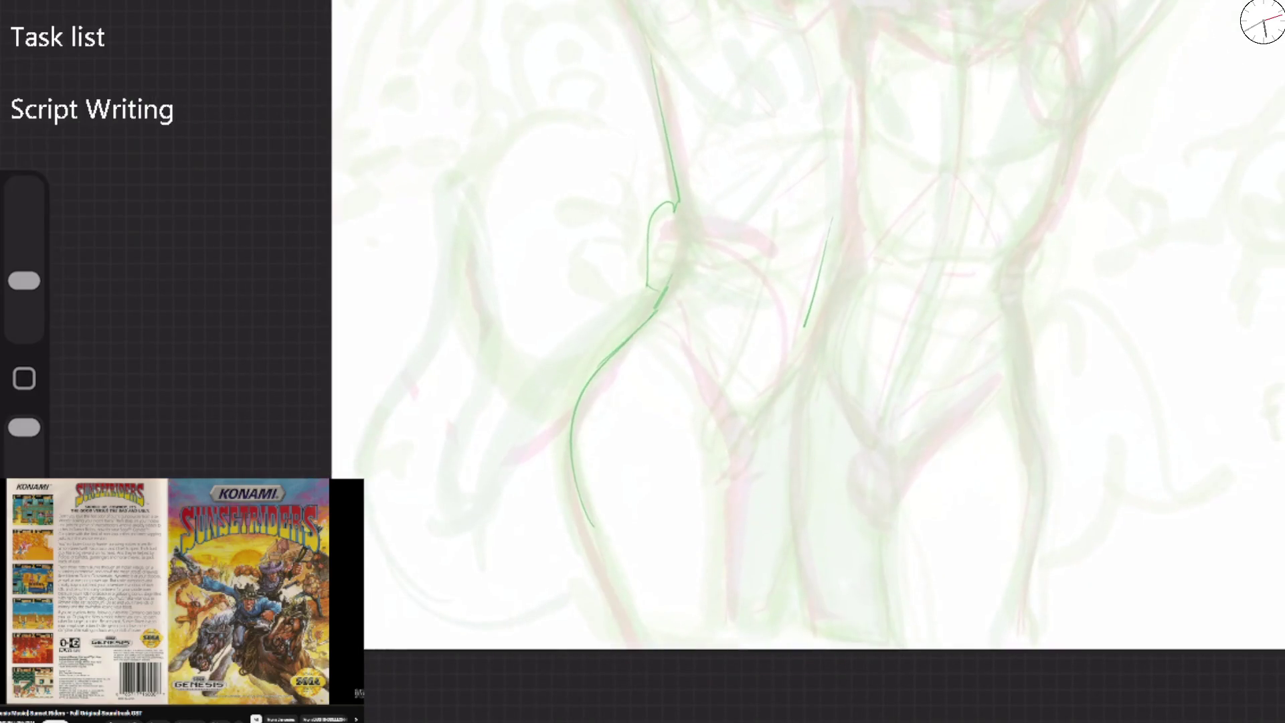
mouse_move(674, 212)
mouse_down()
mouse_move(654, 224)
mouse_move(679, 240)
mouse_move(652, 245)
mouse_move(689, 258)
mouse_move(652, 277)
mouse_move(649, 308)
mouse_up()
drag(589, 375, 592, 525)
drag(625, 327, 429, 532)
Add arched leg contours, a hip curve, and trace the staff in thin green lines.
mouse_move(534, 575)
mouse_down()
mouse_move(517, 598)
mouse_move(365, 552)
mouse_up()
mouse_move(342, 472)
mouse_down()
mouse_move(431, 314)
mouse_move(457, 227)
mouse_move(471, 445)
mouse_move(454, 495)
mouse_move(590, 338)
mouse_up()
mouse_move(418, 540)
mouse_down()
mouse_move(570, 586)
mouse_move(568, 415)
mouse_move(681, 321)
mouse_move(714, 388)
mouse_up()
mouse_move(699, 250)
mouse_down()
mouse_move(746, 399)
mouse_move(829, 297)
mouse_up()
drag(803, 337, 818, 242)
drag(655, 57, 699, 257)
mouse_move(696, 382)
mouse_down()
mouse_move(722, 472)
mouse_move(763, 468)
mouse_move(725, 497)
mouse_move(715, 629)
mouse_up()
scroll(823, 325, down, 1)
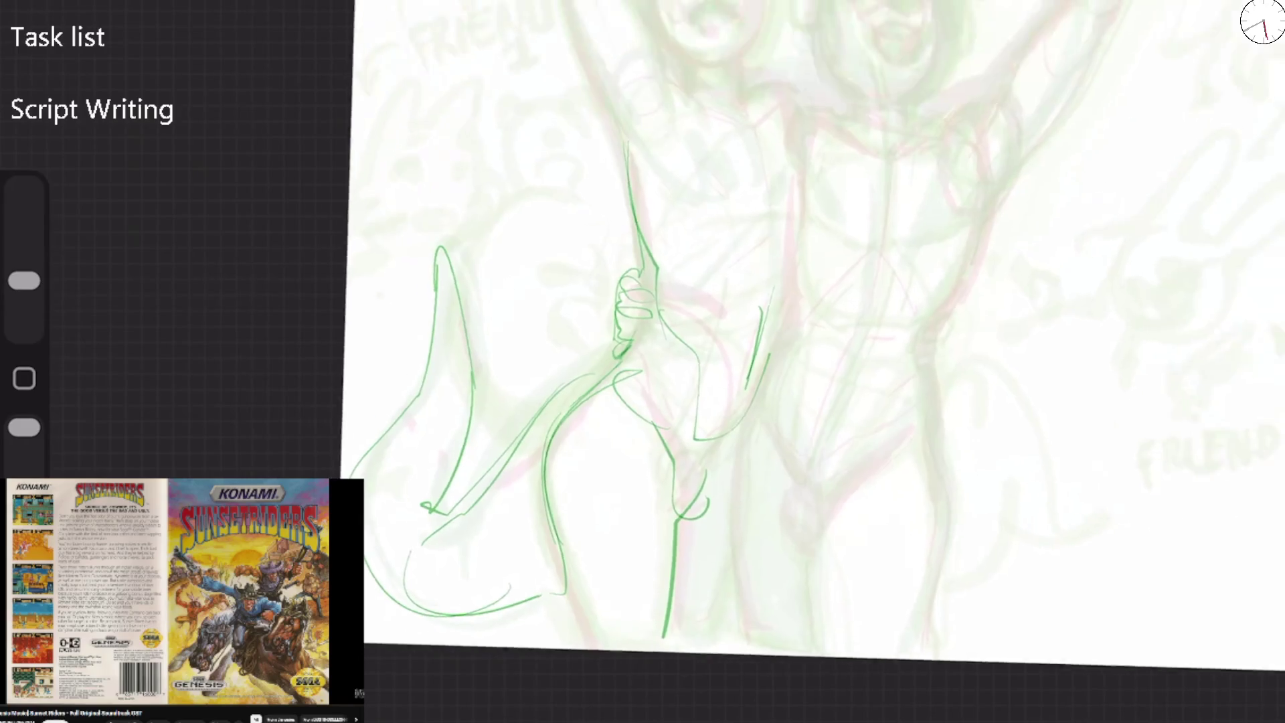
click(1265, 6)
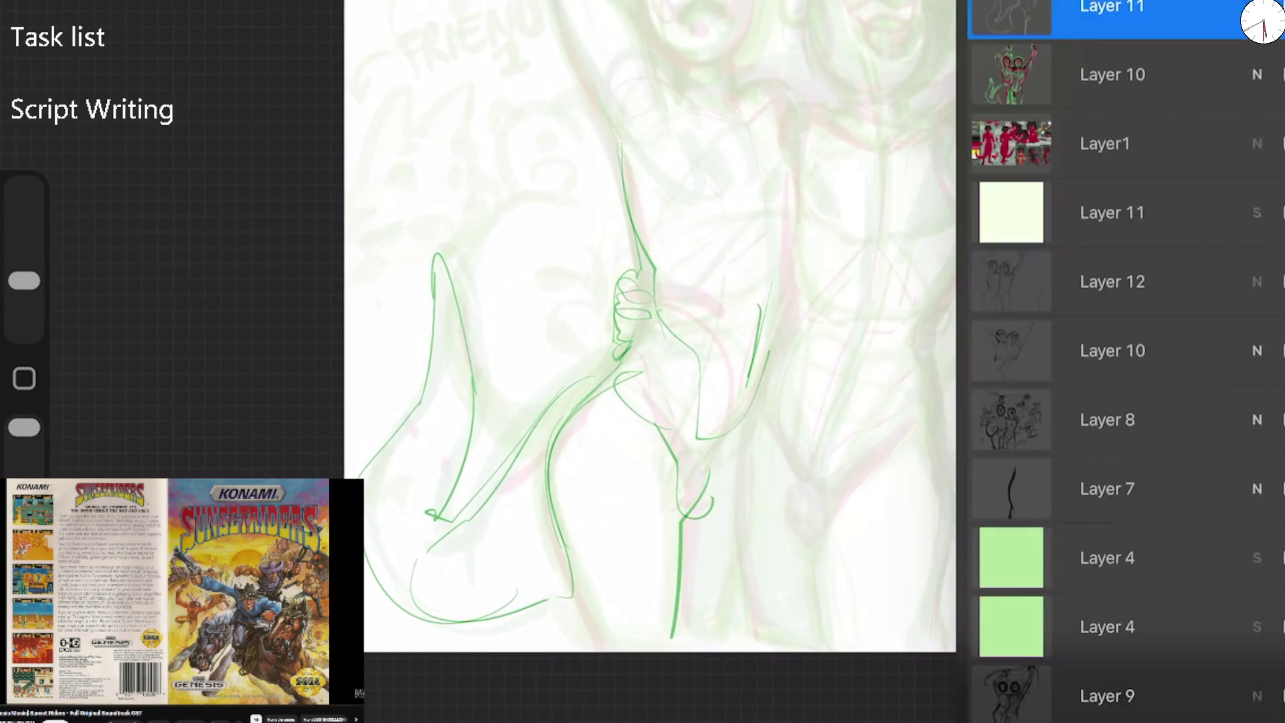
Lower Layer 11's opacity from 64% to about 24% and close the Layers panel.
click(1256, 16)
mouse_move(1190, 88)
mouse_down()
mouse_move(1046, 88)
mouse_move(1067, 88)
mouse_up()
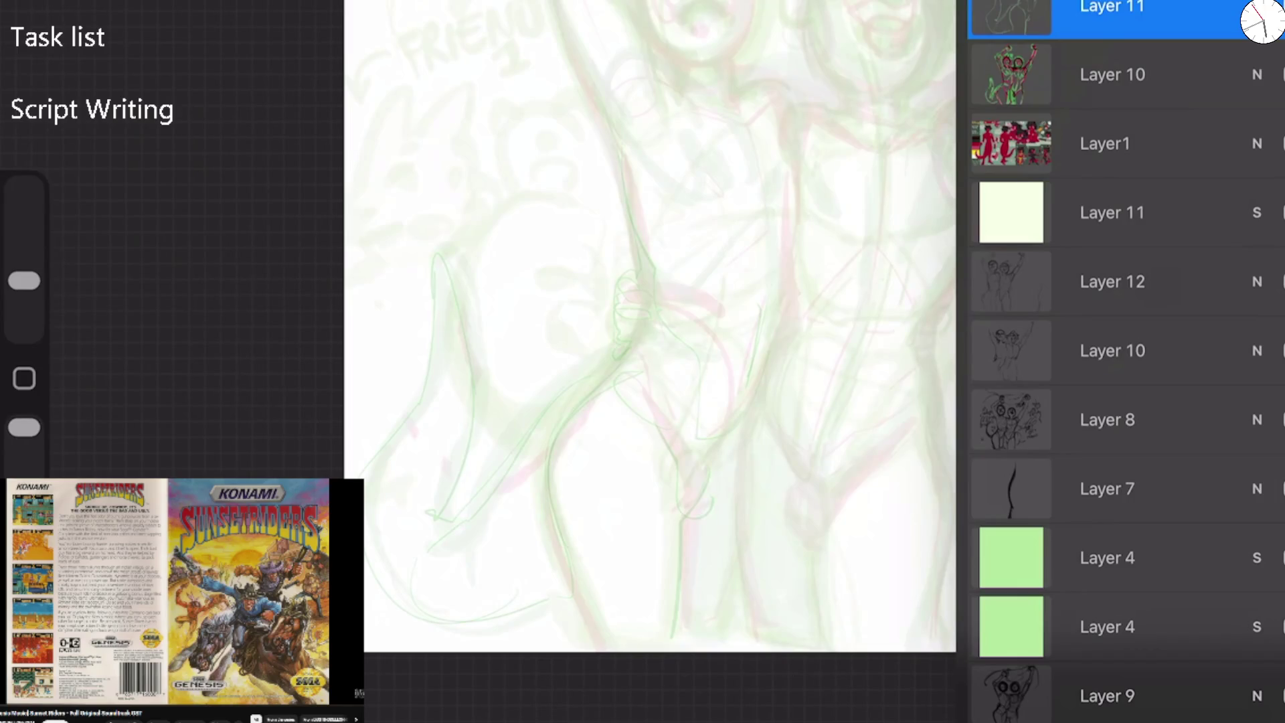
key(l)
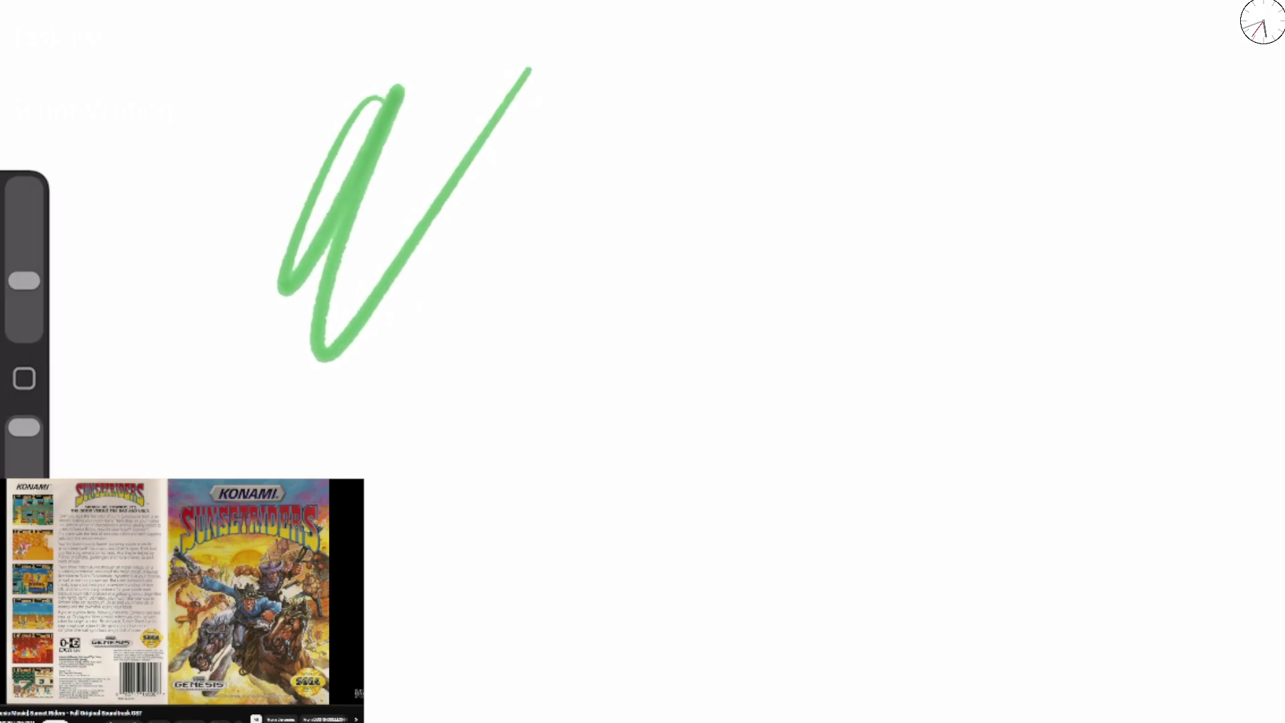
Enlarge the brush to about 49% on the blank white canvas.
drag(24, 281, 24, 228)
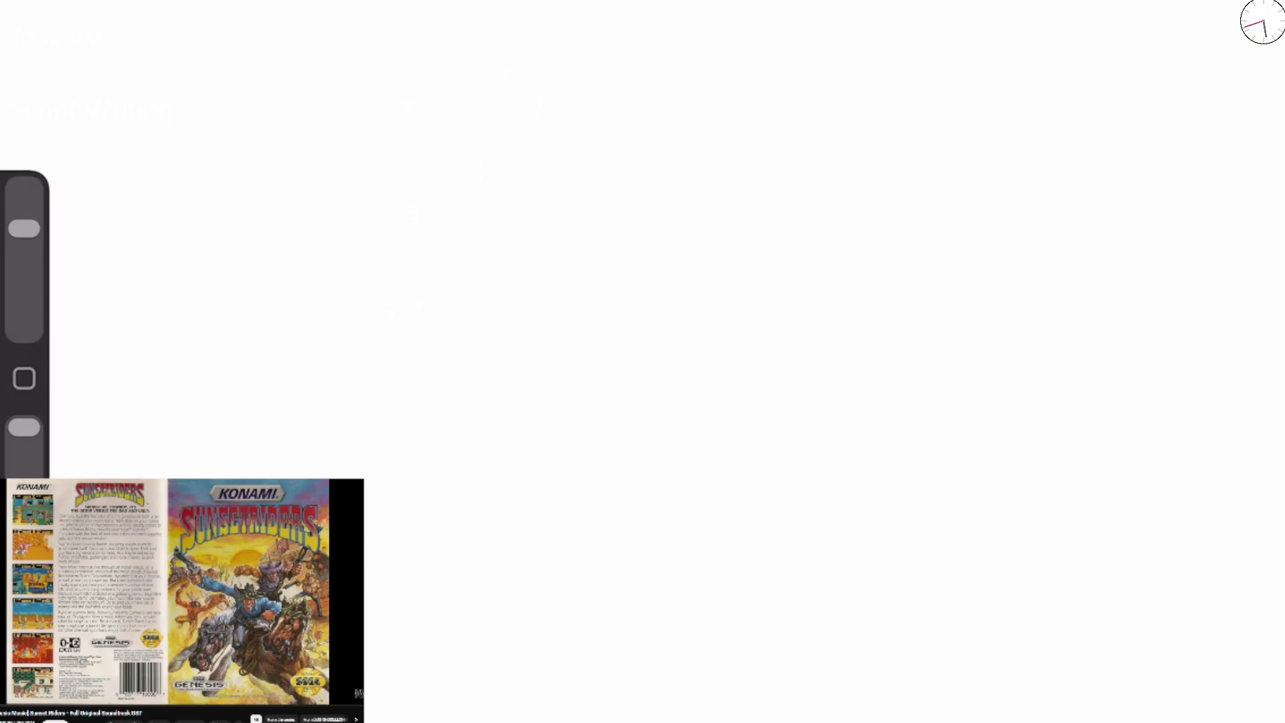
Paint a thick green vertical stroke and a hooked curve as trials, then undo them.
mouse_move(435, 546)
mouse_down()
mouse_move(419, 429)
mouse_move(631, 464)
mouse_move(642, 402)
mouse_move(422, 469)
mouse_move(445, 315)
mouse_move(338, 254)
mouse_move(462, 136)
mouse_move(348, 267)
mouse_up()
drag(382, 192, 364, 227)
key(ctrl+z)
key(ctrl+z)
key(ctrl+z)
key(ctrl+z)
key(ctrl+shift+z)
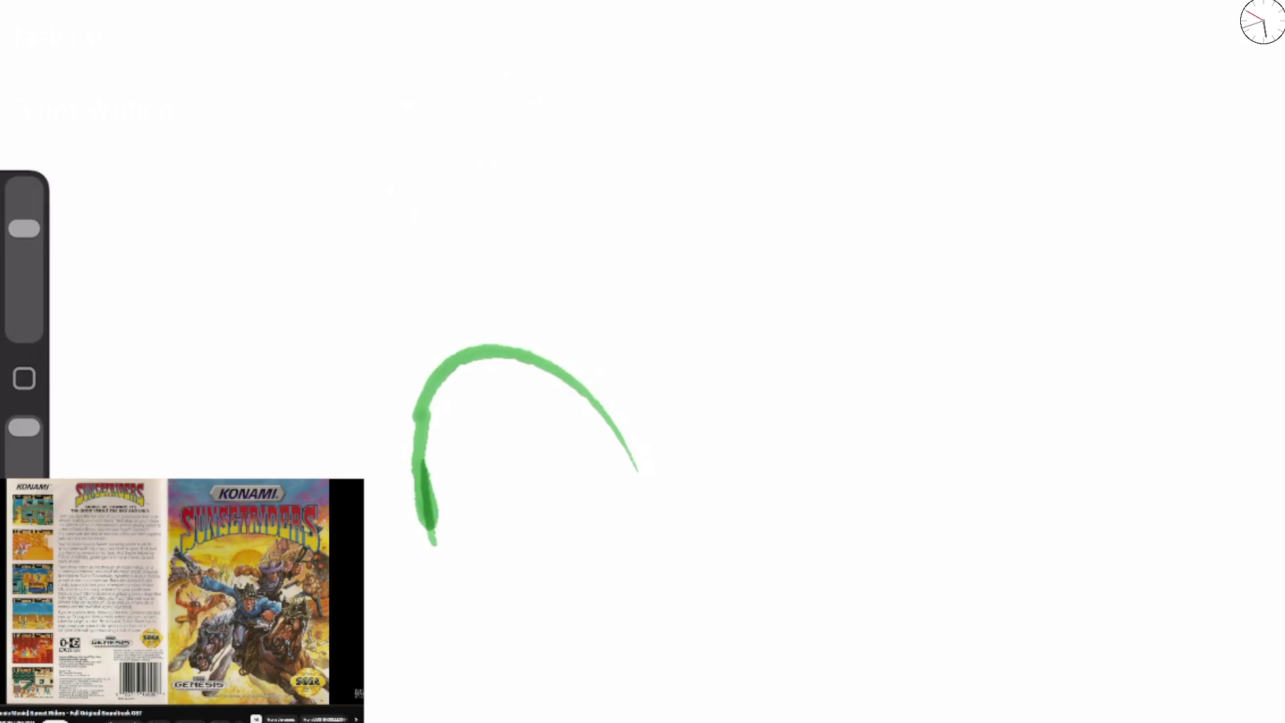
key(ctrl+z)
key(ctrl+z)
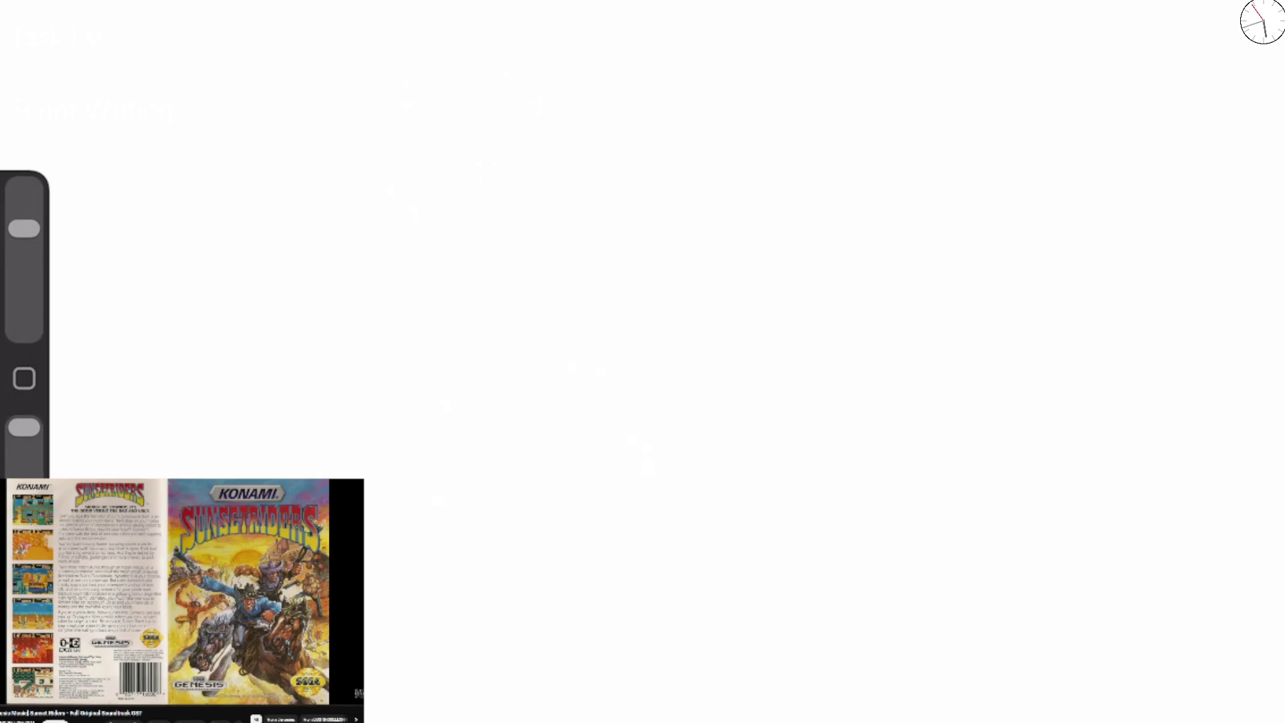
Paint broad green curves, arcs, and downward leg strokes, plus a tall arch on the left.
mouse_move(525, 206)
mouse_down()
mouse_move(515, 244)
mouse_move(540, 388)
mouse_move(606, 512)
mouse_move(592, 445)
mouse_move(629, 244)
mouse_move(519, 278)
mouse_move(502, 194)
mouse_move(585, 53)
mouse_move(739, 160)
mouse_up()
mouse_move(672, 79)
mouse_down()
mouse_move(602, 268)
mouse_move(716, 309)
mouse_up()
mouse_move(721, 194)
mouse_down()
mouse_move(699, 371)
mouse_move(585, 562)
mouse_move(585, 662)
mouse_up()
drag(703, 388, 695, 656)
drag(696, 592, 697, 636)
mouse_move(368, 375)
mouse_down()
mouse_move(467, 76)
mouse_move(514, 449)
mouse_move(505, 472)
mouse_up()
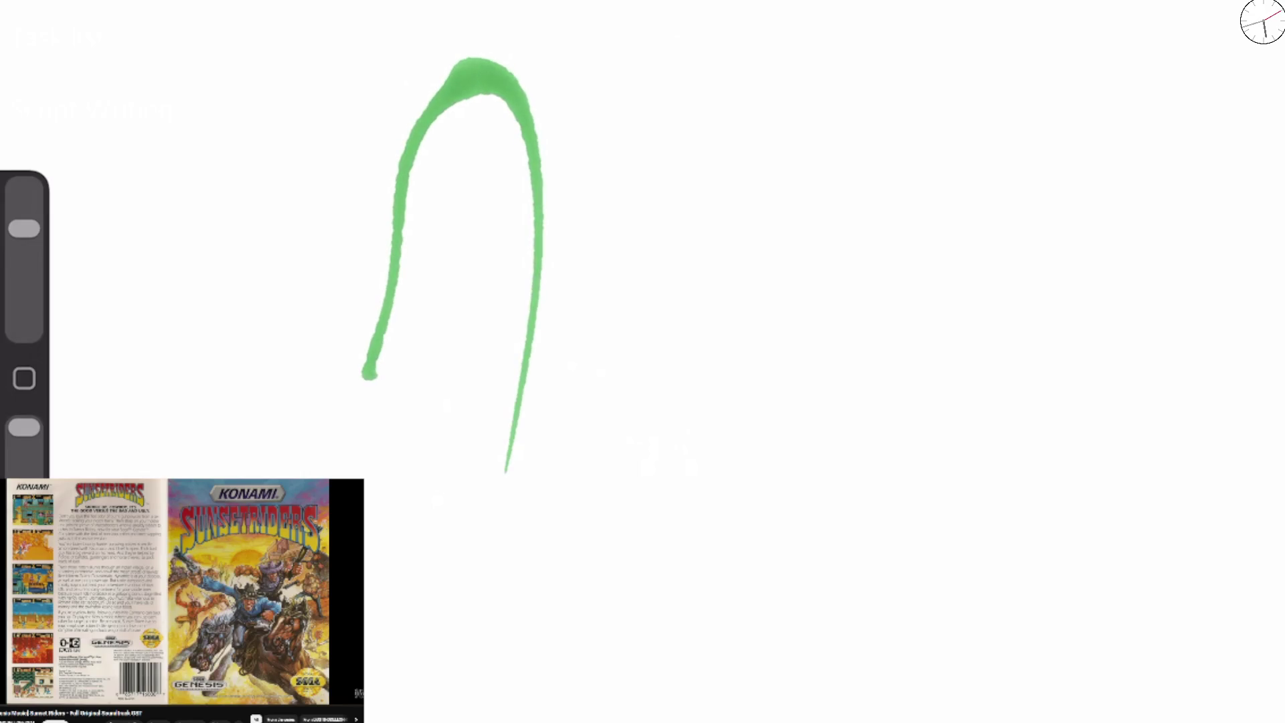
Draw the upturned profile's forehead, brow, nose down to its tip, and the lips and chin.
mouse_move(432, 3)
mouse_down()
mouse_move(429, 93)
mouse_move(459, 184)
mouse_move(408, 341)
mouse_up()
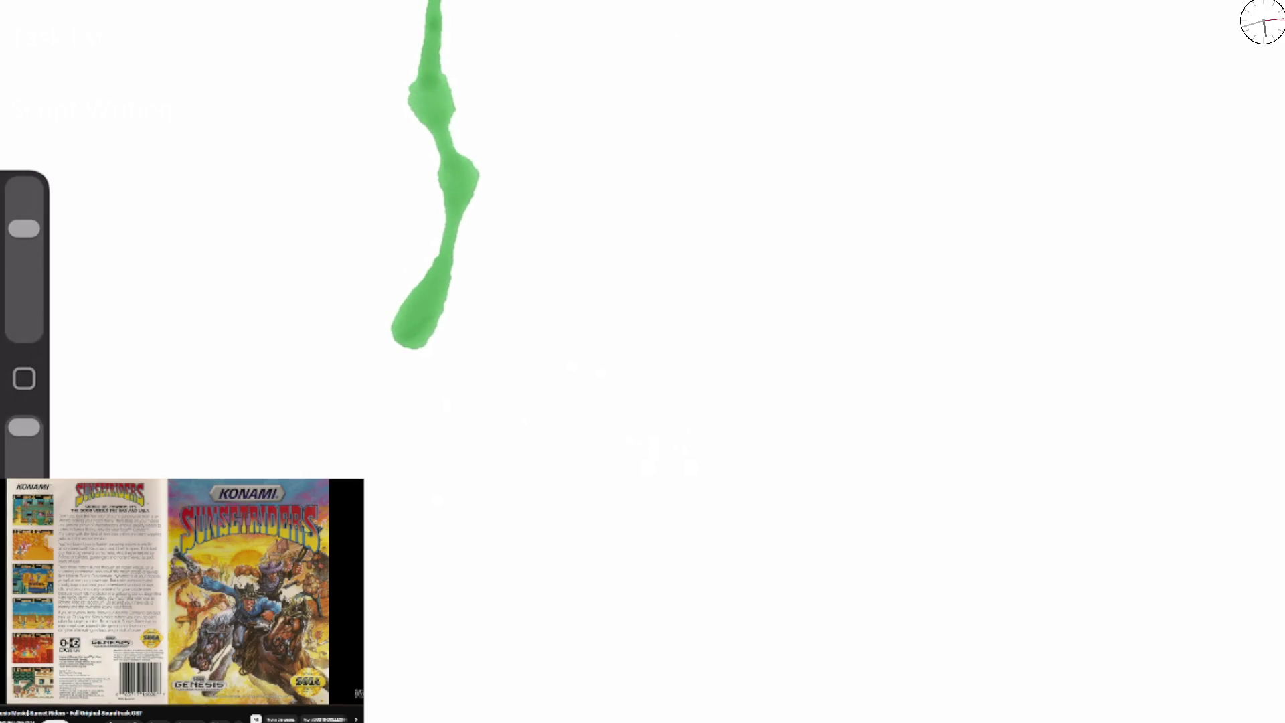
mouse_move(419, 1)
mouse_down()
mouse_move(397, 109)
mouse_move(421, 261)
mouse_up()
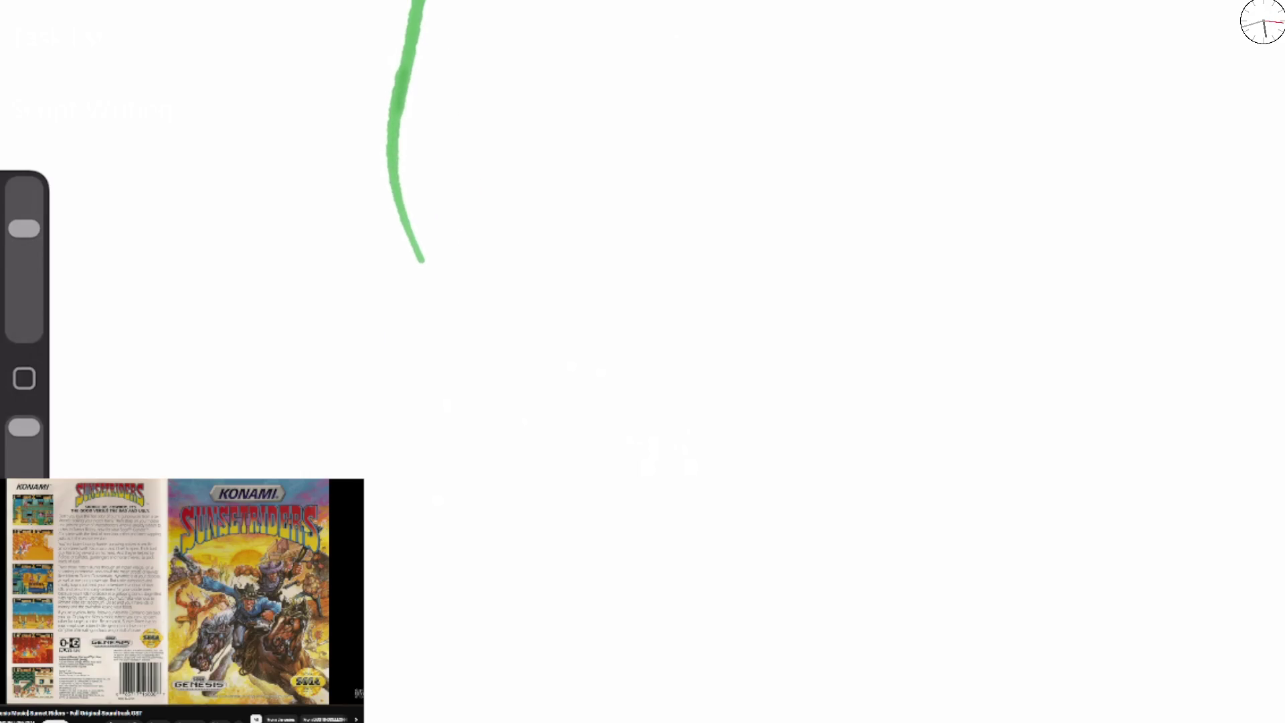
drag(393, 177, 428, 236)
drag(480, 289, 627, 352)
mouse_move(438, 261)
mouse_down()
mouse_move(441, 308)
mouse_move(403, 408)
mouse_move(480, 398)
mouse_up()
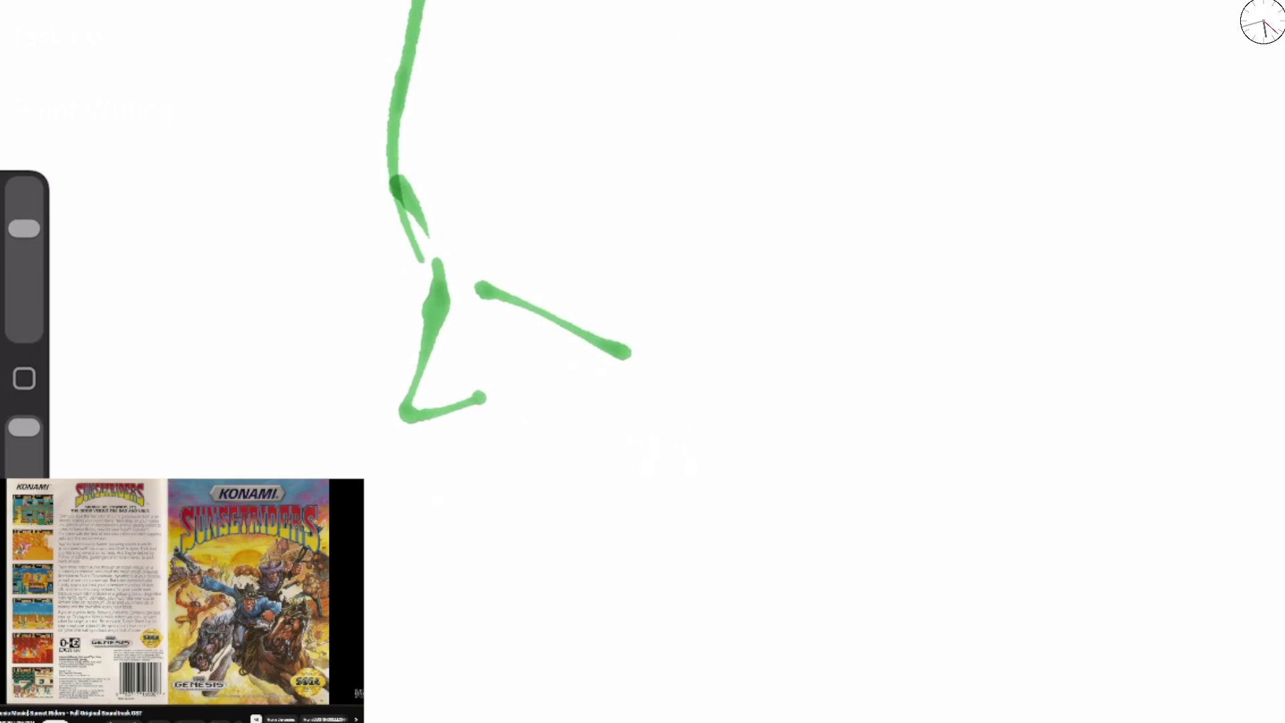
mouse_move(415, 295)
mouse_down()
mouse_move(485, 505)
mouse_move(641, 495)
mouse_up()
Add a closed eye, a hook near the nose, and a line under the chin, undoing a stray diagonal.
mouse_move(517, 321)
mouse_down()
mouse_move(529, 351)
mouse_move(573, 377)
mouse_up()
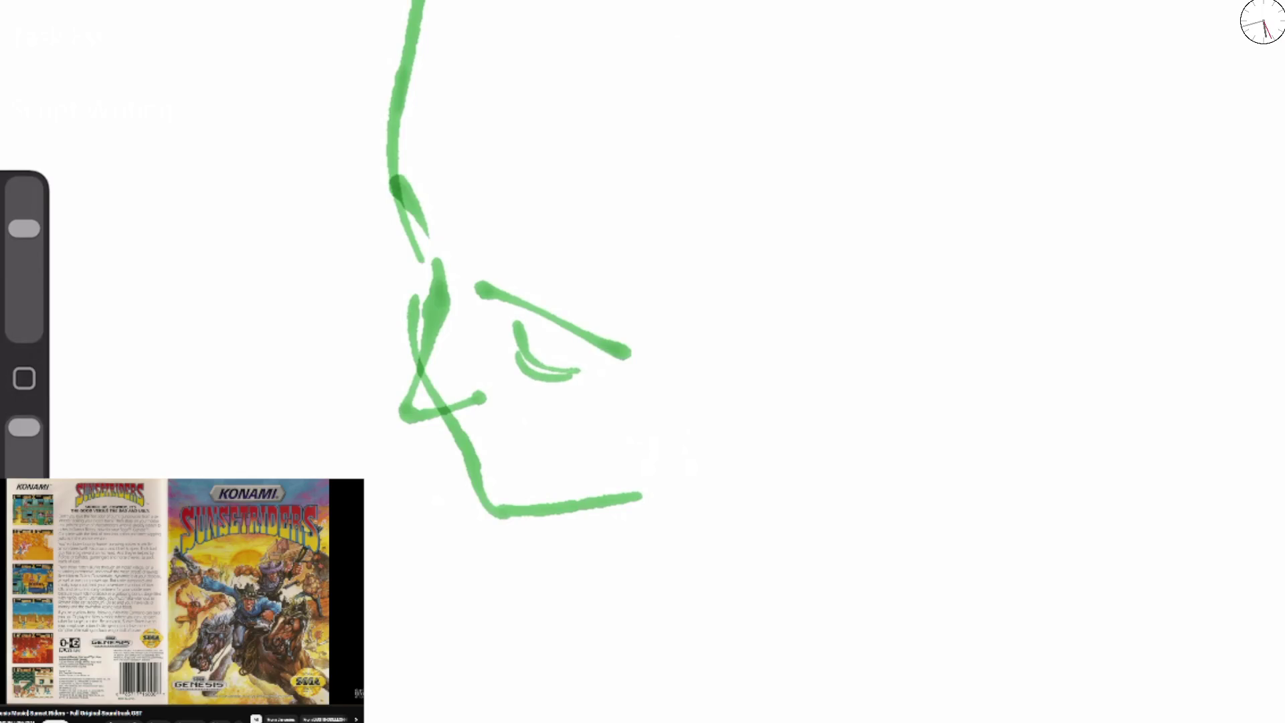
drag(411, 266, 430, 293)
mouse_move(460, 413)
mouse_down()
mouse_move(478, 441)
mouse_move(541, 460)
mouse_move(479, 472)
mouse_move(544, 462)
mouse_up()
drag(399, 387, 491, 396)
mouse_move(388, 171)
mouse_down()
mouse_move(420, 10)
mouse_move(400, 274)
mouse_up()
mouse_move(461, 27)
mouse_down()
mouse_move(468, 87)
mouse_move(676, 395)
mouse_move(679, 420)
mouse_up()
key(ctrl+z)
key(ctrl+z)
key(ctrl+z)
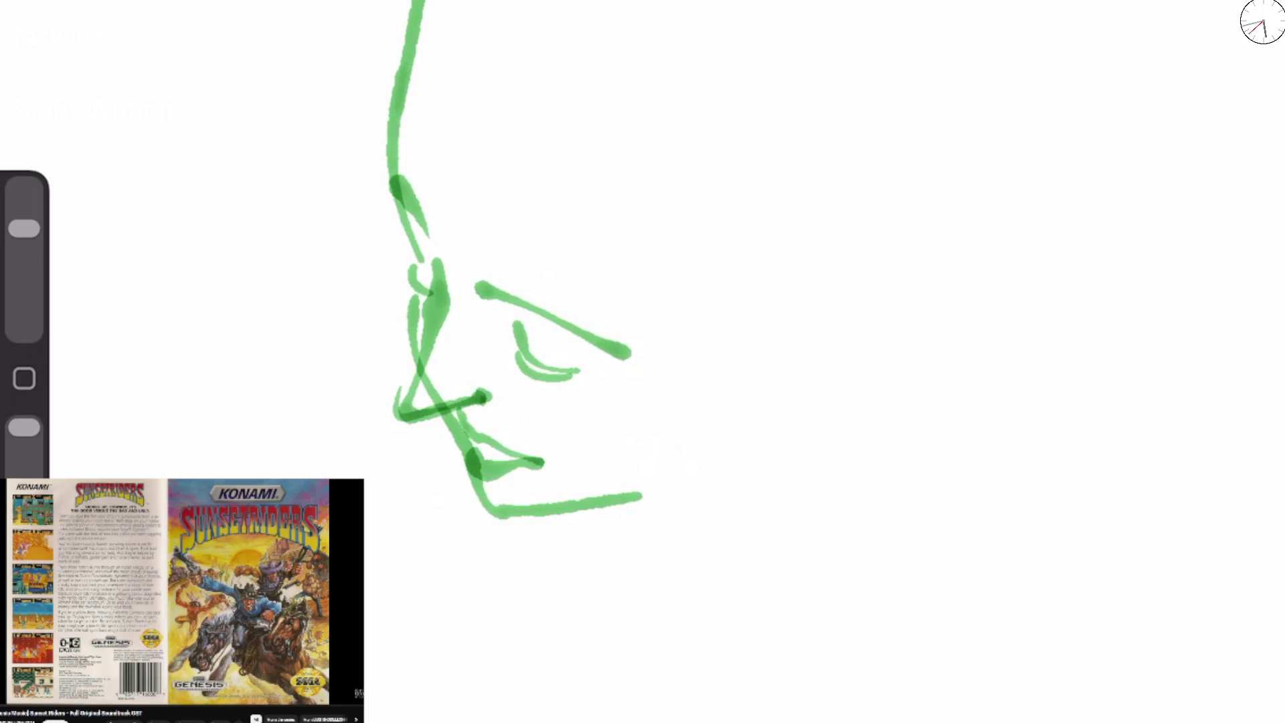
Shade around the closed eye and nose tip, and add a nostril line and darker mouth.
mouse_move(482, 367)
mouse_down()
mouse_move(518, 351)
mouse_move(539, 385)
mouse_move(602, 365)
mouse_up()
drag(402, 262, 439, 305)
drag(425, 246, 438, 282)
drag(395, 401, 435, 309)
drag(475, 381, 525, 462)
Thicken and widen the right side of the large green oval.
drag(703, 228, 742, 388)
mouse_move(669, 84)
mouse_down()
mouse_move(699, 150)
mouse_move(736, 435)
mouse_up()
drag(703, 255, 679, 461)
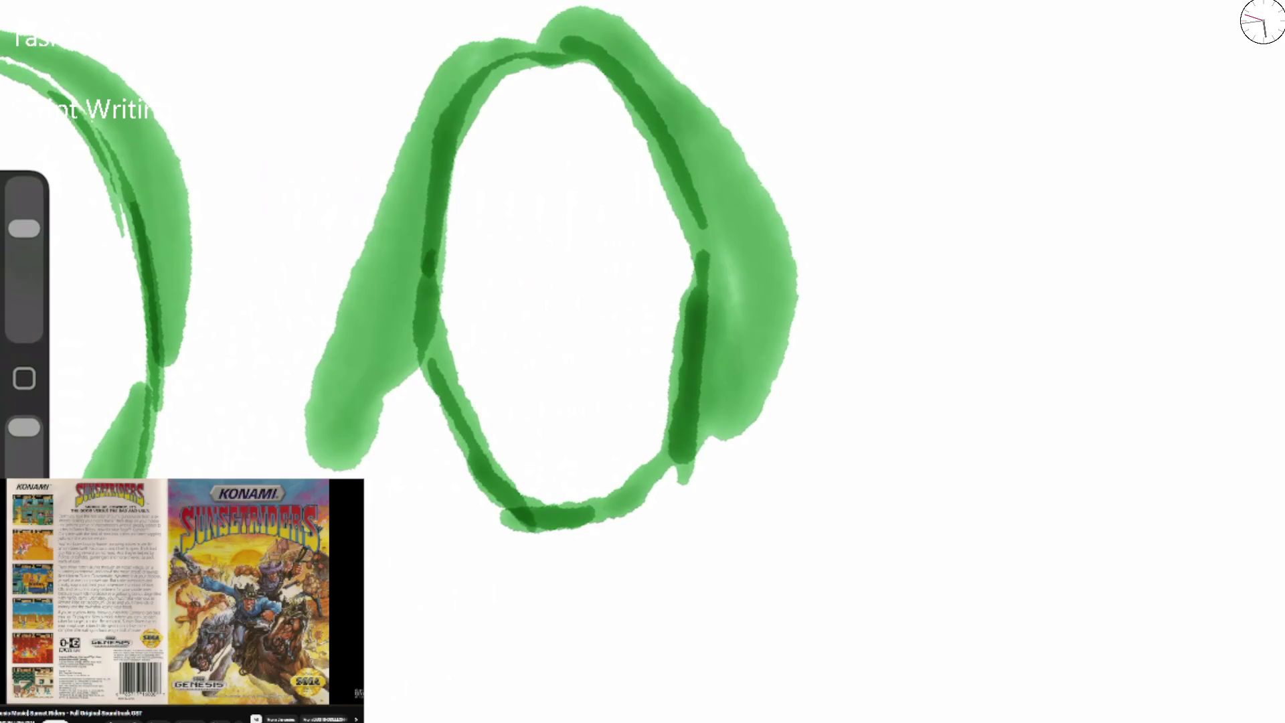
Darken the oval's top and paint long green hair down both sides, plus the jawline.
mouse_move(396, 237)
mouse_down()
mouse_move(462, 64)
mouse_move(605, 33)
mouse_up()
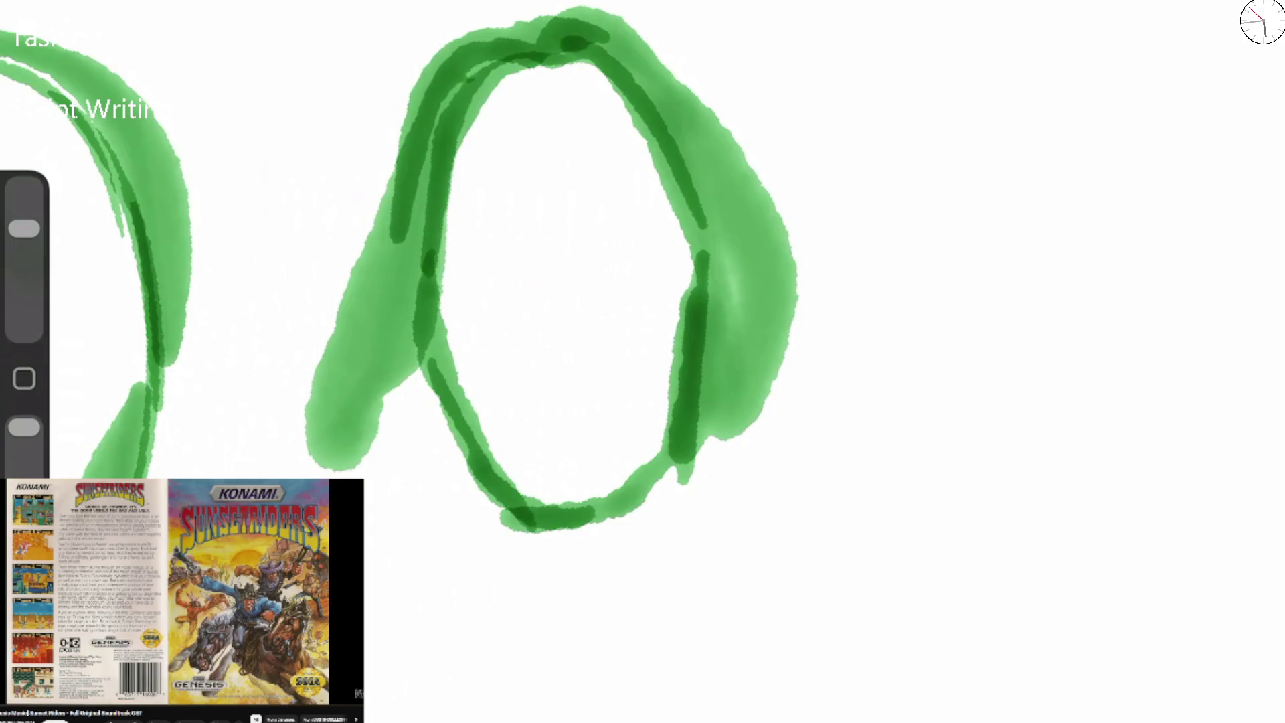
mouse_move(491, 81)
mouse_down()
mouse_move(418, 335)
mouse_move(301, 461)
mouse_up()
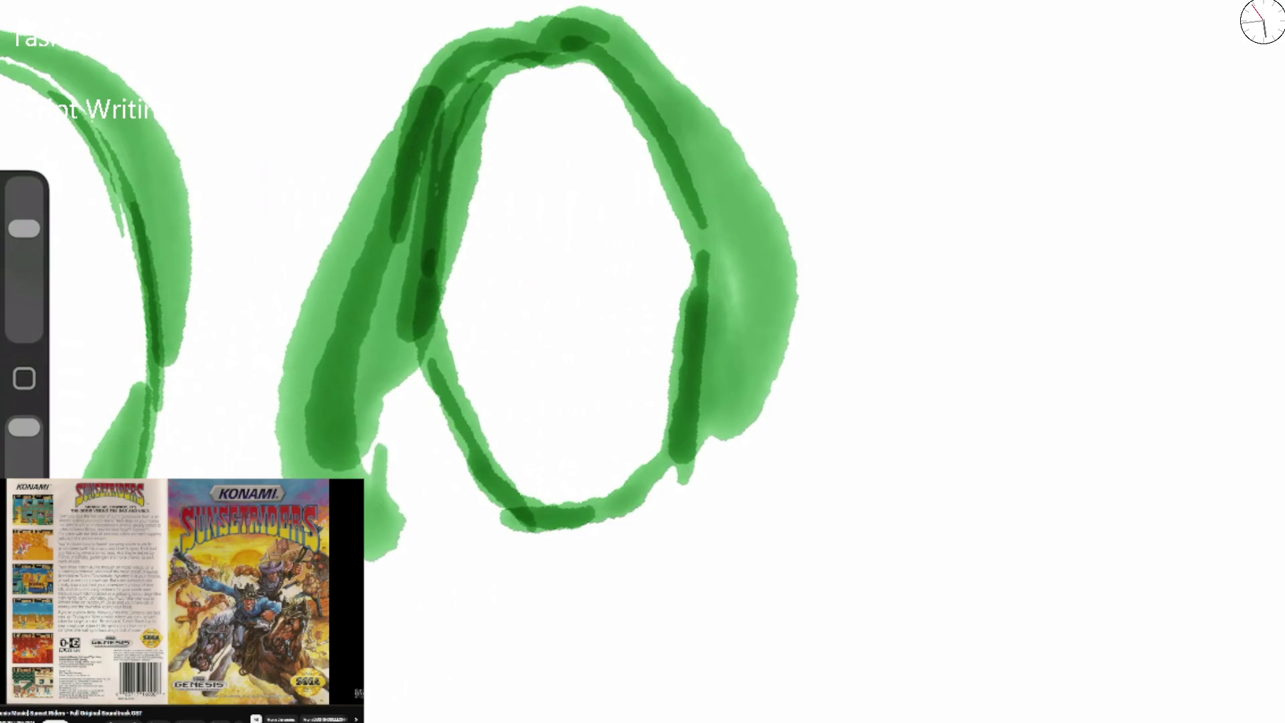
drag(415, 322, 395, 555)
drag(412, 394, 401, 716)
drag(696, 181, 722, 575)
mouse_move(790, 408)
mouse_down()
mouse_move(703, 649)
mouse_move(736, 719)
mouse_up()
mouse_move(432, 428)
mouse_down()
mouse_move(481, 546)
mouse_move(445, 669)
mouse_up()
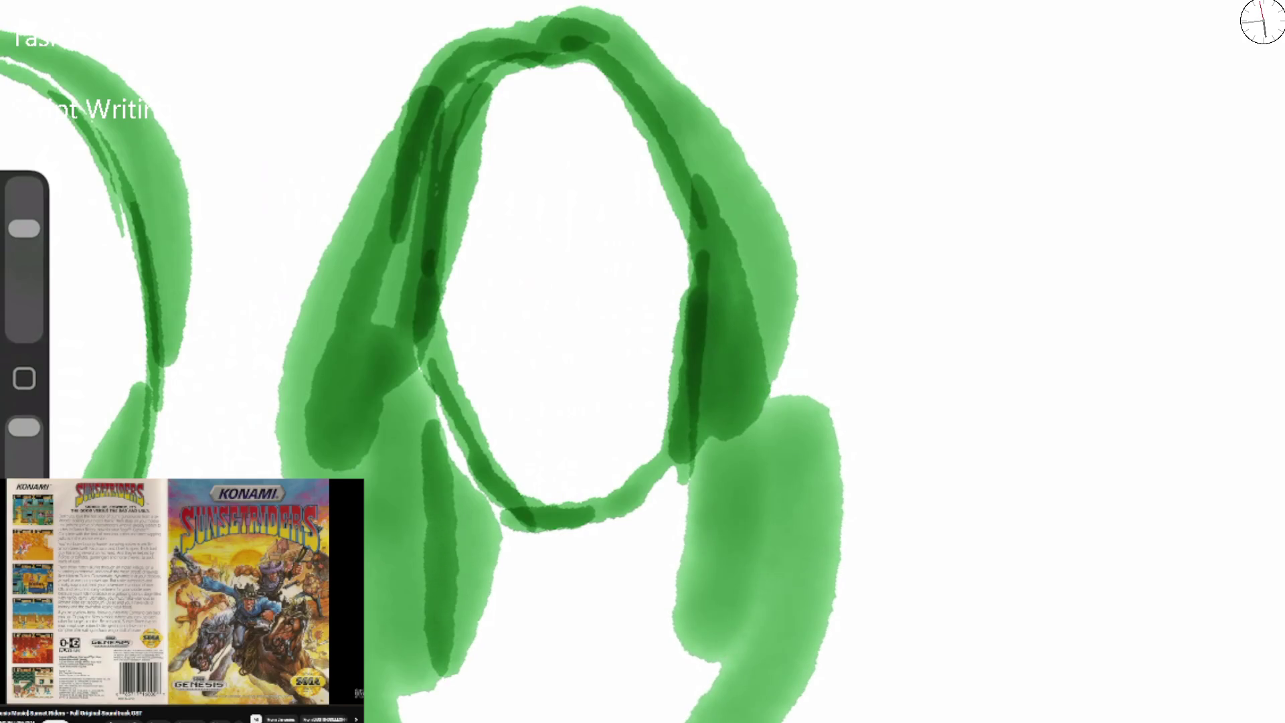
drag(445, 401, 495, 508)
mouse_move(492, 455)
mouse_down()
mouse_move(532, 522)
mouse_move(609, 512)
mouse_move(549, 528)
mouse_up()
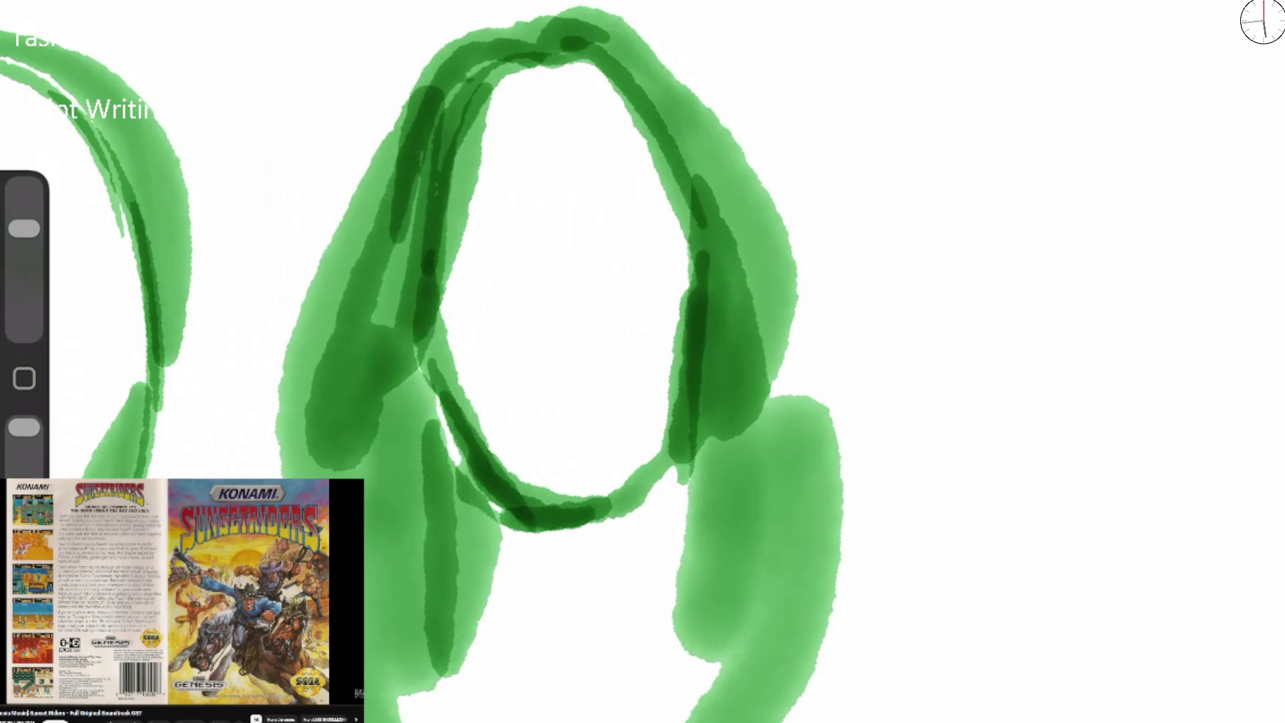
drag(461, 472, 502, 616)
drag(475, 588, 539, 716)
Dab in the mouth with a dot beside it, then draw the nose and left eyelid.
mouse_move(525, 386)
mouse_down()
mouse_move(504, 387)
mouse_move(616, 373)
mouse_move(546, 374)
mouse_move(583, 372)
mouse_move(595, 396)
mouse_move(582, 388)
mouse_move(585, 404)
mouse_up()
click(581, 369)
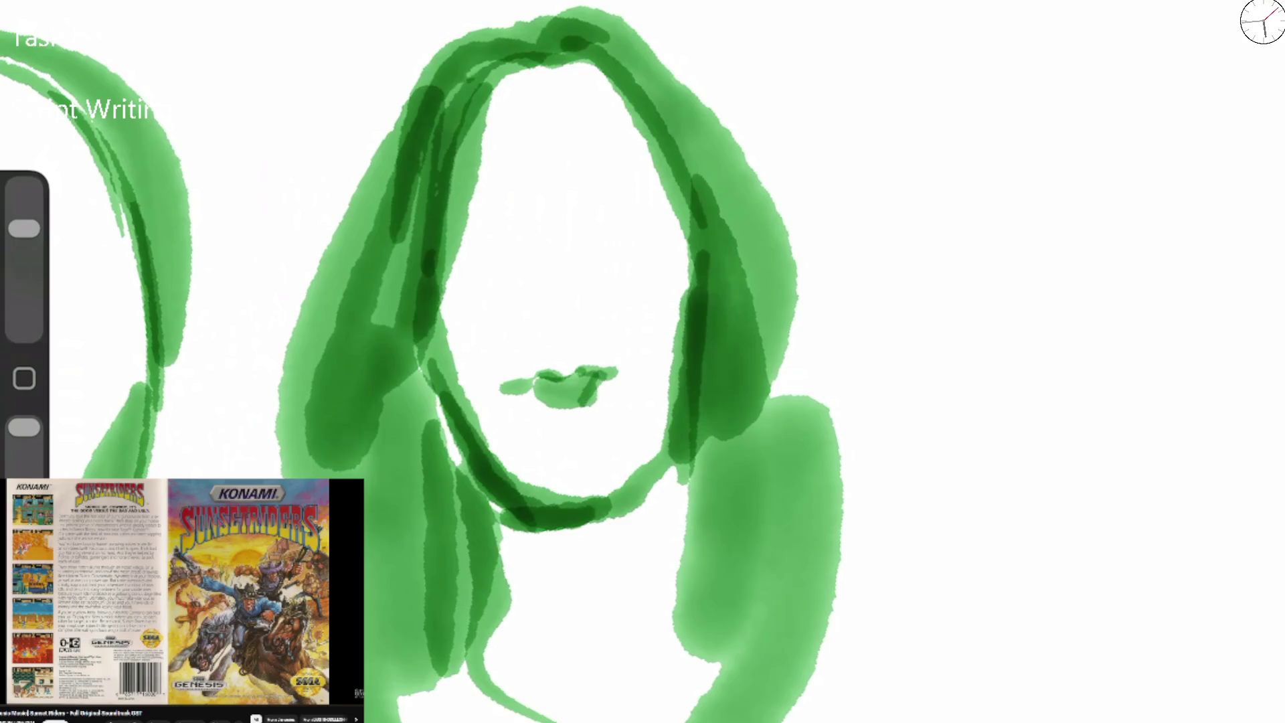
drag(534, 204, 524, 328)
mouse_move(434, 280)
mouse_down()
mouse_move(495, 298)
mouse_move(519, 276)
mouse_move(468, 304)
mouse_move(492, 308)
mouse_move(500, 266)
mouse_move(519, 267)
mouse_move(532, 228)
mouse_move(556, 224)
mouse_move(578, 287)
mouse_move(635, 295)
mouse_move(683, 221)
mouse_up()
Draw the glasses' top bar and both lenses, adding an eyebrow and darker hair on top.
drag(467, 220, 653, 193)
mouse_move(562, 200)
mouse_down()
mouse_move(559, 268)
mouse_move(686, 228)
mouse_move(642, 191)
mouse_up()
mouse_move(462, 217)
mouse_down()
mouse_move(526, 202)
mouse_move(506, 192)
mouse_move(642, 174)
mouse_up()
drag(499, 64, 340, 224)
drag(502, 23, 368, 144)
mouse_move(442, 54)
mouse_down()
mouse_move(566, 24)
mouse_move(632, 64)
mouse_up()
drag(474, 268, 438, 260)
drag(445, 269, 472, 287)
drag(469, 242, 512, 260)
Draw the eye inside the right lens and add two nostril dots below the nose.
drag(600, 245, 576, 261)
mouse_move(642, 233)
mouse_down()
mouse_move(574, 249)
mouse_move(614, 281)
mouse_up()
mouse_move(642, 230)
mouse_down()
mouse_move(574, 242)
mouse_move(618, 248)
mouse_up()
drag(579, 265, 627, 274)
mouse_move(528, 345)
mouse_down()
mouse_move(580, 338)
mouse_move(519, 330)
mouse_move(580, 328)
mouse_up()
Undo the nostril dots, erase the lower nose stroke, and redraw the nose tip as a diagonal stroke.
key(ctrl+z)
key(ctrl+z)
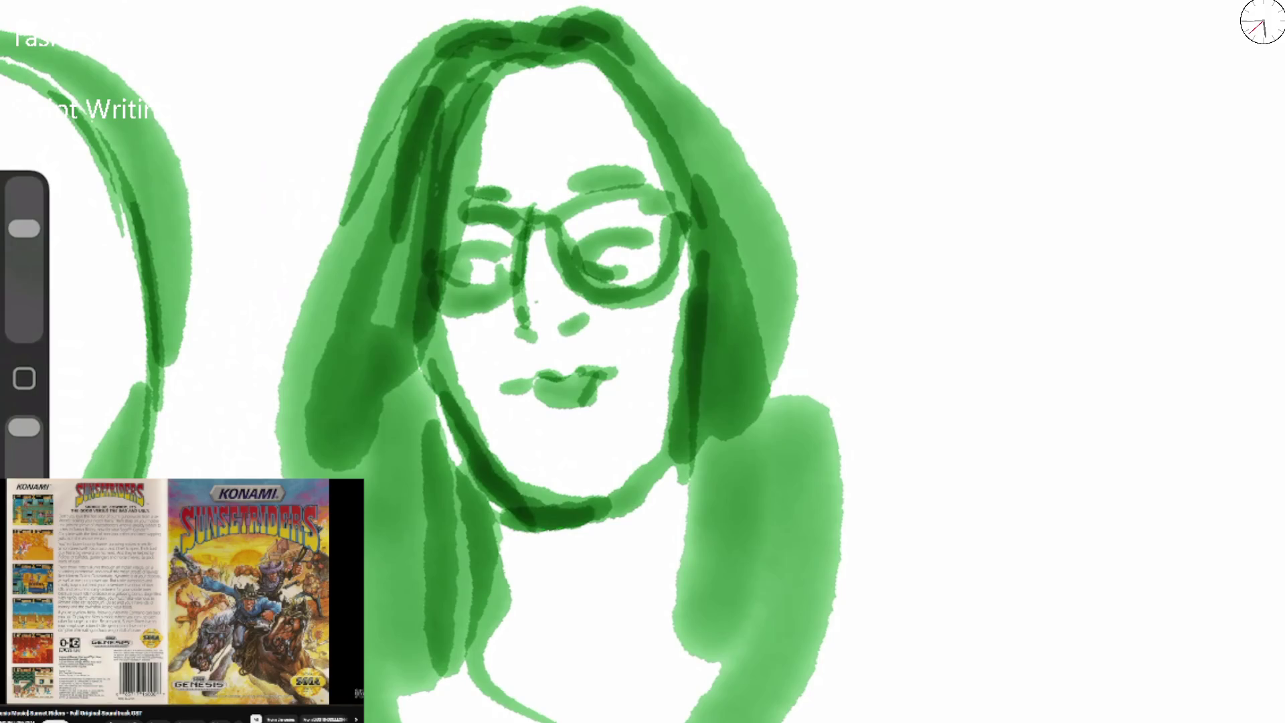
key(e)
mouse_move(519, 298)
mouse_down()
mouse_move(528, 340)
mouse_move(522, 270)
mouse_up()
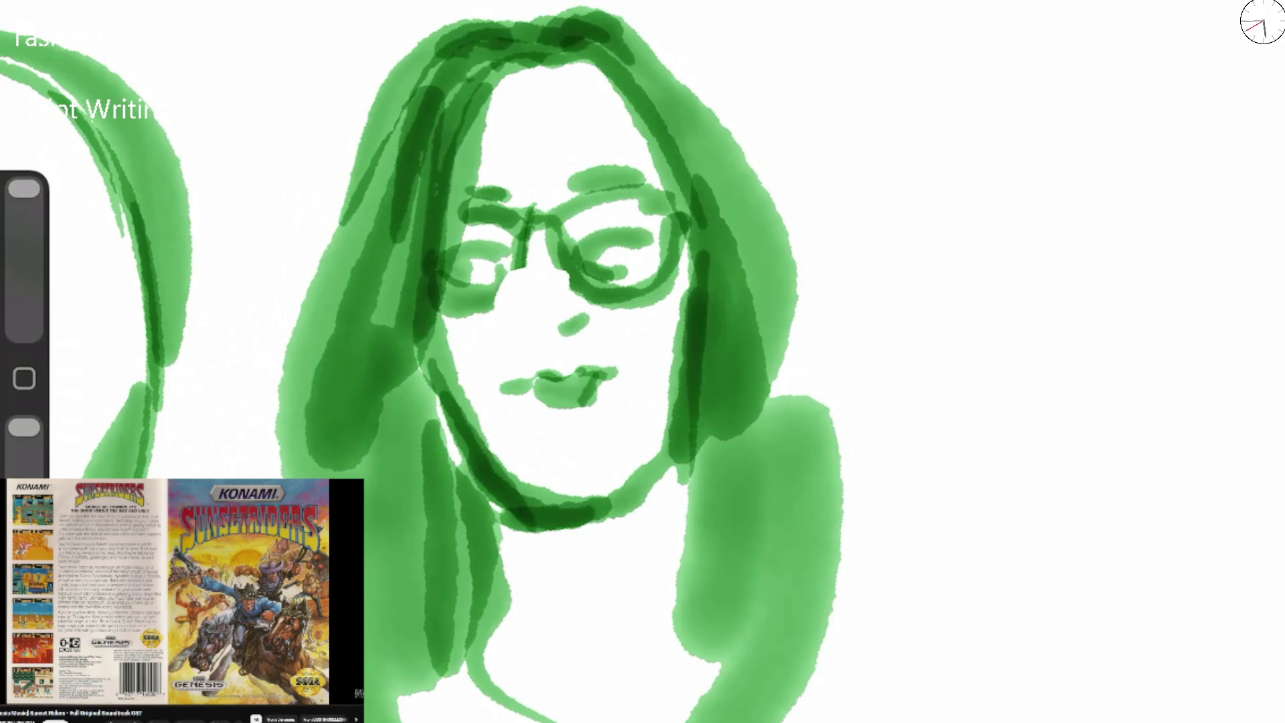
drag(24, 188, 24, 242)
key(ctrl+z)
drag(522, 331, 520, 293)
drag(24, 242, 24, 228)
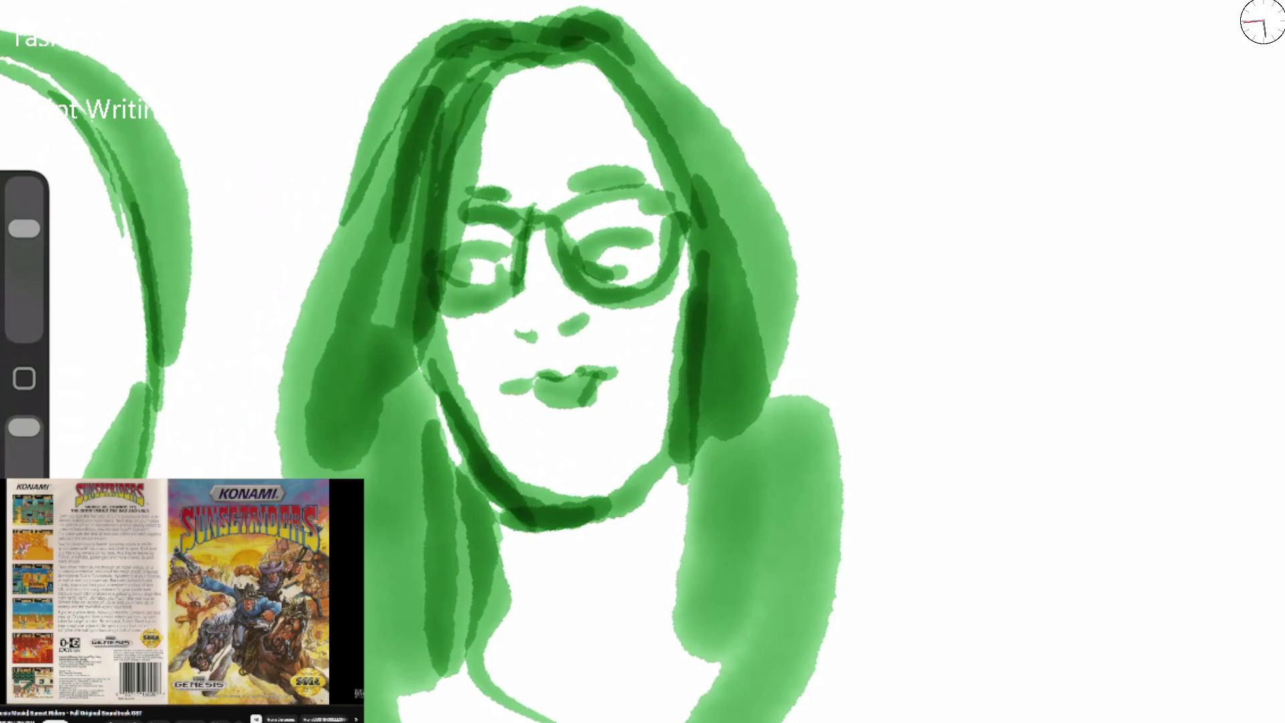
mouse_move(515, 322)
mouse_down()
mouse_move(559, 335)
mouse_move(543, 336)
mouse_up()
Add pupils and eyelids to the eyes behind the glasses.
mouse_move(608, 249)
mouse_down()
mouse_move(619, 259)
mouse_move(639, 226)
mouse_move(629, 264)
mouse_move(602, 261)
mouse_up()
key(ctrl+z)
key(ctrl+z)
mouse_move(472, 251)
mouse_down()
mouse_move(495, 278)
mouse_move(474, 275)
mouse_move(487, 278)
mouse_up()
drag(455, 253, 516, 238)
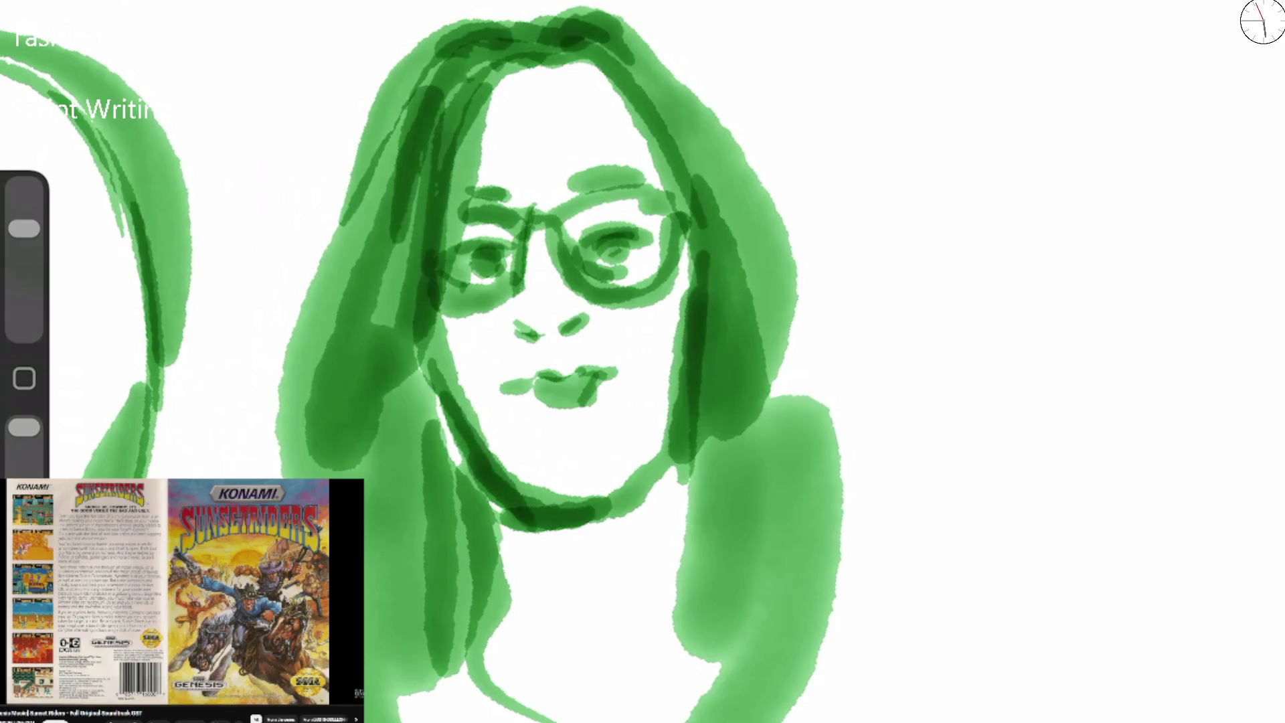
Use a smaller eraser to clear dark patches and green wash around both eyes.
drag(24, 228, 24, 242)
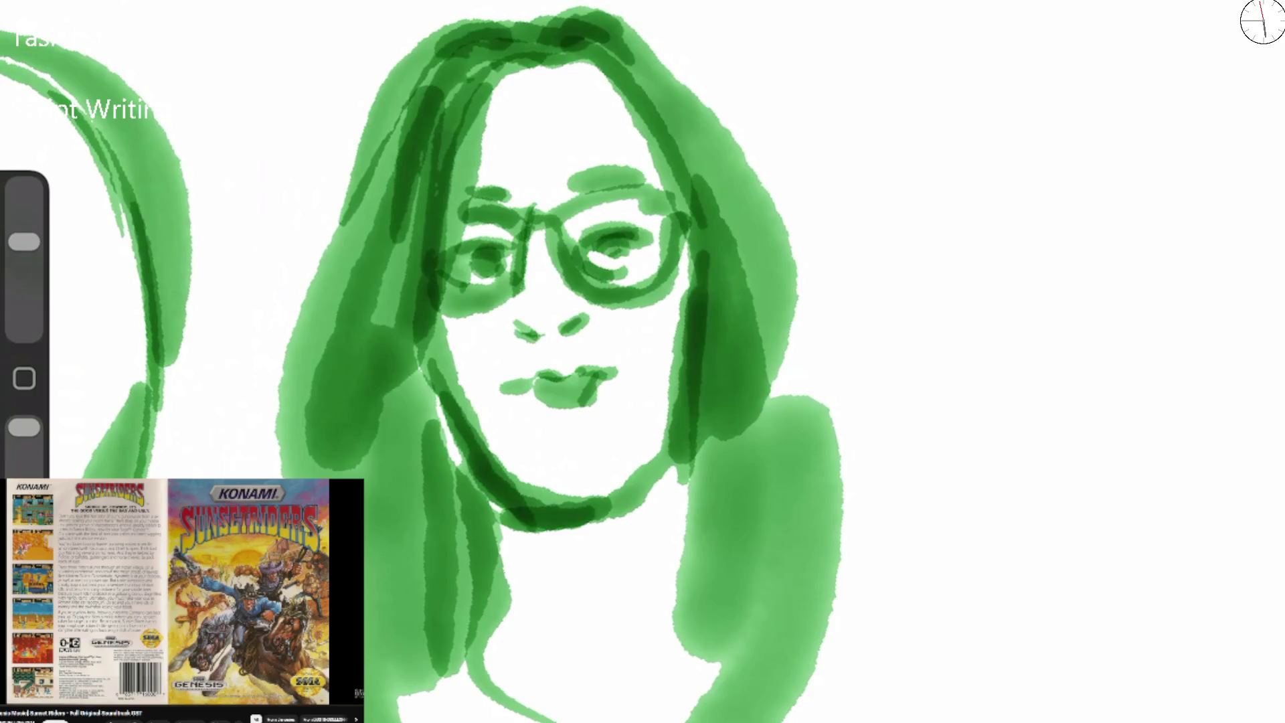
drag(24, 241, 24, 296)
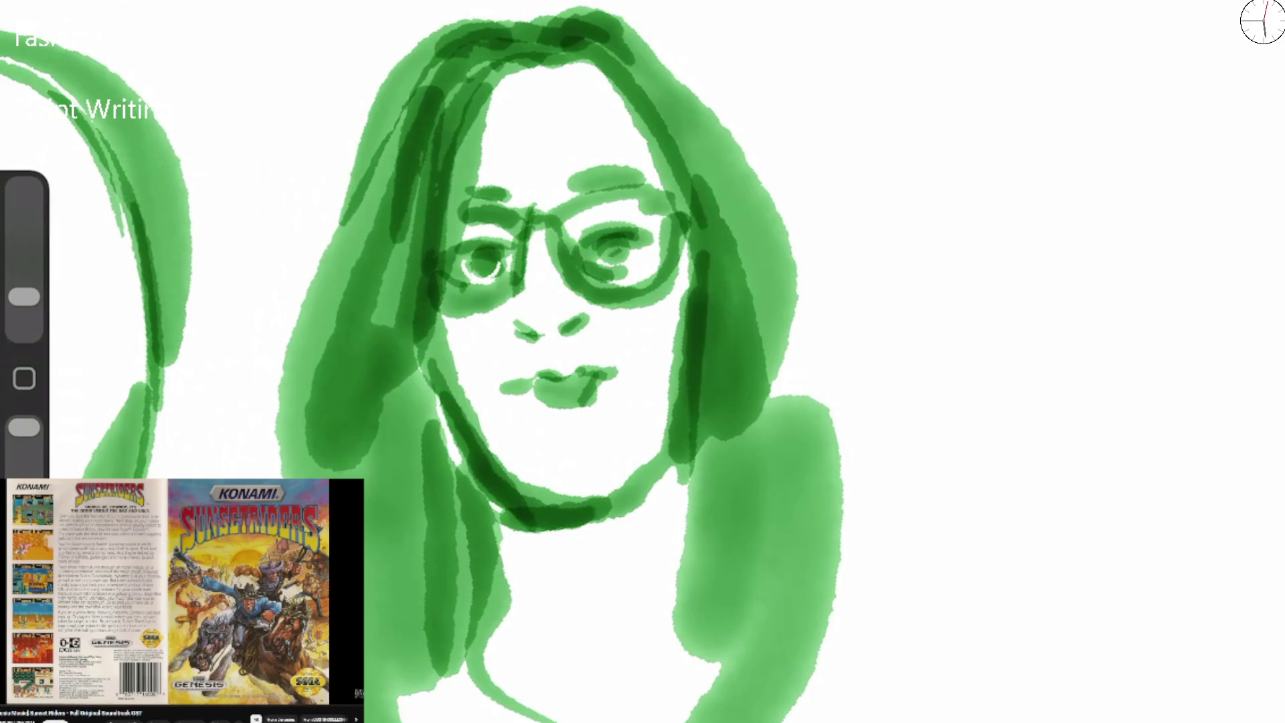
drag(596, 267, 624, 267)
mouse_move(472, 305)
mouse_down()
mouse_move(442, 316)
mouse_move(504, 287)
mouse_move(508, 241)
mouse_move(651, 279)
mouse_up()
mouse_move(469, 223)
mouse_down()
mouse_move(483, 220)
mouse_move(452, 228)
mouse_move(424, 275)
mouse_move(441, 295)
mouse_move(435, 275)
mouse_move(465, 230)
mouse_move(505, 221)
mouse_up()
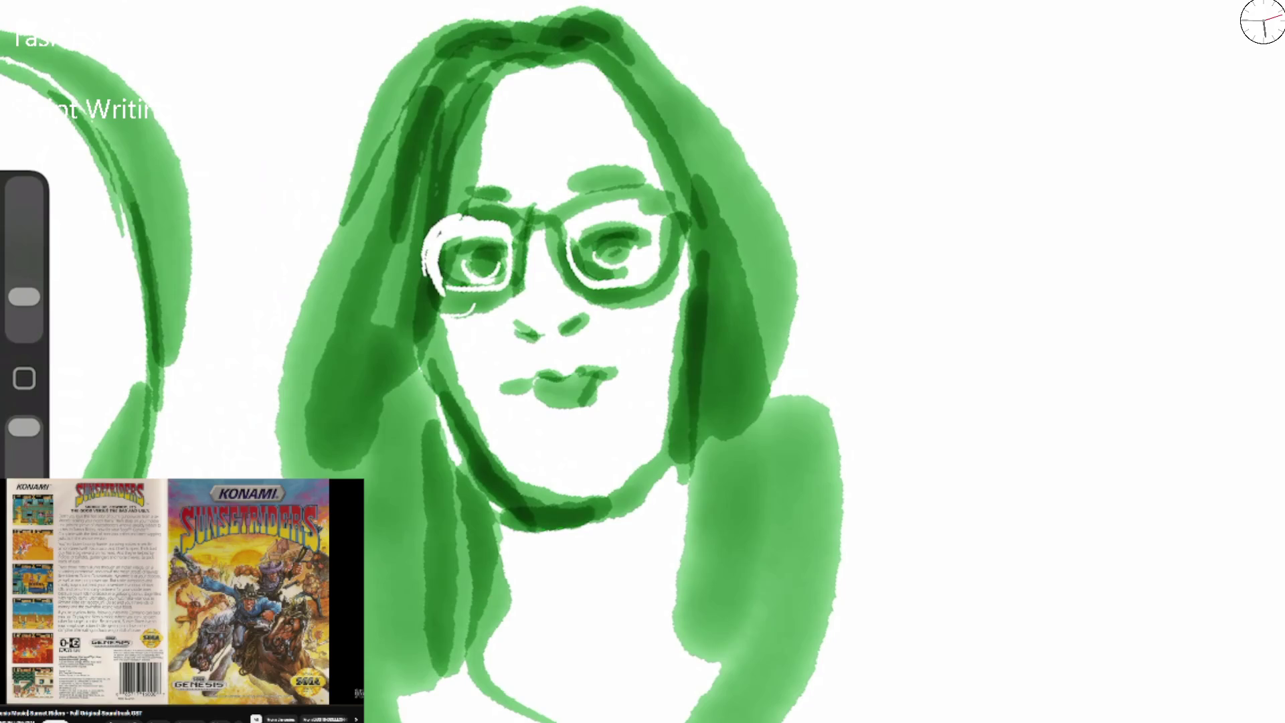
With a larger brush, darken the upper lip, chin, jawline, neck edges and the top hair outline.
drag(24, 296, 24, 228)
mouse_move(488, 387)
mouse_down()
mouse_move(614, 372)
mouse_move(579, 409)
mouse_move(572, 392)
mouse_up()
drag(689, 348, 645, 474)
drag(455, 408, 539, 499)
drag(475, 441, 562, 501)
mouse_move(562, 501)
mouse_down()
mouse_move(683, 432)
mouse_move(642, 468)
mouse_up()
drag(686, 429, 646, 606)
drag(653, 469, 635, 609)
mouse_move(468, 131)
mouse_down()
mouse_move(542, 60)
mouse_move(622, 110)
mouse_up()
Firm up the left glasses lens rim, erasing stray marks beside it.
mouse_move(478, 213)
mouse_down()
mouse_move(438, 298)
mouse_move(501, 310)
mouse_move(517, 212)
mouse_up()
drag(435, 249, 488, 220)
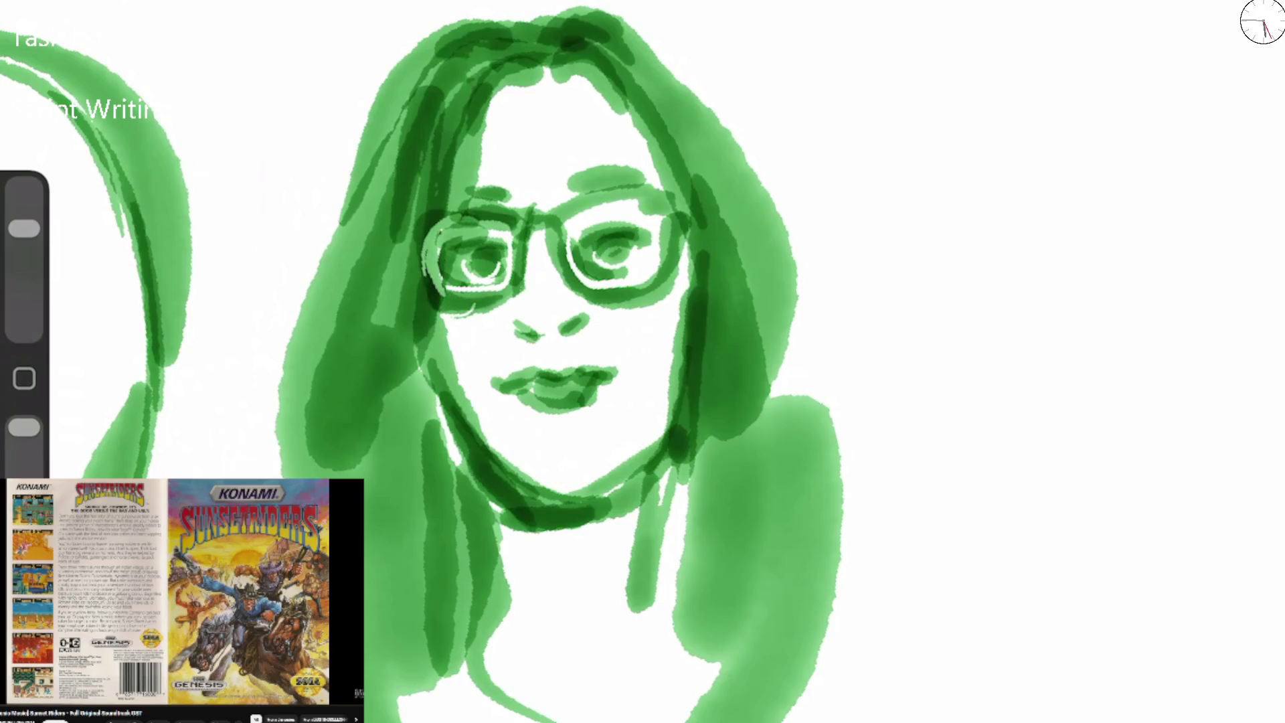
drag(410, 214, 405, 308)
drag(395, 239, 444, 204)
drag(24, 228, 24, 296)
mouse_move(411, 206)
mouse_down()
mouse_move(475, 204)
mouse_move(387, 251)
mouse_up()
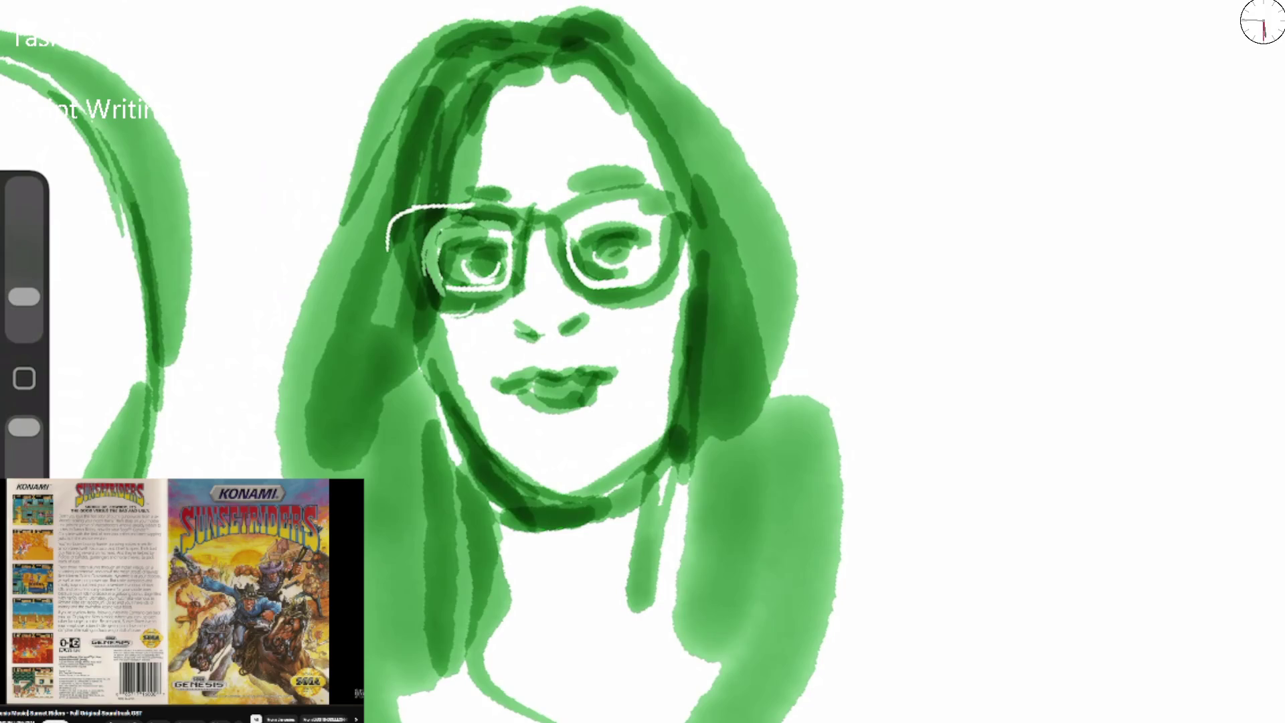
mouse_move(425, 210)
mouse_down()
mouse_move(412, 255)
mouse_move(448, 220)
mouse_up()
drag(24, 296, 24, 228)
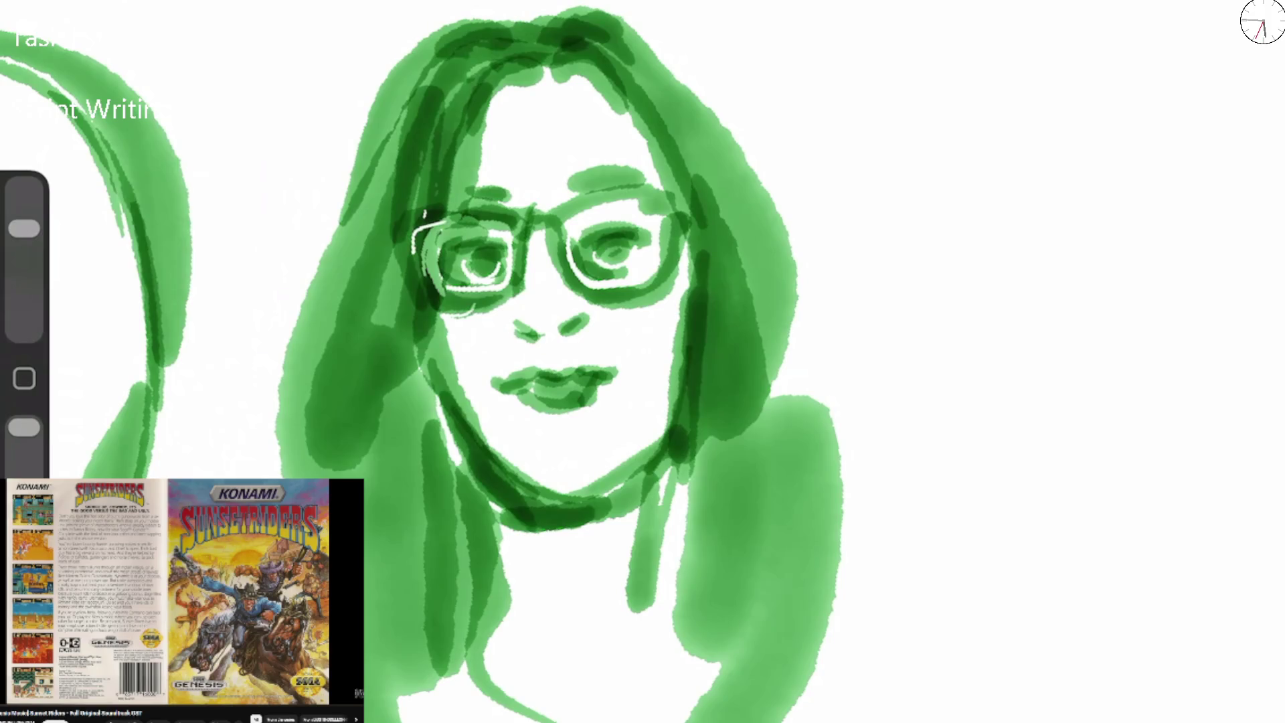
drag(414, 281, 448, 204)
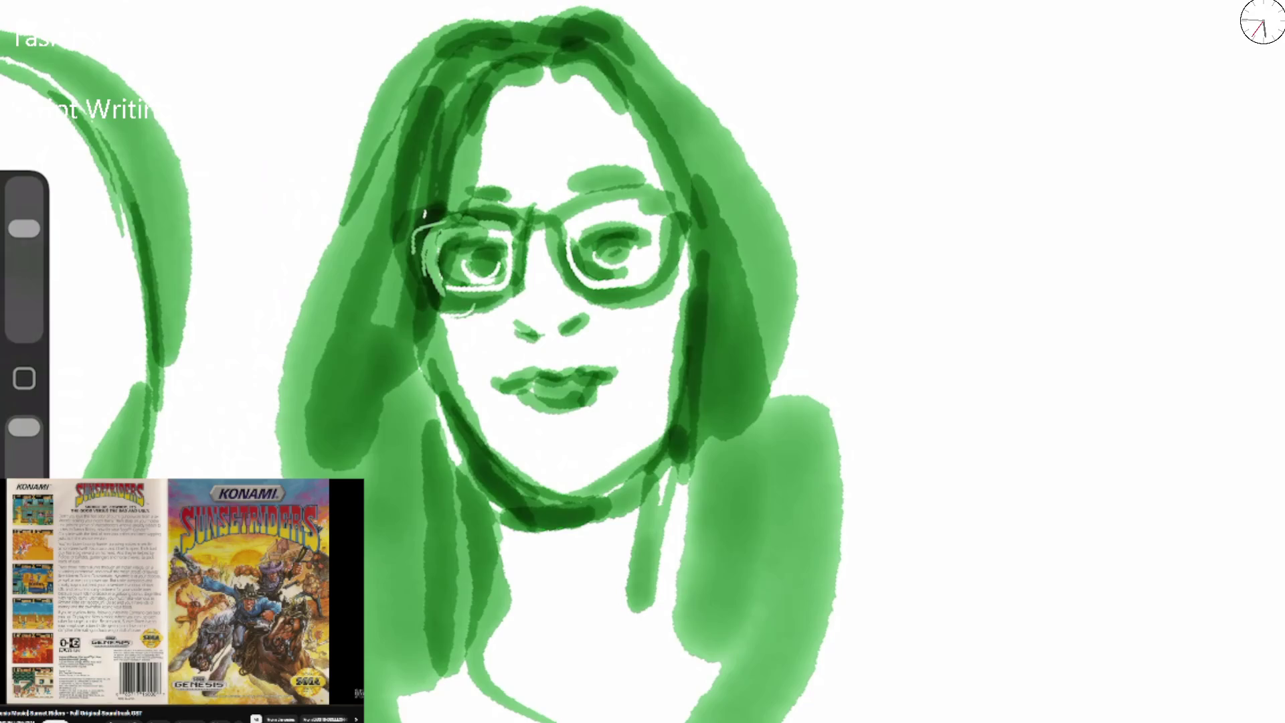
drag(435, 264, 512, 226)
Darken the left eyebrow, both sides of the hair and the face's right edge.
mouse_move(462, 186)
mouse_down()
mouse_move(508, 204)
mouse_move(475, 114)
mouse_move(542, 66)
mouse_move(498, 97)
mouse_up()
mouse_move(549, 64)
mouse_down()
mouse_move(659, 155)
mouse_move(693, 334)
mouse_up()
mouse_move(372, 107)
mouse_down()
mouse_move(370, 149)
mouse_move(562, 26)
mouse_move(709, 167)
mouse_move(829, 422)
mouse_up()
drag(823, 375, 716, 555)
mouse_move(381, 107)
mouse_down()
mouse_move(308, 294)
mouse_move(268, 475)
mouse_up()
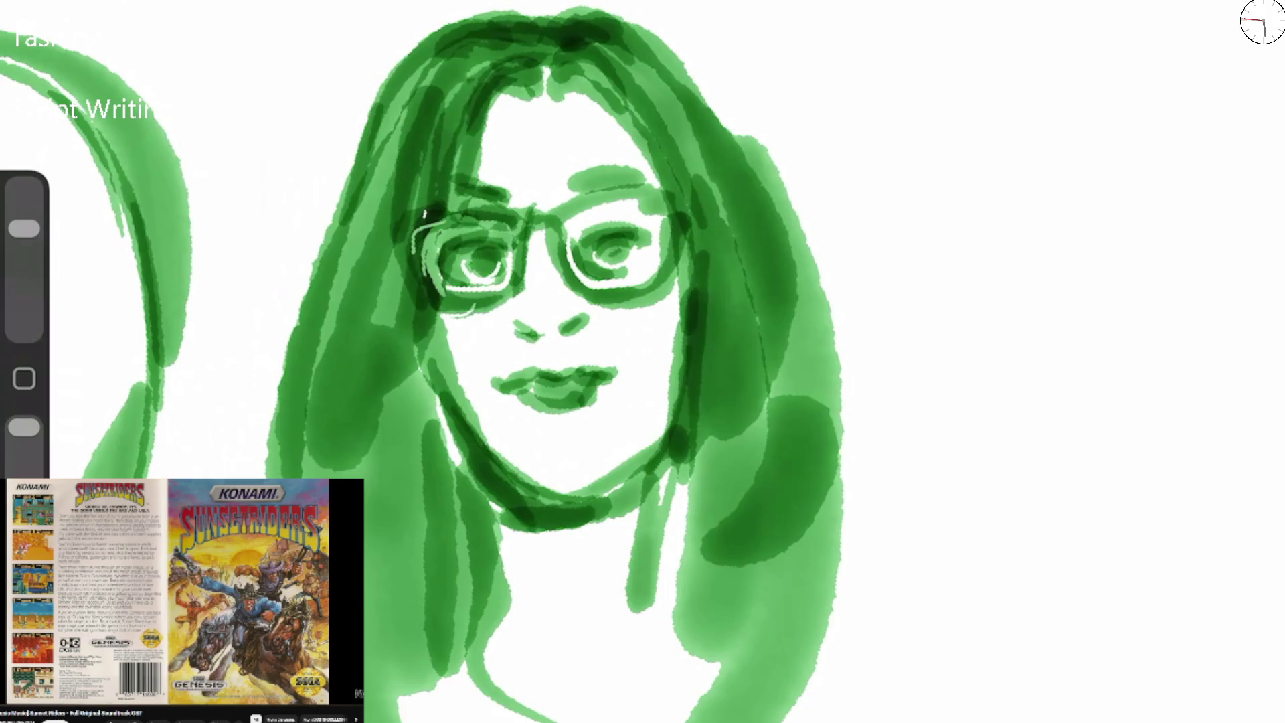
mouse_move(683, 281)
mouse_down()
mouse_move(686, 354)
mouse_move(659, 455)
mouse_up()
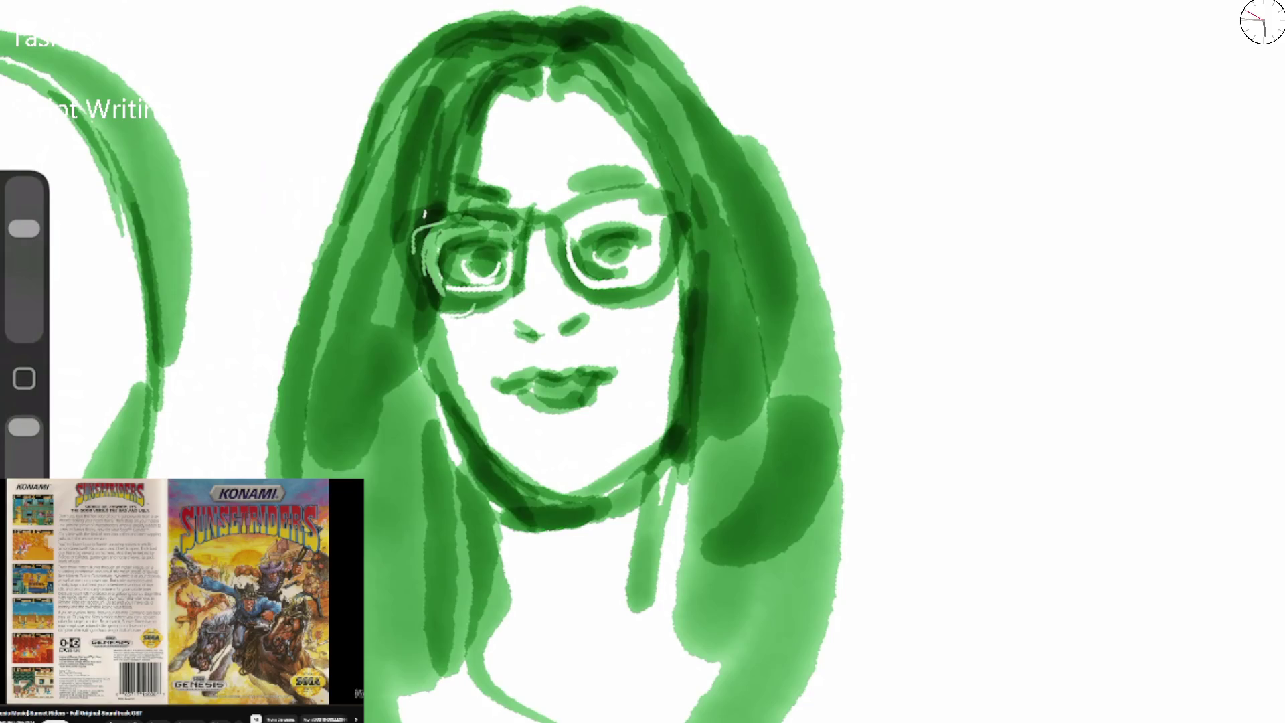
Erase stray green around both lenses and the forehead, and redraw darker lens outlines.
drag(24, 228, 24, 297)
mouse_move(441, 294)
mouse_down()
mouse_move(518, 254)
mouse_move(442, 308)
mouse_move(549, 247)
mouse_move(646, 294)
mouse_move(602, 289)
mouse_up()
drag(669, 230, 673, 287)
mouse_move(502, 267)
mouse_down()
mouse_move(472, 286)
mouse_move(445, 280)
mouse_up()
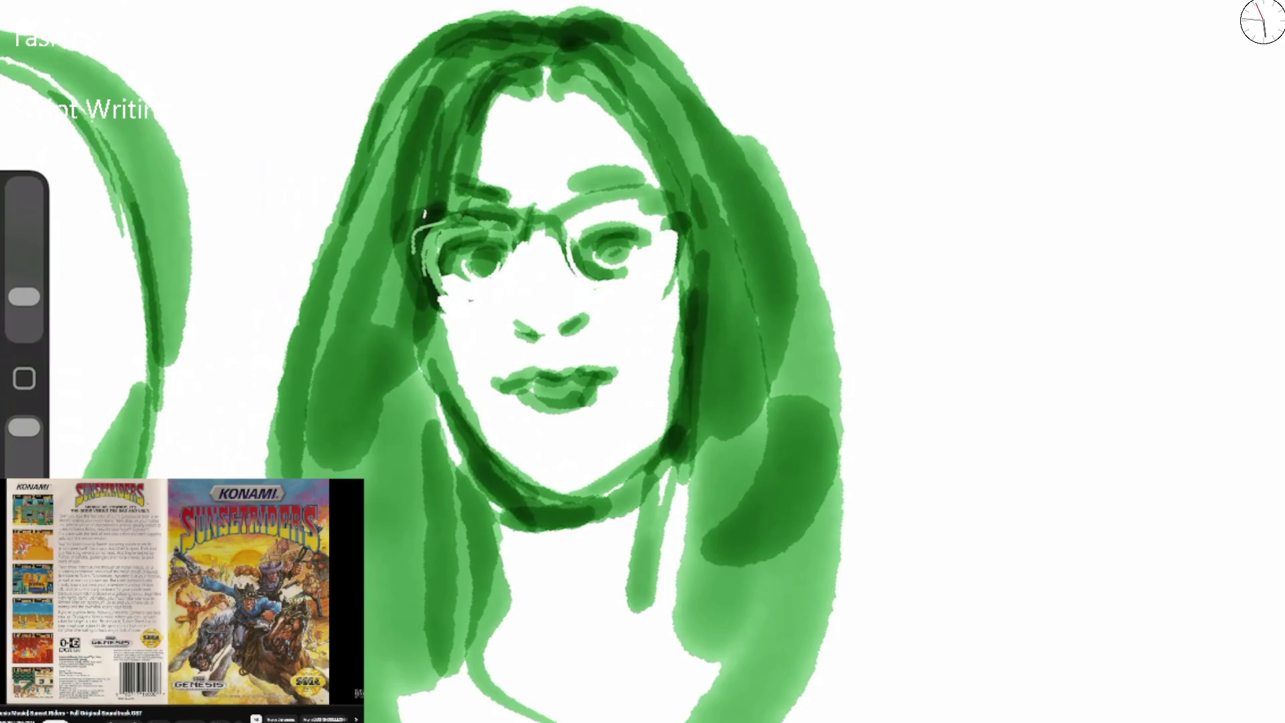
drag(666, 299, 672, 278)
drag(24, 297, 24, 228)
mouse_move(529, 229)
mouse_down()
mouse_move(481, 315)
mouse_move(438, 298)
mouse_move(515, 301)
mouse_move(519, 285)
mouse_move(565, 271)
mouse_move(639, 297)
mouse_move(677, 211)
mouse_move(565, 200)
mouse_move(669, 194)
mouse_up()
mouse_move(469, 204)
mouse_down()
mouse_move(409, 267)
mouse_move(425, 305)
mouse_up()
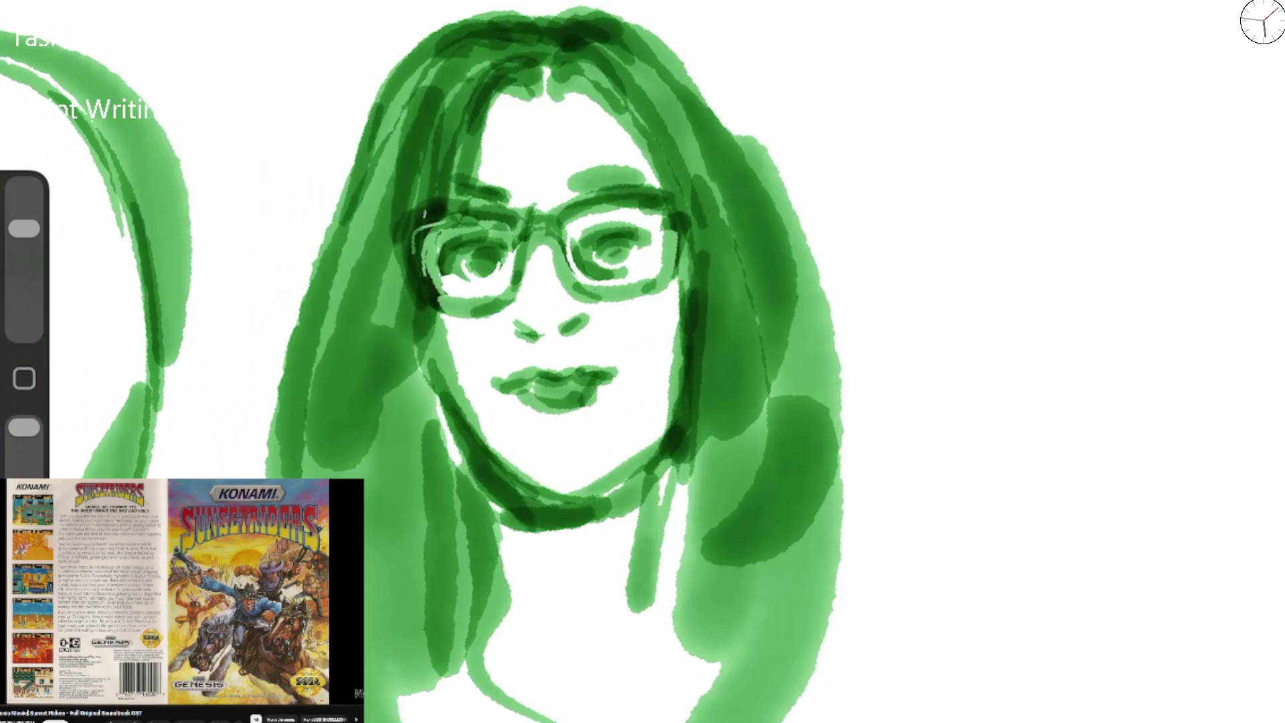
drag(25, 228, 24, 296)
mouse_move(521, 94)
mouse_down()
mouse_move(567, 95)
mouse_move(512, 90)
mouse_up()
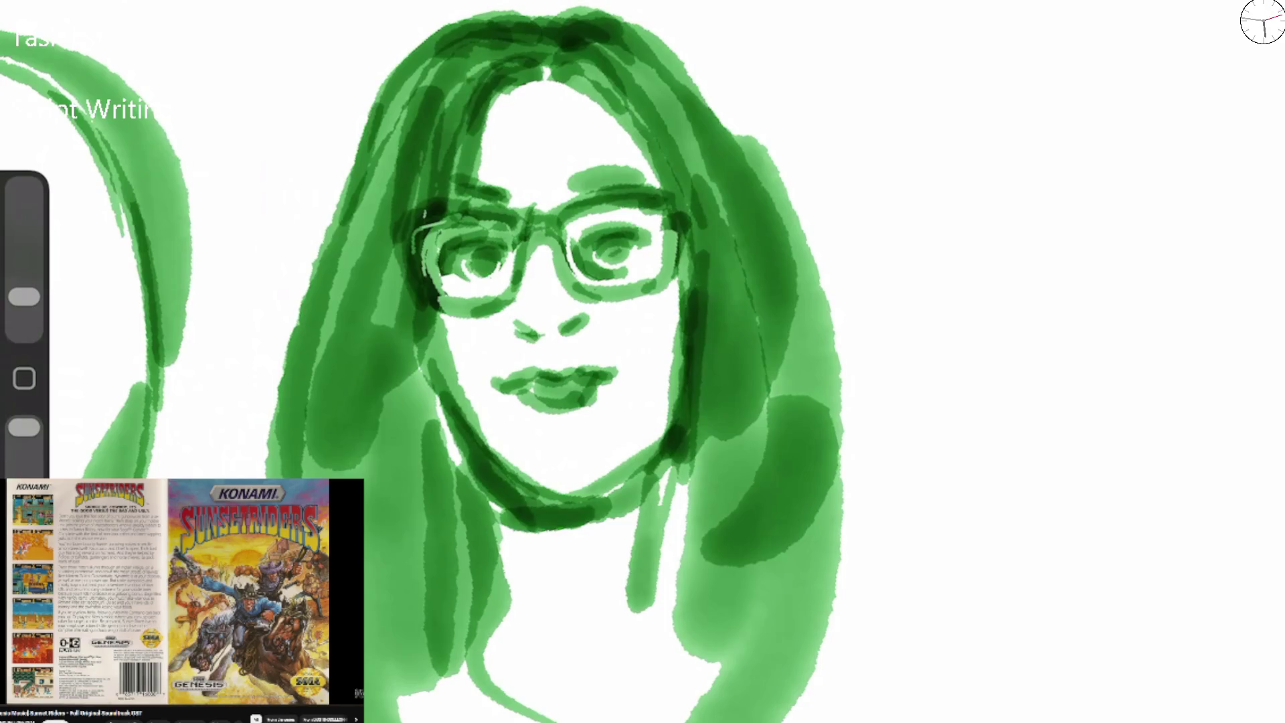
Darken the crown and both hair edges with dark strands.
drag(24, 296, 24, 255)
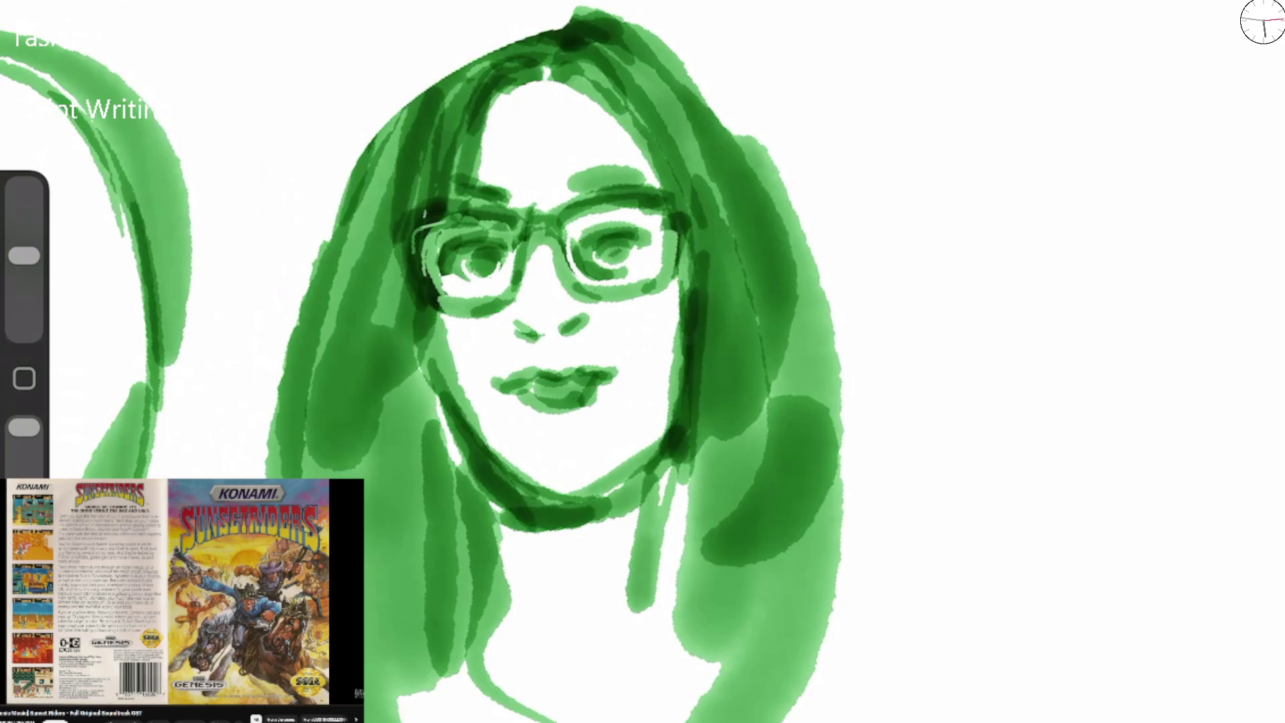
mouse_move(380, 94)
mouse_down()
mouse_move(432, 35)
mouse_move(555, 12)
mouse_up()
drag(24, 255, 24, 228)
drag(351, 197, 542, 17)
drag(428, 74, 512, 13)
drag(425, 100, 556, 7)
drag(522, 61, 371, 395)
mouse_move(461, 40)
mouse_down()
mouse_move(608, 20)
mouse_move(669, 63)
mouse_move(766, 194)
mouse_up()
drag(736, 154, 803, 244)
mouse_move(602, 14)
mouse_down()
mouse_move(726, 135)
mouse_move(770, 402)
mouse_up()
drag(462, 34, 261, 321)
mouse_move(332, 268)
mouse_down()
mouse_move(294, 431)
mouse_move(325, 476)
mouse_up()
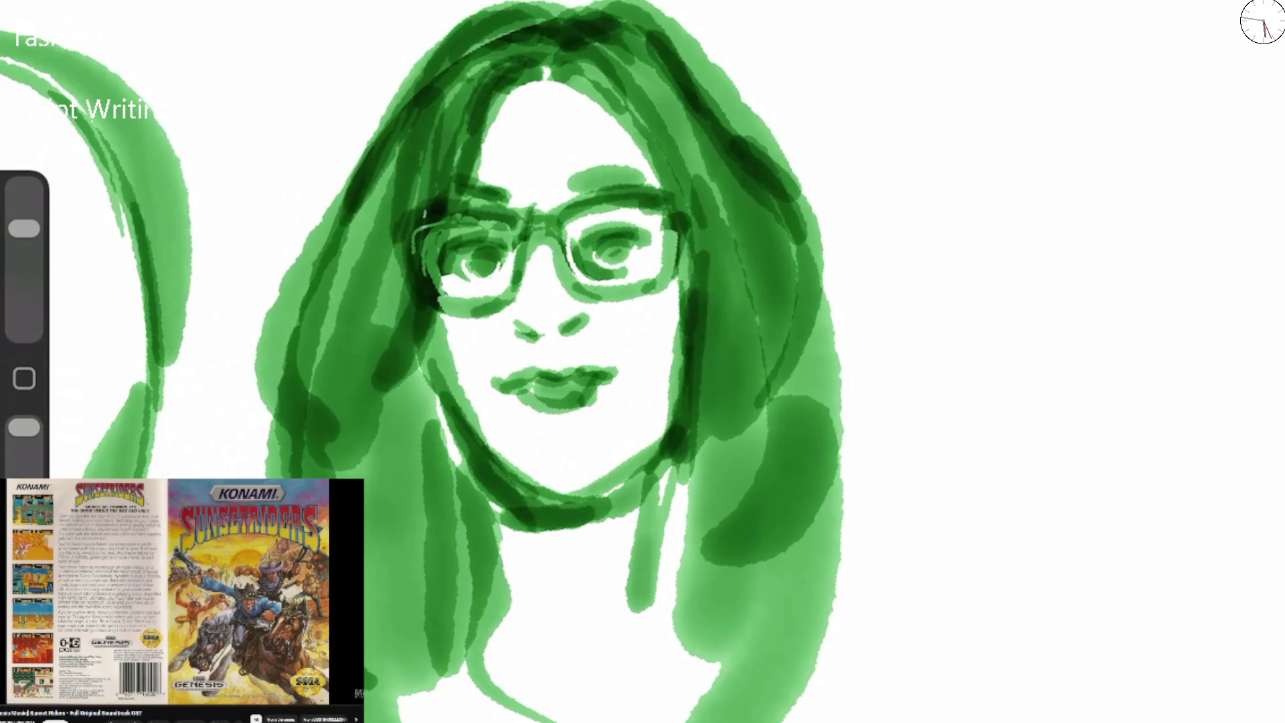
Add hair strands past the jaw, a collarbone curve and a dark accent beside the right iris.
mouse_move(423, 384)
mouse_down()
mouse_move(512, 515)
mouse_move(525, 589)
mouse_move(488, 645)
mouse_move(595, 682)
mouse_up()
drag(519, 666, 636, 646)
drag(665, 459, 646, 626)
drag(639, 579, 625, 606)
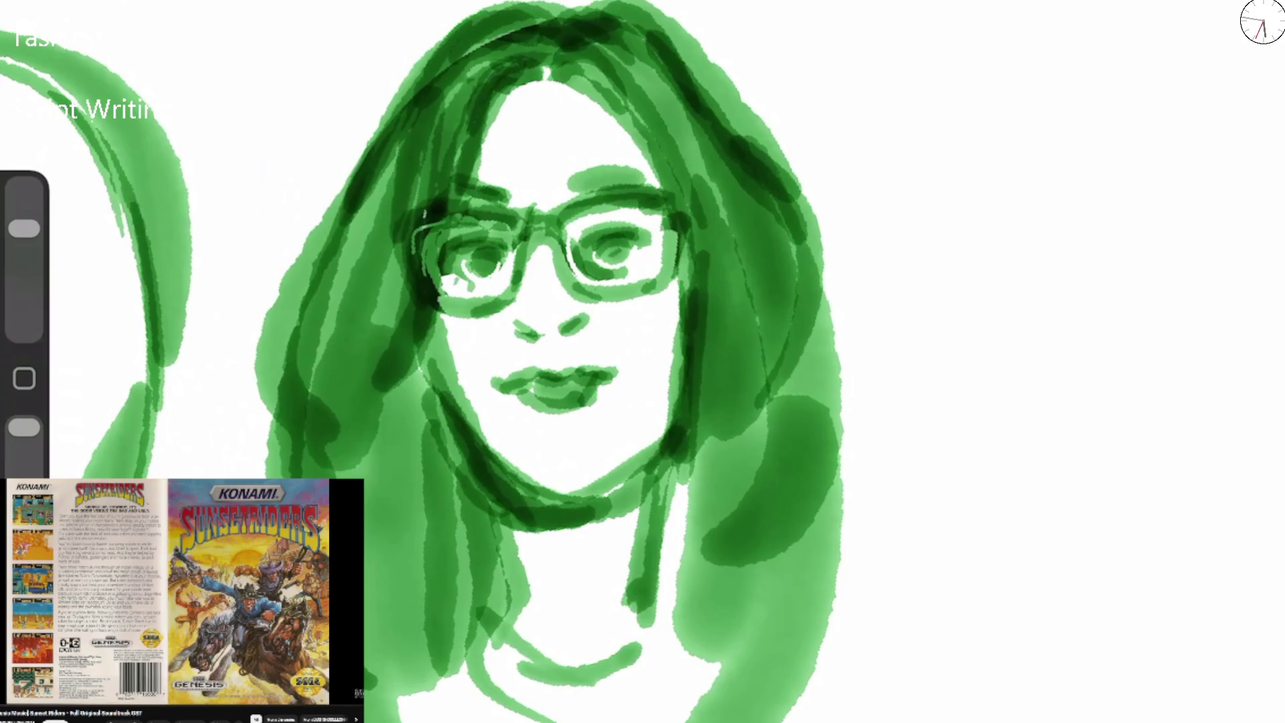
drag(624, 269, 639, 263)
Reshape and darken the lips and jawline, undoing a broad neck shadow.
drag(24, 228, 24, 255)
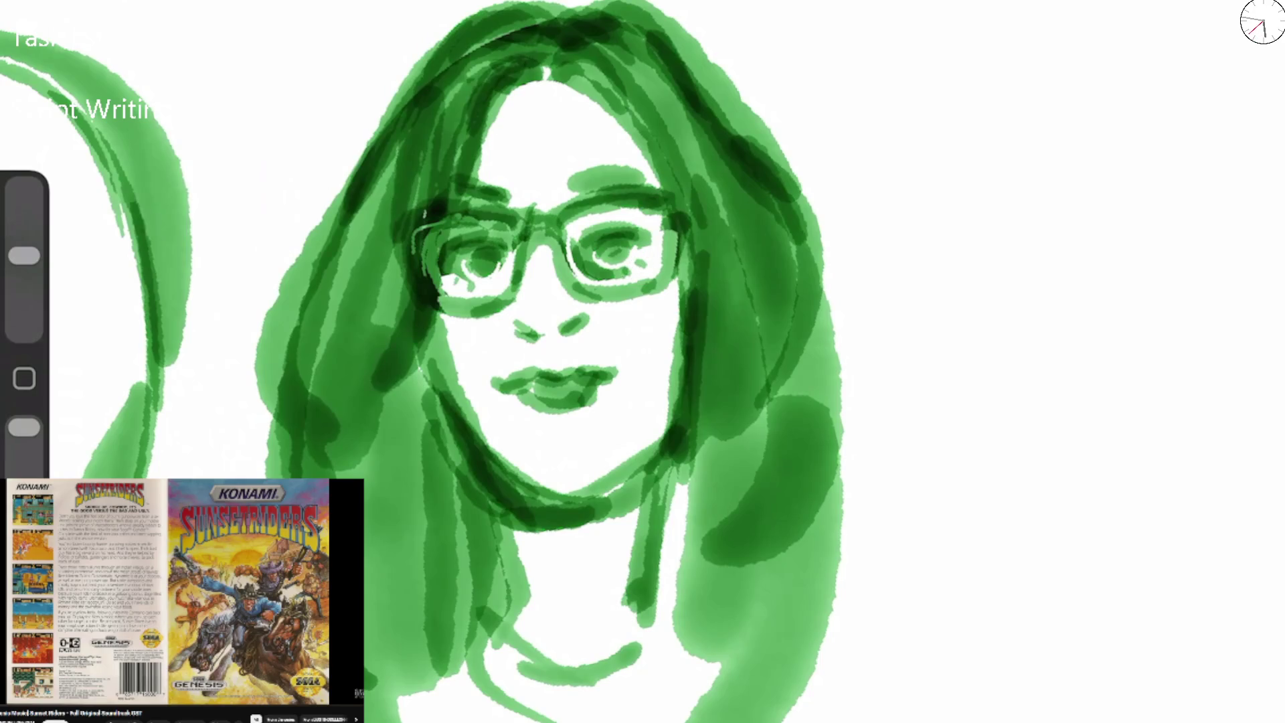
drag(488, 378, 619, 370)
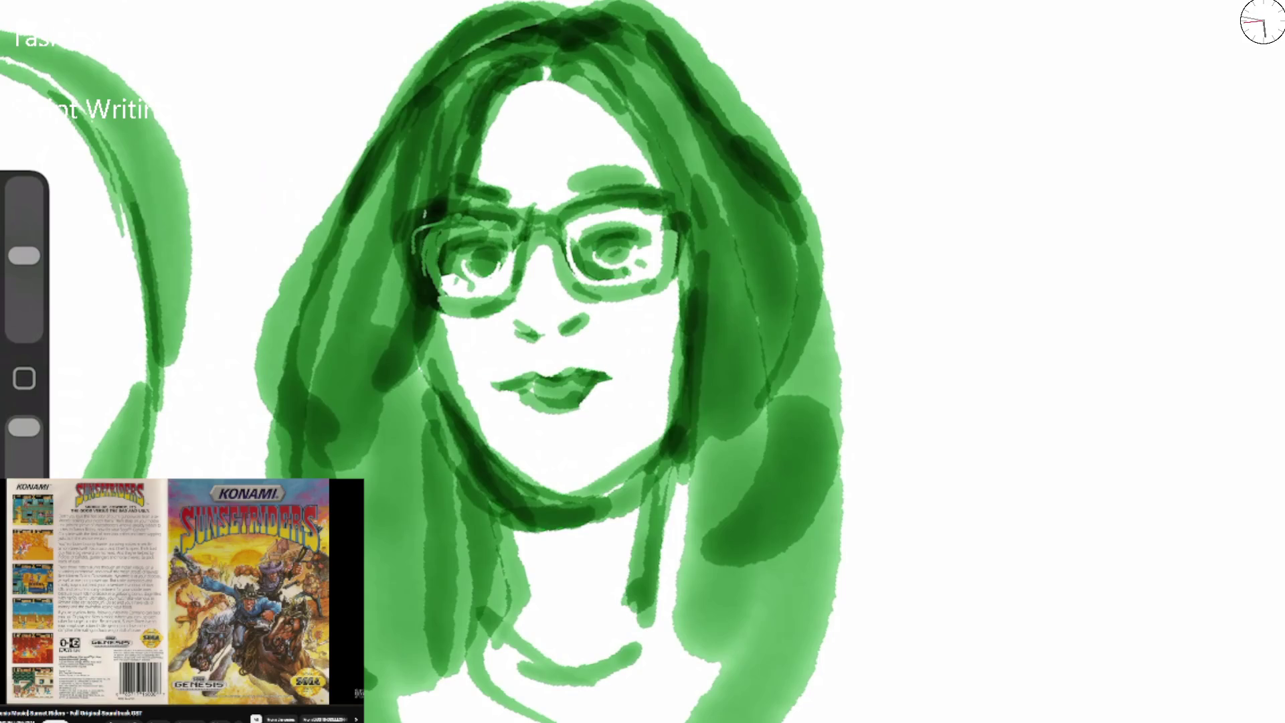
drag(24, 256, 24, 228)
mouse_move(608, 376)
mouse_down()
mouse_move(572, 405)
mouse_move(619, 372)
mouse_up()
mouse_move(518, 380)
mouse_down()
mouse_move(579, 372)
mouse_move(483, 383)
mouse_move(582, 409)
mouse_move(556, 401)
mouse_up()
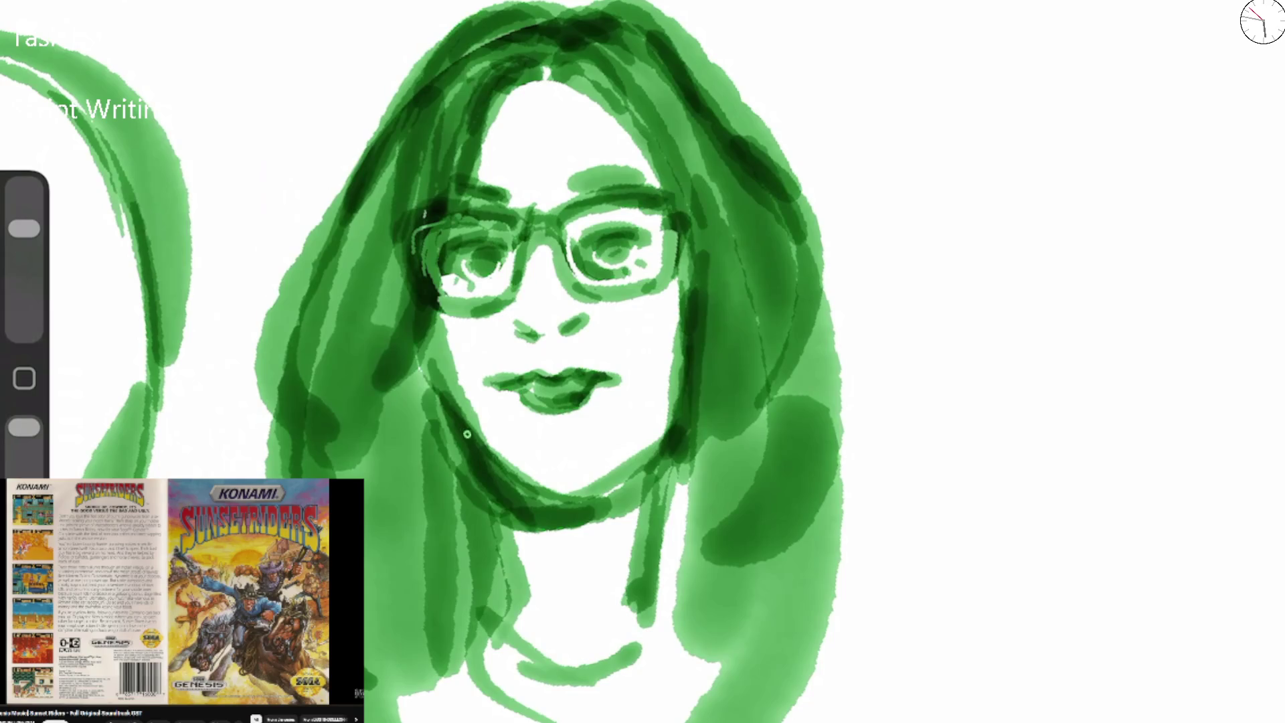
drag(464, 429, 602, 483)
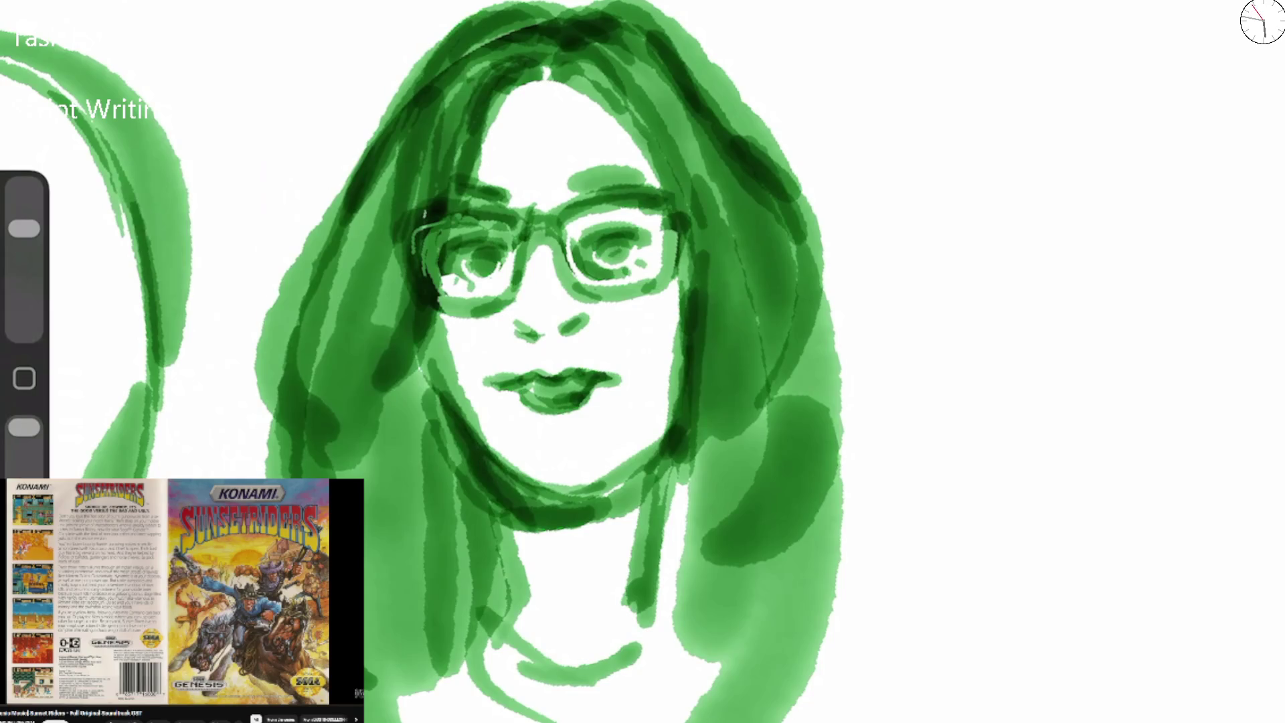
mouse_move(502, 535)
mouse_down()
mouse_move(636, 482)
mouse_move(515, 613)
mouse_up()
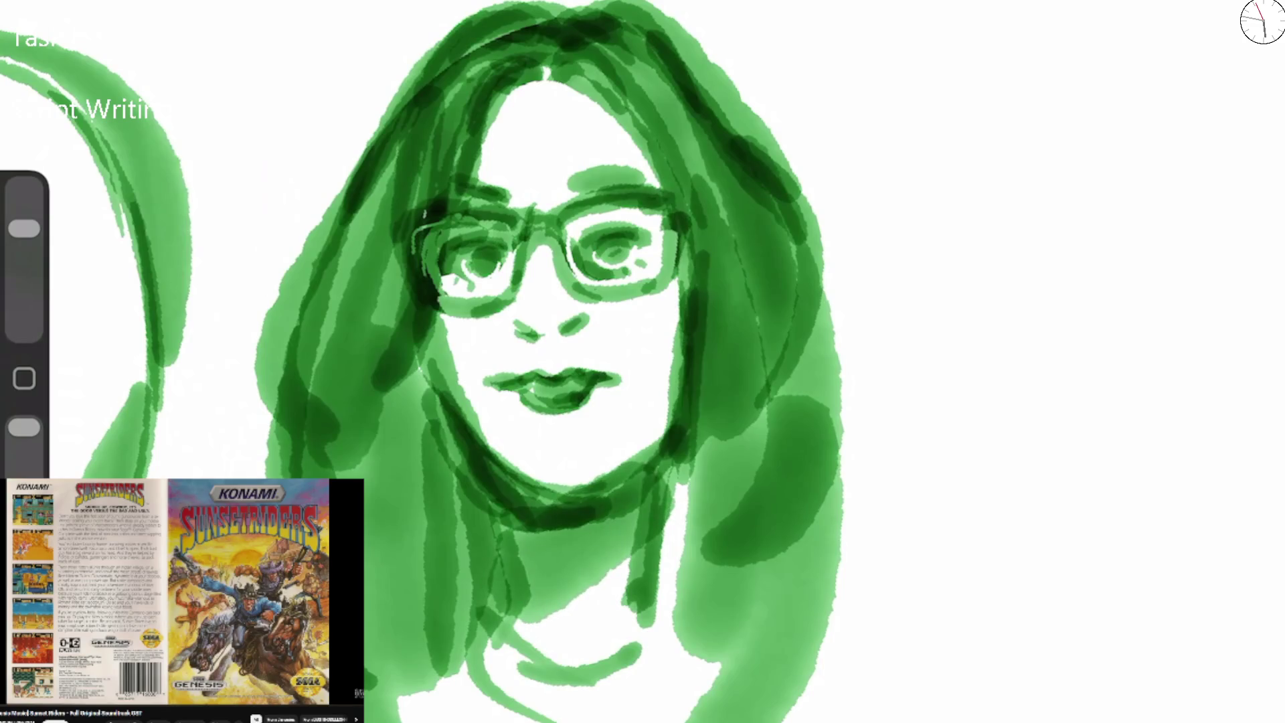
key(ctrl+z)
Add light vertical strokes on the neck, a long left hair strand and a darker left jawline.
mouse_move(565, 508)
mouse_down()
mouse_move(529, 532)
mouse_move(535, 559)
mouse_up()
drag(677, 463, 646, 626)
drag(706, 466, 669, 659)
drag(284, 265, 445, 682)
drag(422, 318, 529, 478)
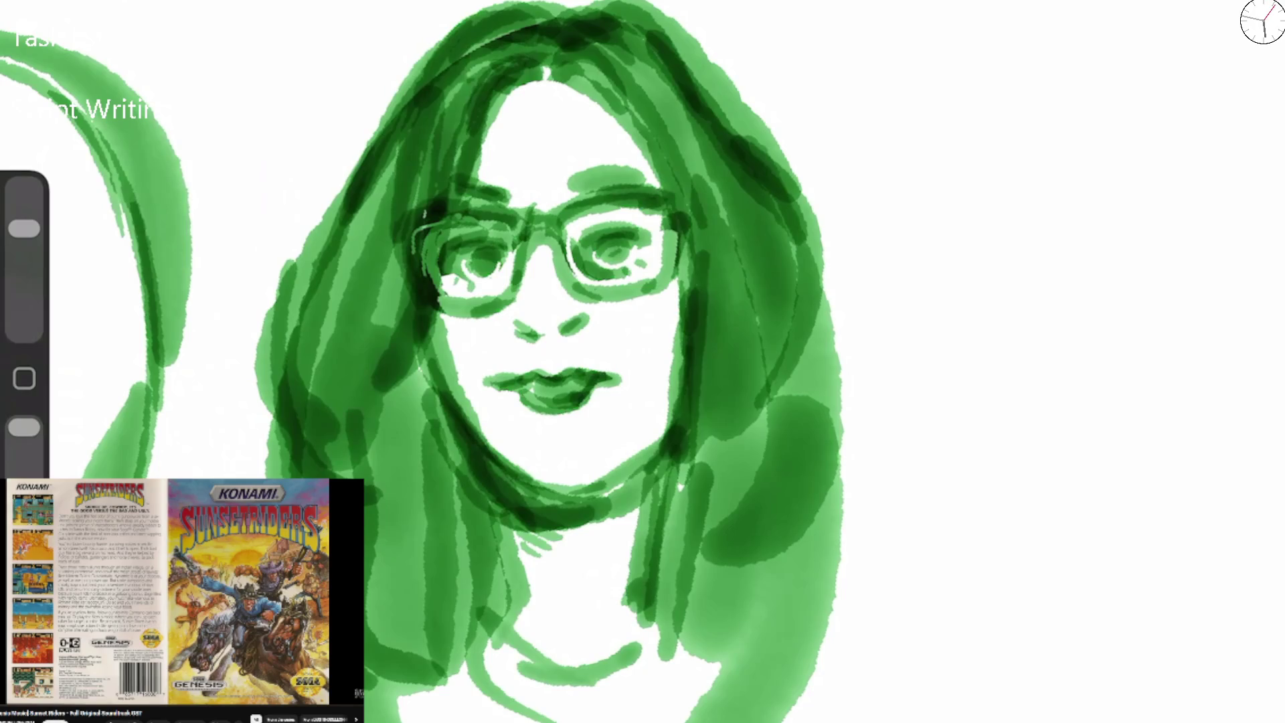
Redraw darker eyebrows above both lenses, then lower the brush opacity to 53%.
drag(24, 228, 24, 255)
drag(468, 205, 606, 194)
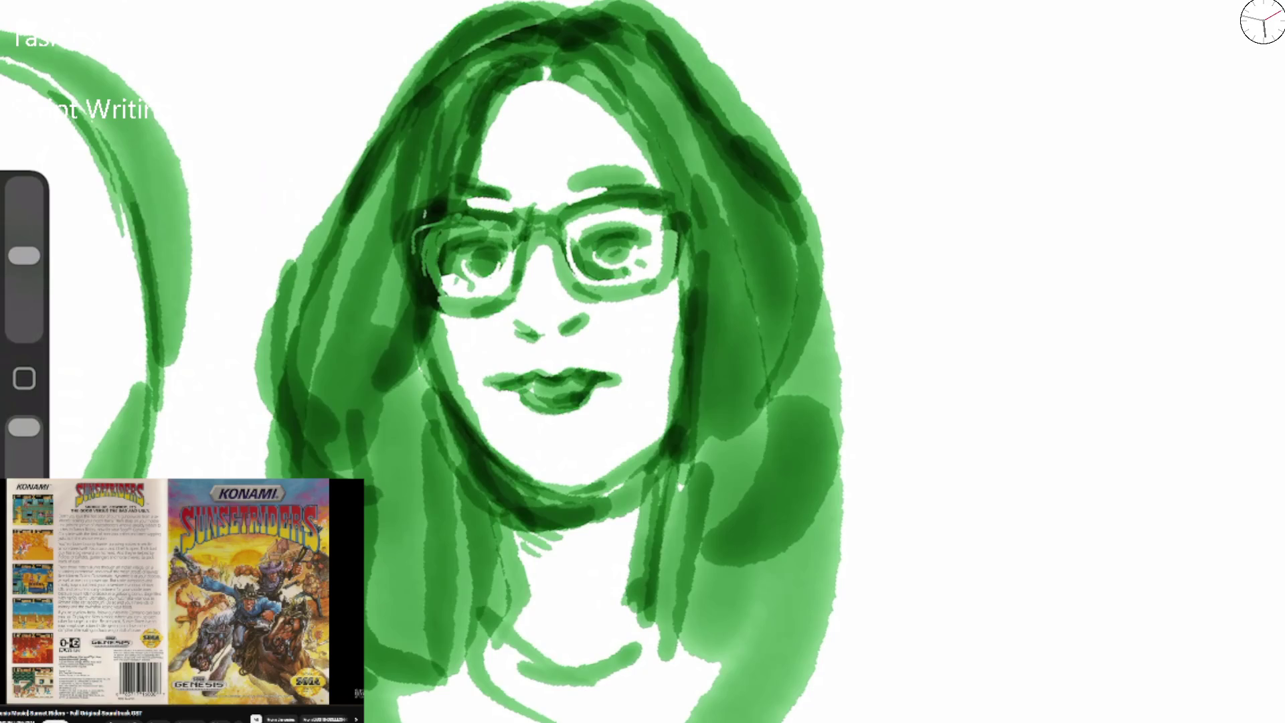
drag(24, 255, 24, 228)
mouse_move(459, 173)
mouse_down()
mouse_move(507, 201)
mouse_move(610, 167)
mouse_up()
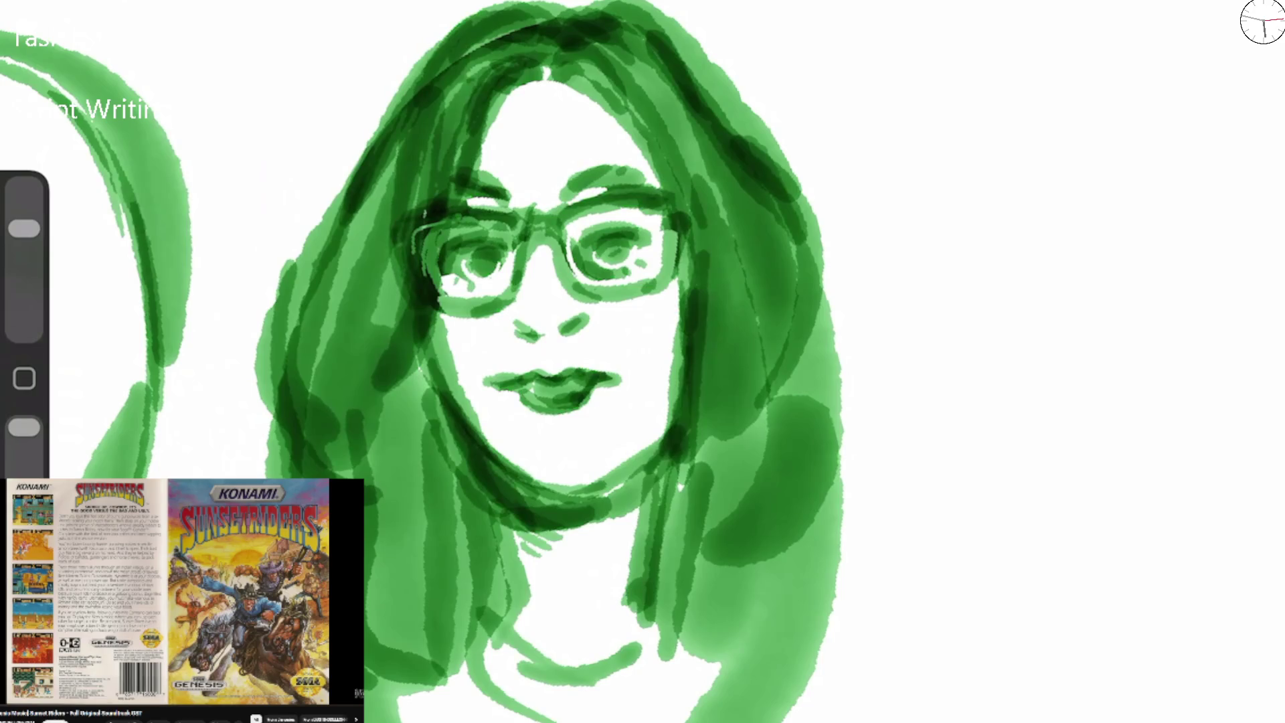
drag(24, 229, 24, 255)
drag(24, 427, 24, 461)
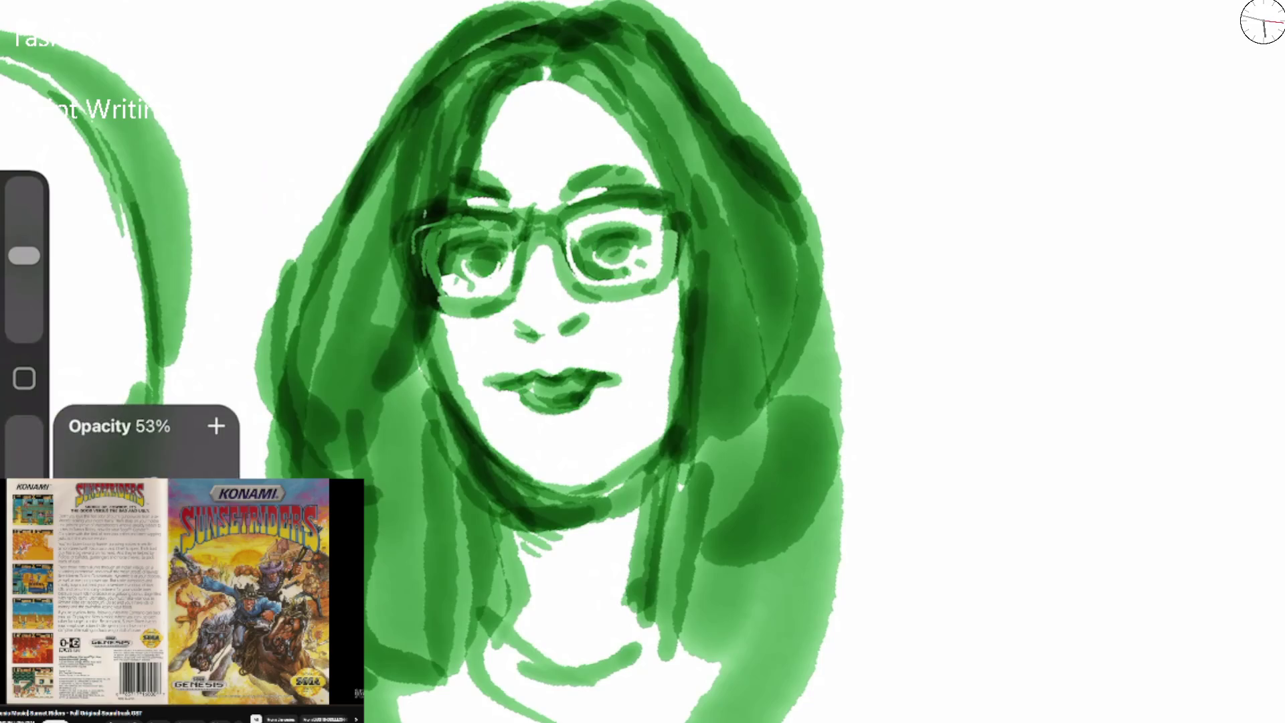
Tint the left and right lenses with pale translucent grey, redoing the strokes until they look right.
mouse_move(425, 258)
mouse_down()
mouse_move(439, 294)
mouse_move(468, 234)
mouse_move(505, 228)
mouse_up()
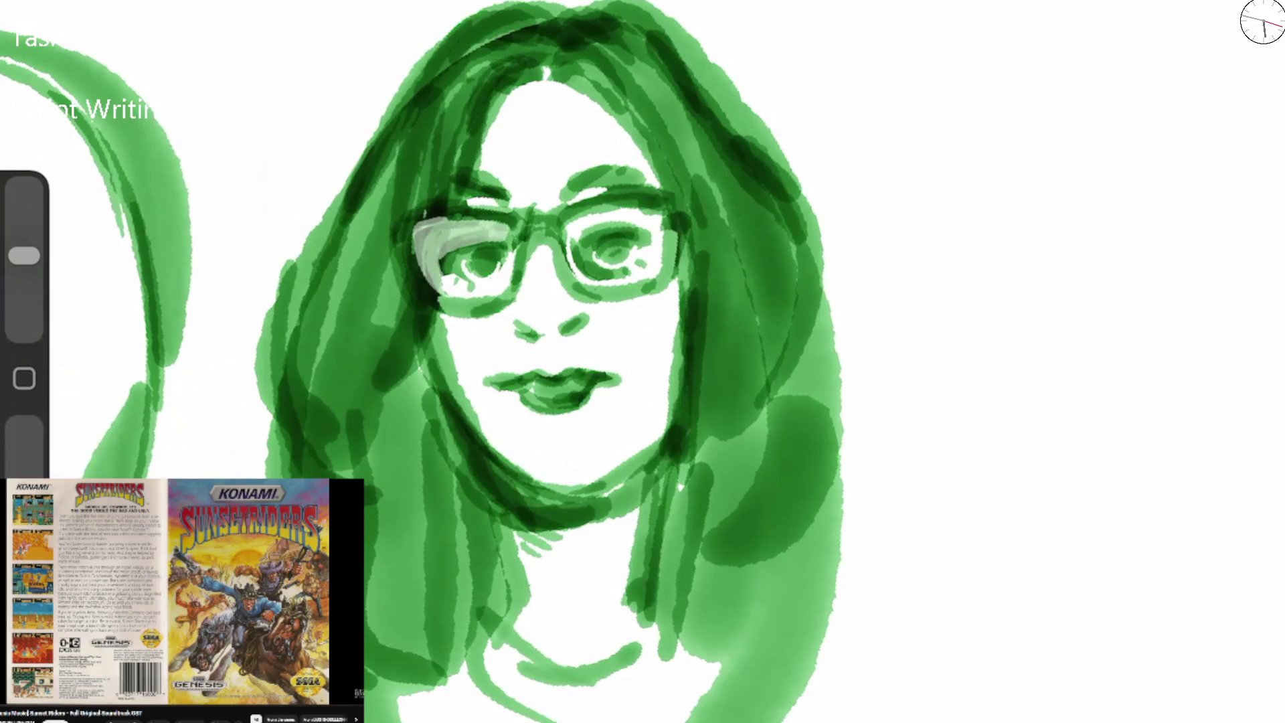
key(ctrl+z)
mouse_move(432, 281)
mouse_down()
mouse_move(435, 241)
mouse_move(505, 231)
mouse_move(482, 254)
mouse_move(522, 248)
mouse_move(602, 285)
mouse_move(662, 214)
mouse_up()
drag(566, 238, 573, 278)
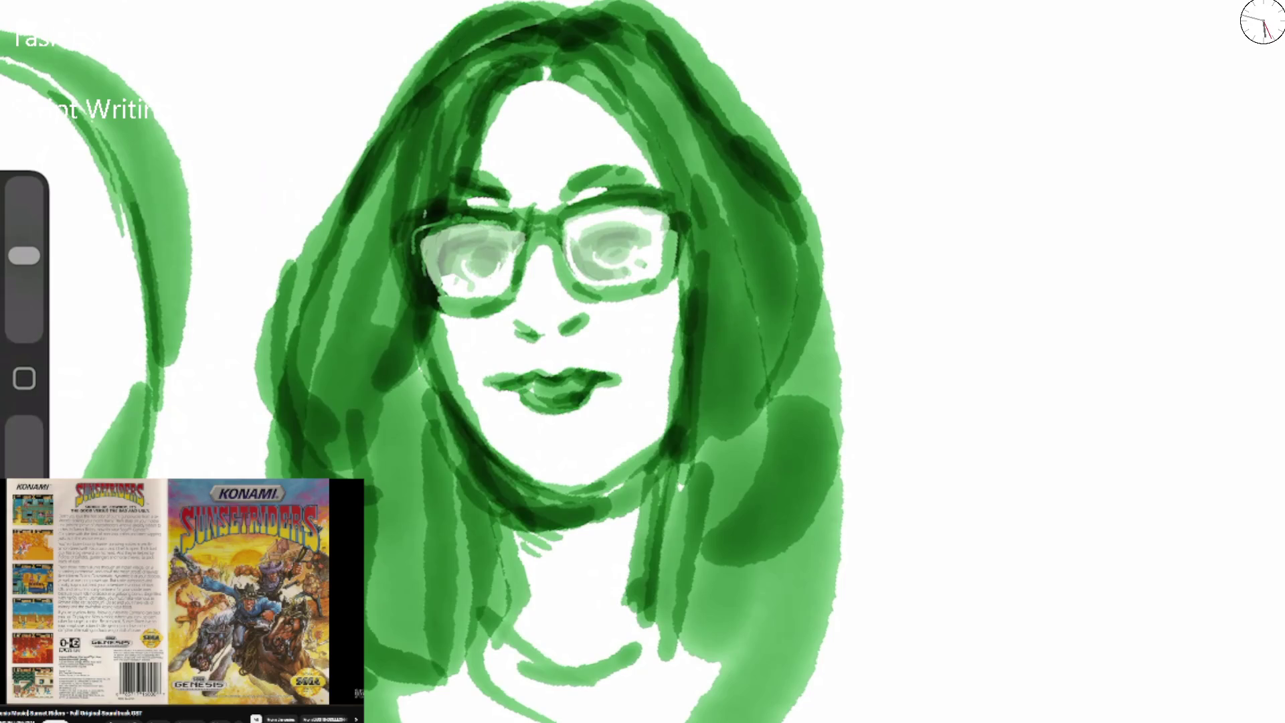
key(ctrl+z)
key(ctrl+z)
mouse_move(428, 295)
mouse_down()
mouse_move(401, 251)
mouse_move(502, 227)
mouse_move(455, 281)
mouse_move(425, 285)
mouse_up()
mouse_move(582, 231)
mouse_down()
mouse_move(602, 277)
mouse_move(659, 251)
mouse_up()
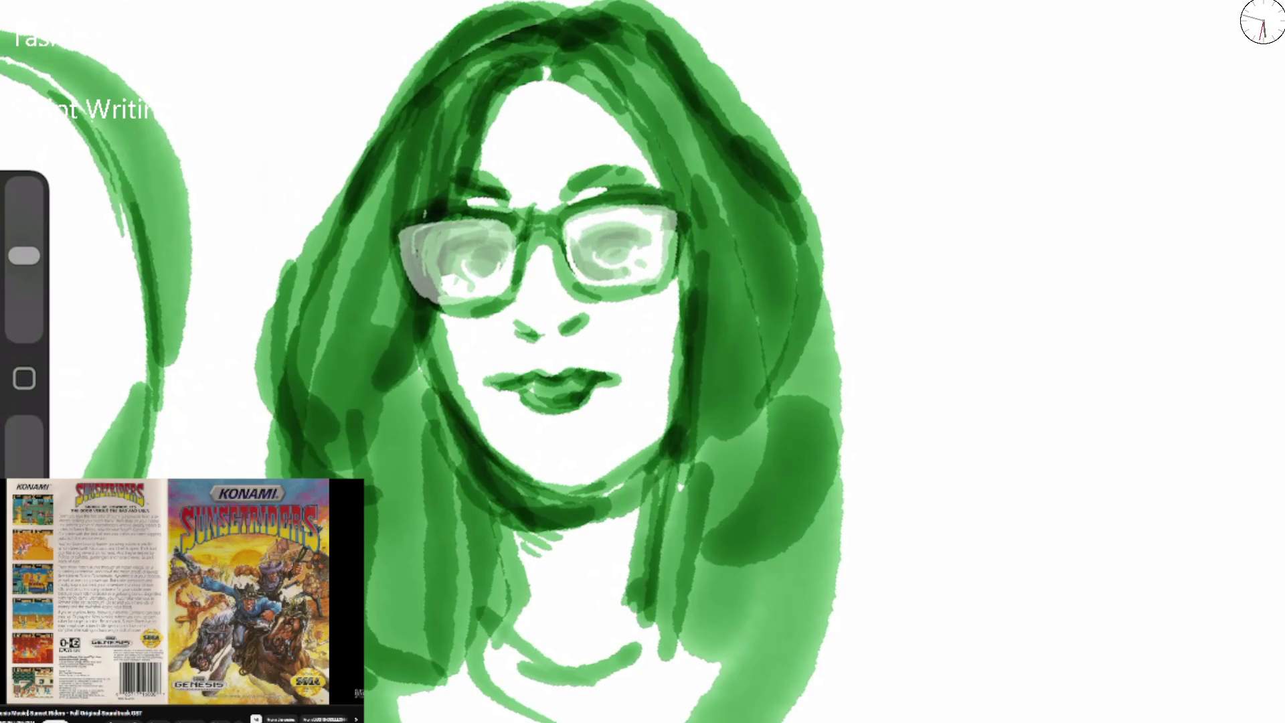
Adjust the brush opacity and erase the top-left outline and left side of the hair.
scroll(602, 335, down, 3)
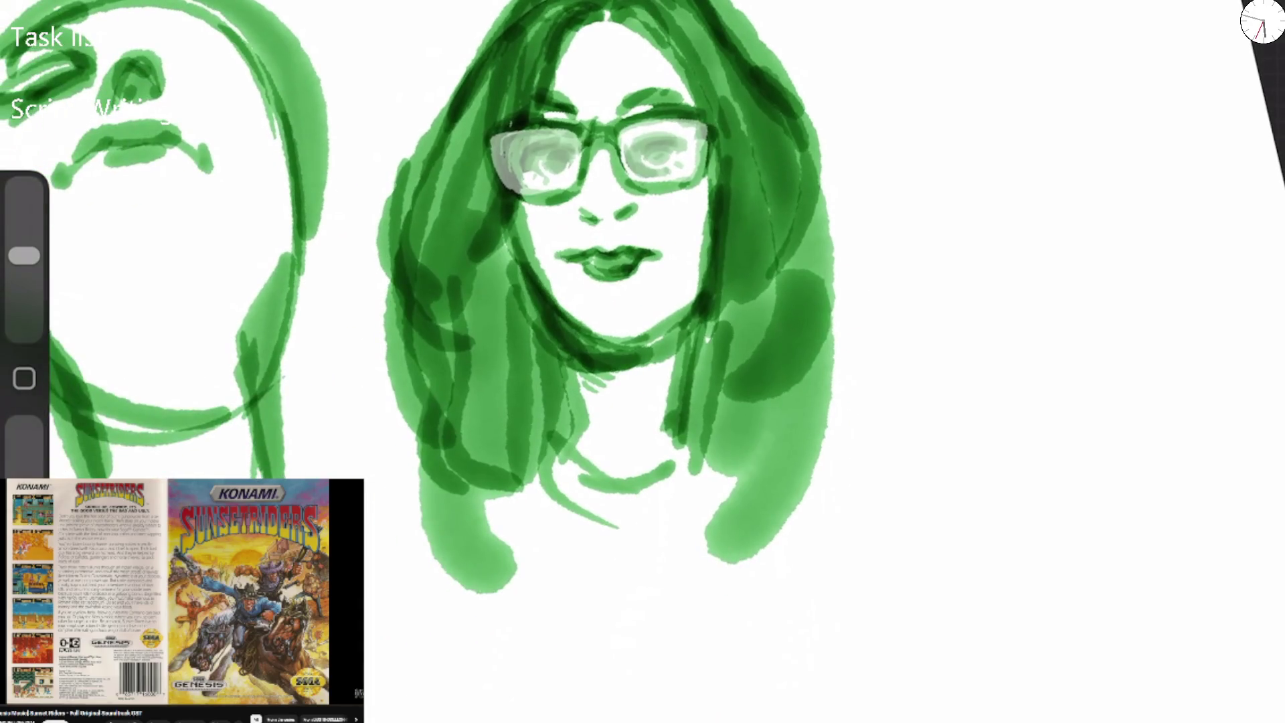
scroll(642, 334, up, 3)
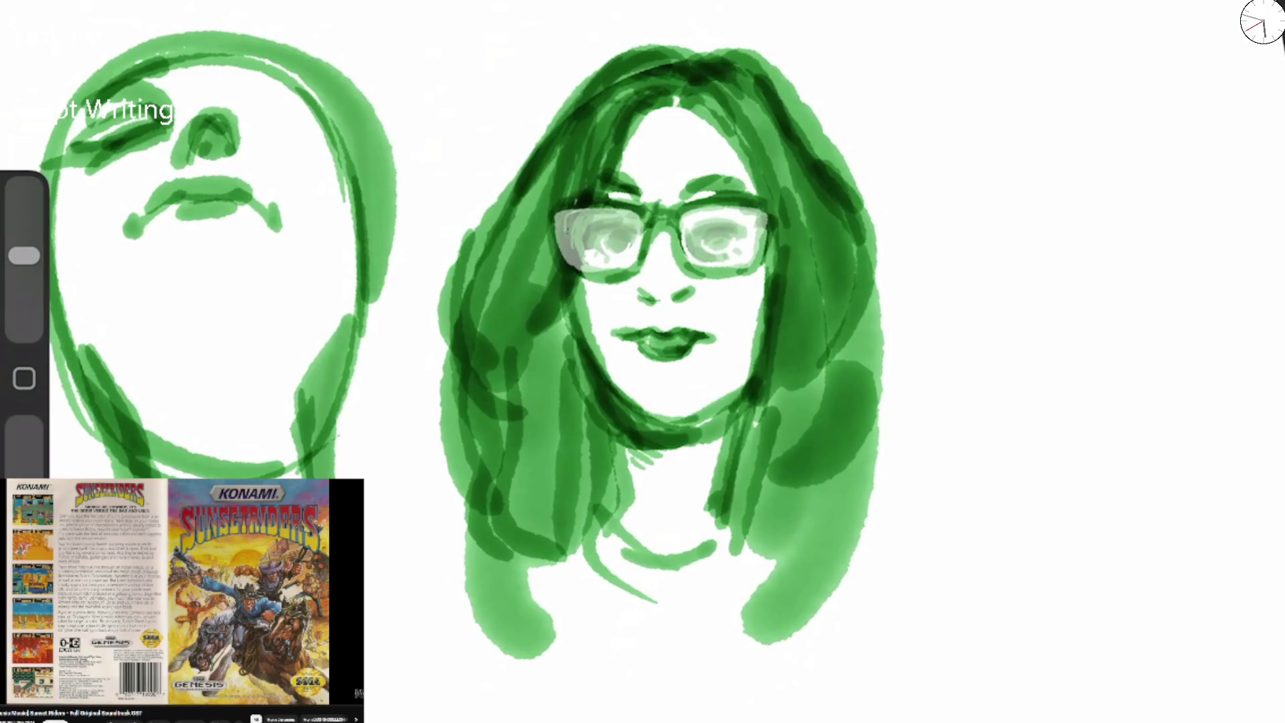
drag(24, 469, 24, 427)
mouse_move(652, 53)
mouse_down()
mouse_move(515, 187)
mouse_move(475, 268)
mouse_move(556, 167)
mouse_move(492, 294)
mouse_move(455, 462)
mouse_move(482, 536)
mouse_up()
mouse_move(733, 46)
mouse_down()
mouse_move(823, 134)
mouse_move(866, 392)
mouse_move(857, 535)
mouse_up()
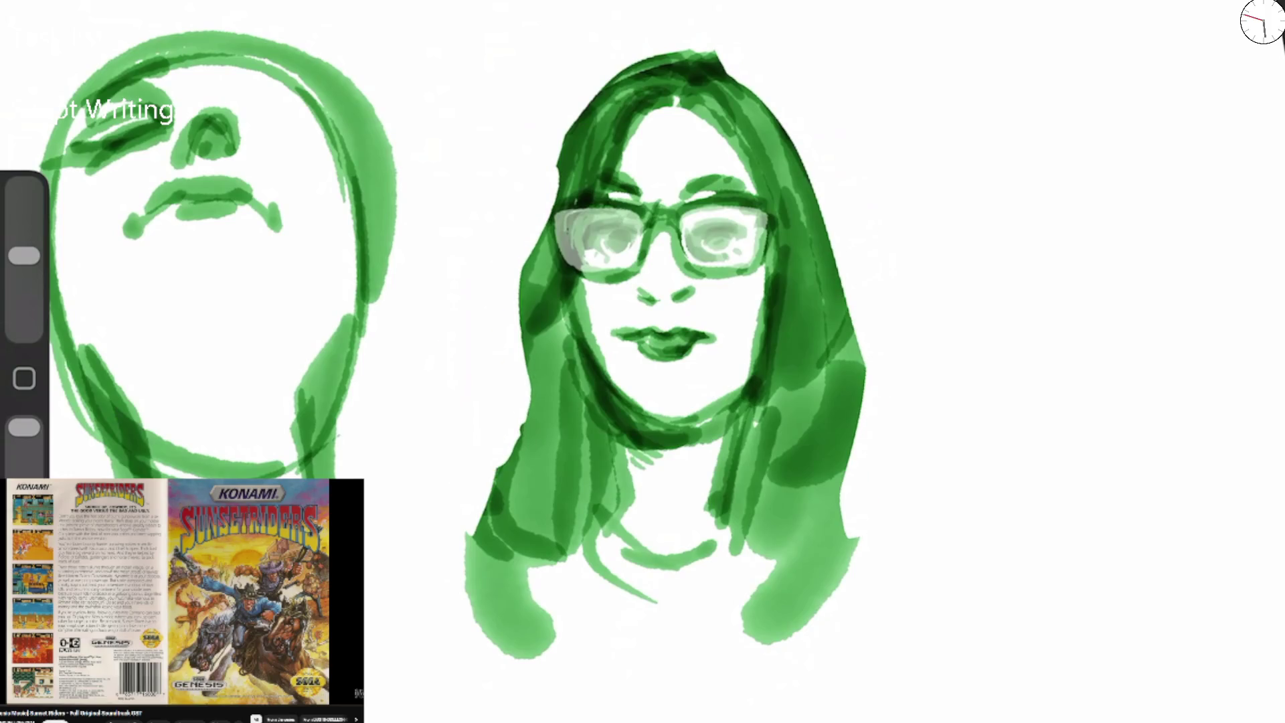
Thicken the hair outline on both sides, sweeping strands down toward the shoulder.
drag(25, 256, 24, 228)
mouse_move(696, 50)
mouse_down()
mouse_move(750, 87)
mouse_move(843, 281)
mouse_move(860, 401)
mouse_up()
drag(596, 94, 512, 281)
drag(535, 187, 485, 422)
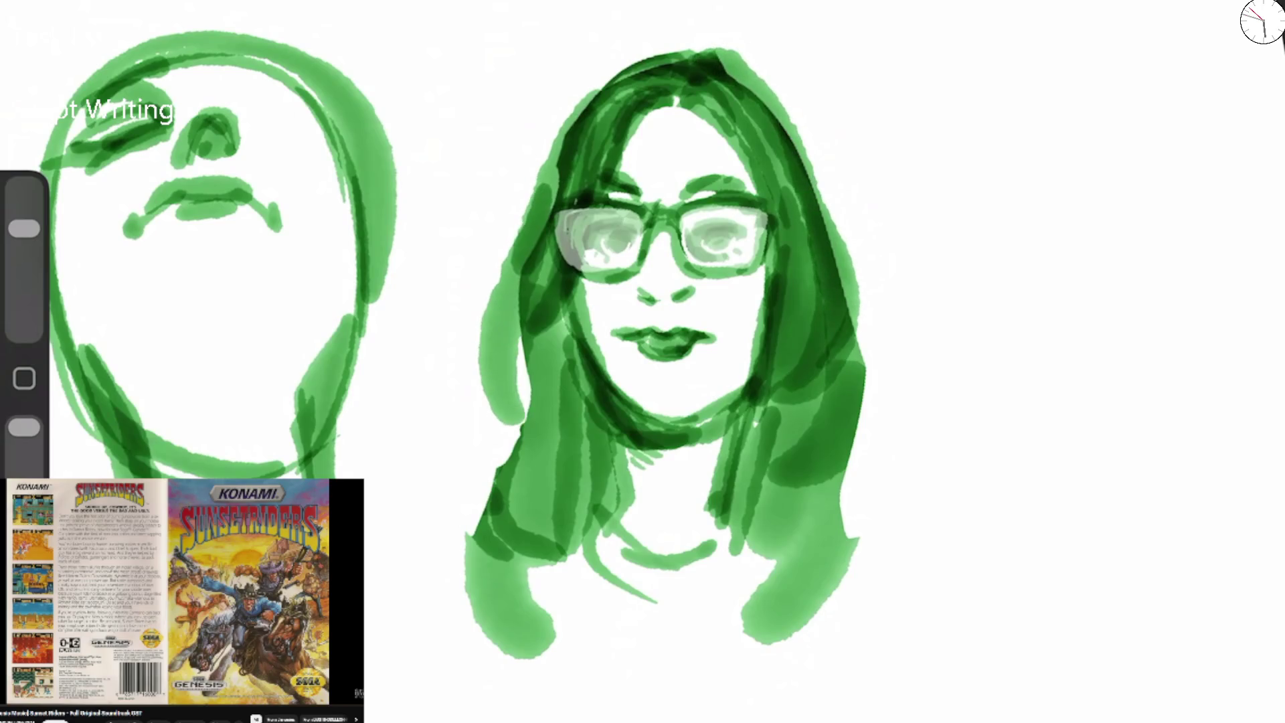
drag(529, 295, 506, 408)
mouse_move(502, 364)
mouse_down()
mouse_move(443, 461)
mouse_move(472, 548)
mouse_up()
mouse_move(709, 58)
mouse_down()
mouse_move(593, 94)
mouse_move(519, 251)
mouse_up()
mouse_move(709, 74)
mouse_down()
mouse_move(576, 141)
mouse_move(834, 315)
mouse_move(840, 235)
mouse_move(853, 532)
mouse_up()
mouse_move(522, 384)
mouse_down()
mouse_move(482, 428)
mouse_move(509, 528)
mouse_up()
Widen the top and left hair outline, line below the chin, and spray grainy texture over the crown.
drag(864, 445, 859, 520)
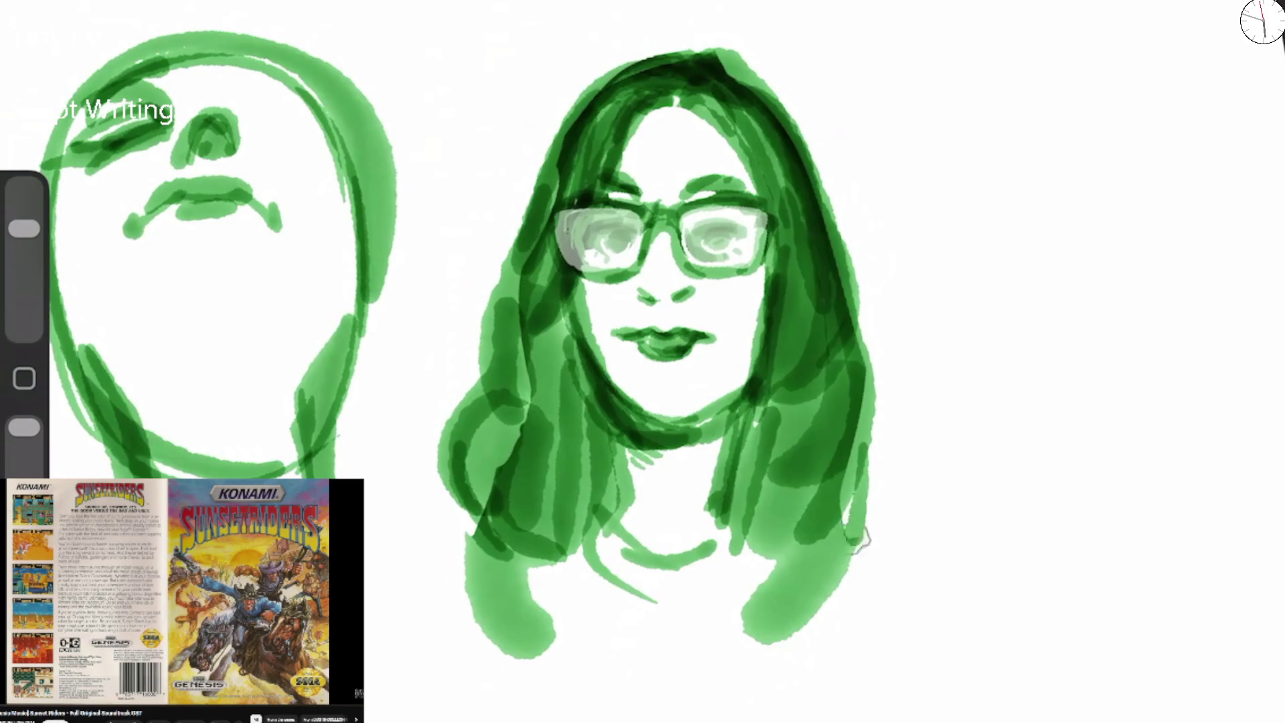
drag(583, 535, 701, 656)
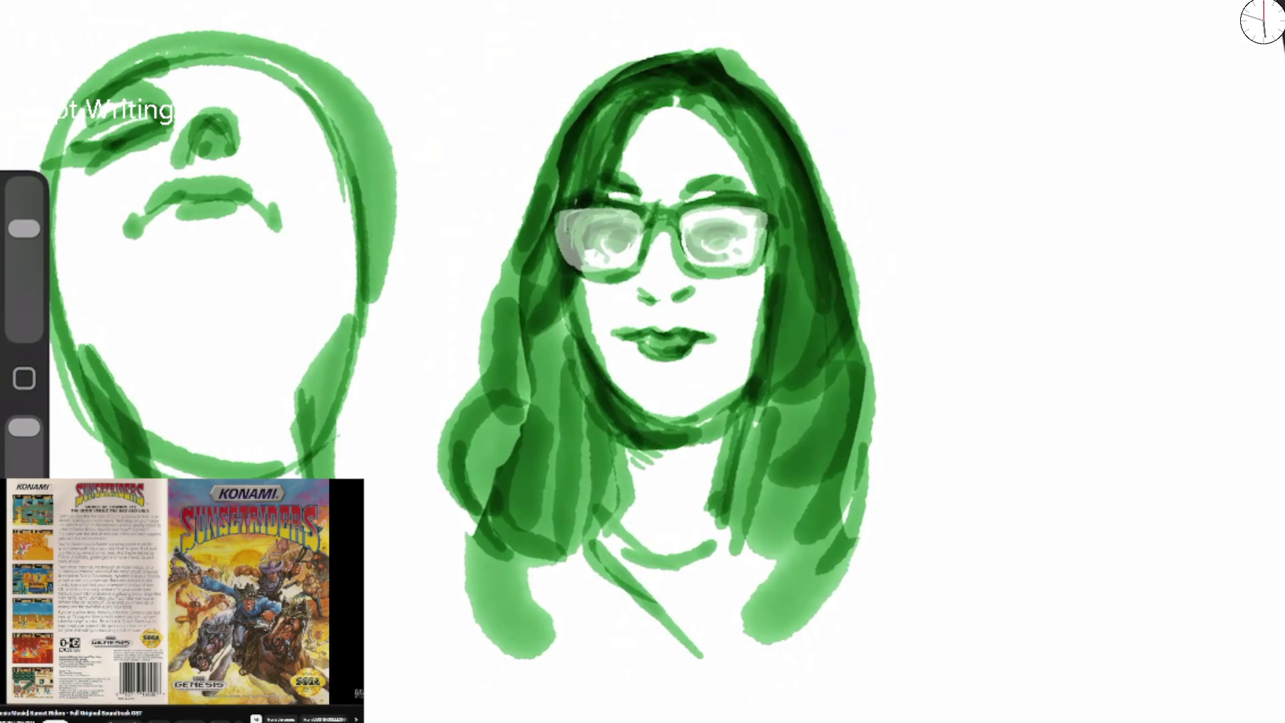
mouse_move(636, 100)
mouse_down()
mouse_move(562, 150)
mouse_move(515, 224)
mouse_up()
mouse_move(515, 167)
mouse_down()
mouse_move(662, 34)
mouse_move(616, 67)
mouse_move(833, 186)
mouse_up()
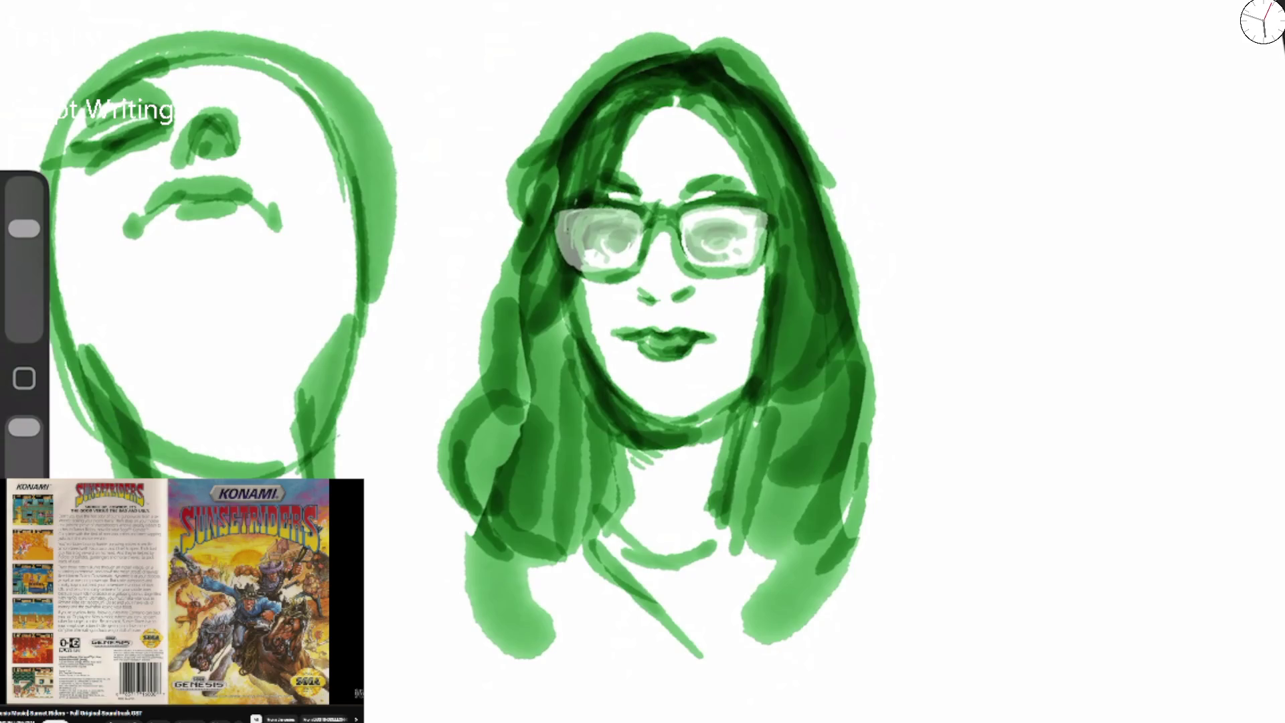
drag(535, 164, 492, 294)
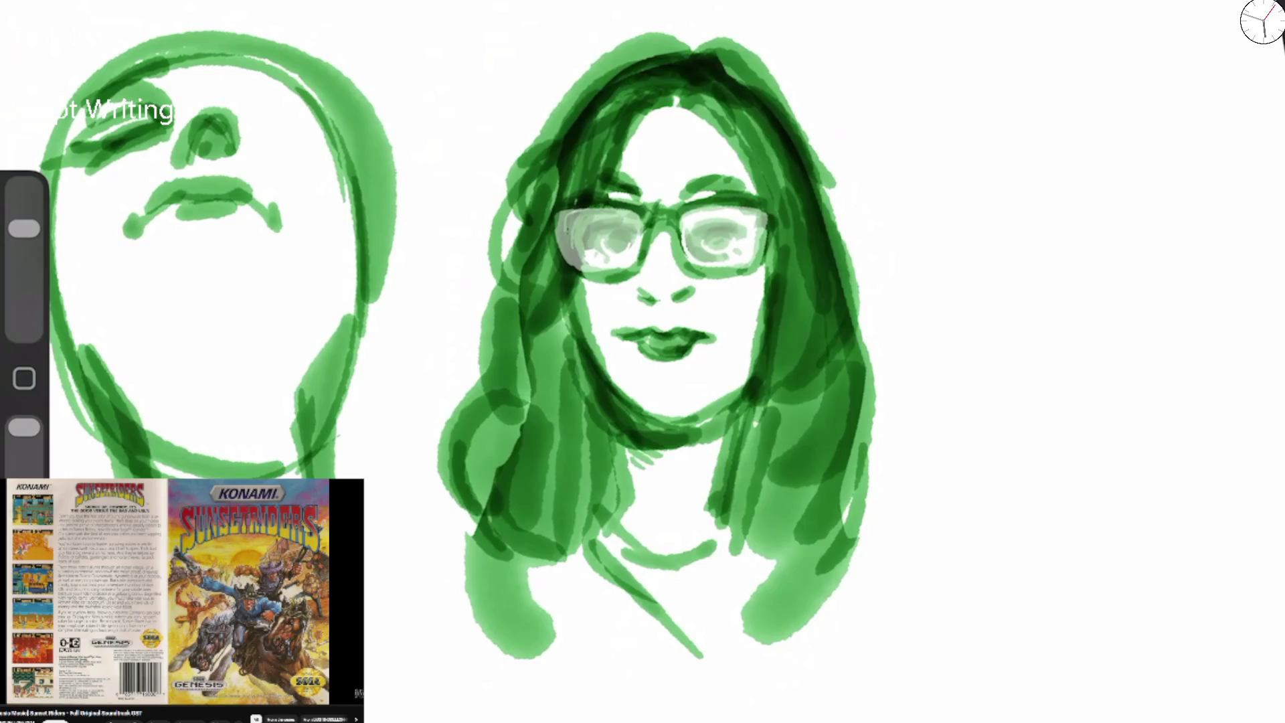
drag(24, 228, 24, 206)
drag(769, 40, 522, 221)
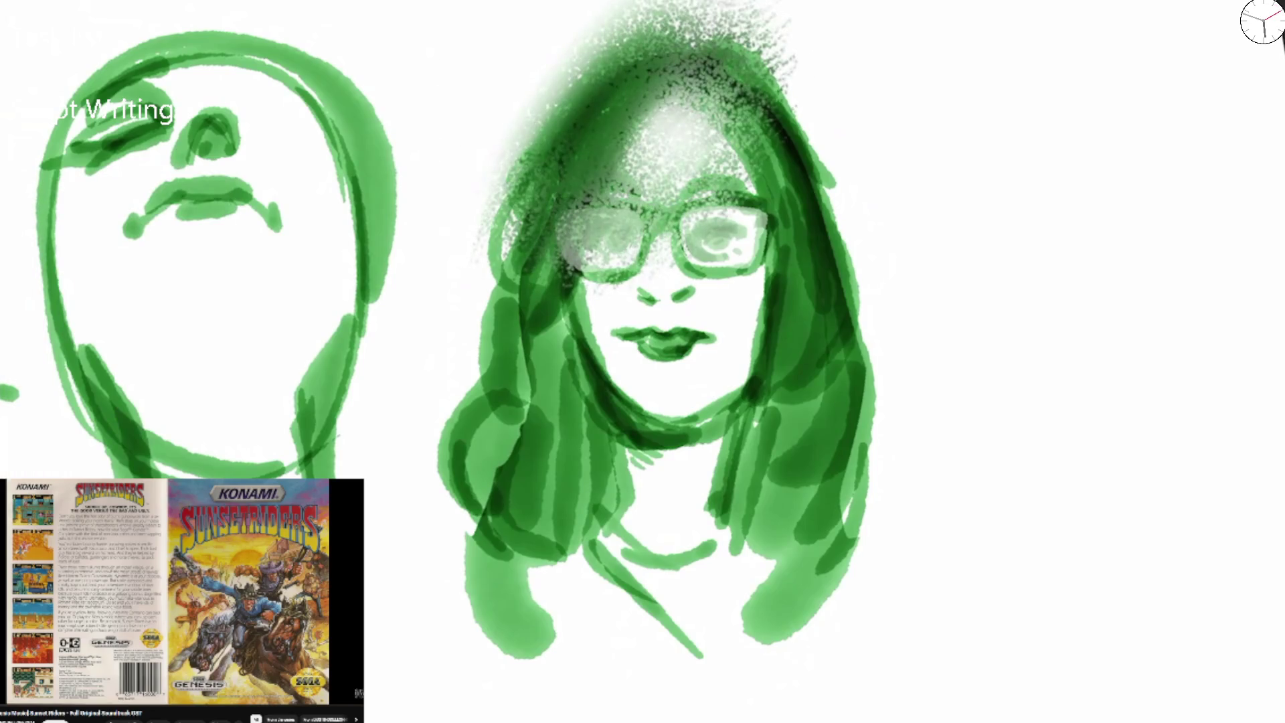
Undo the grainy spray, set brush size to 18%, darken the hair top and soften its edge.
key(ctrl+z)
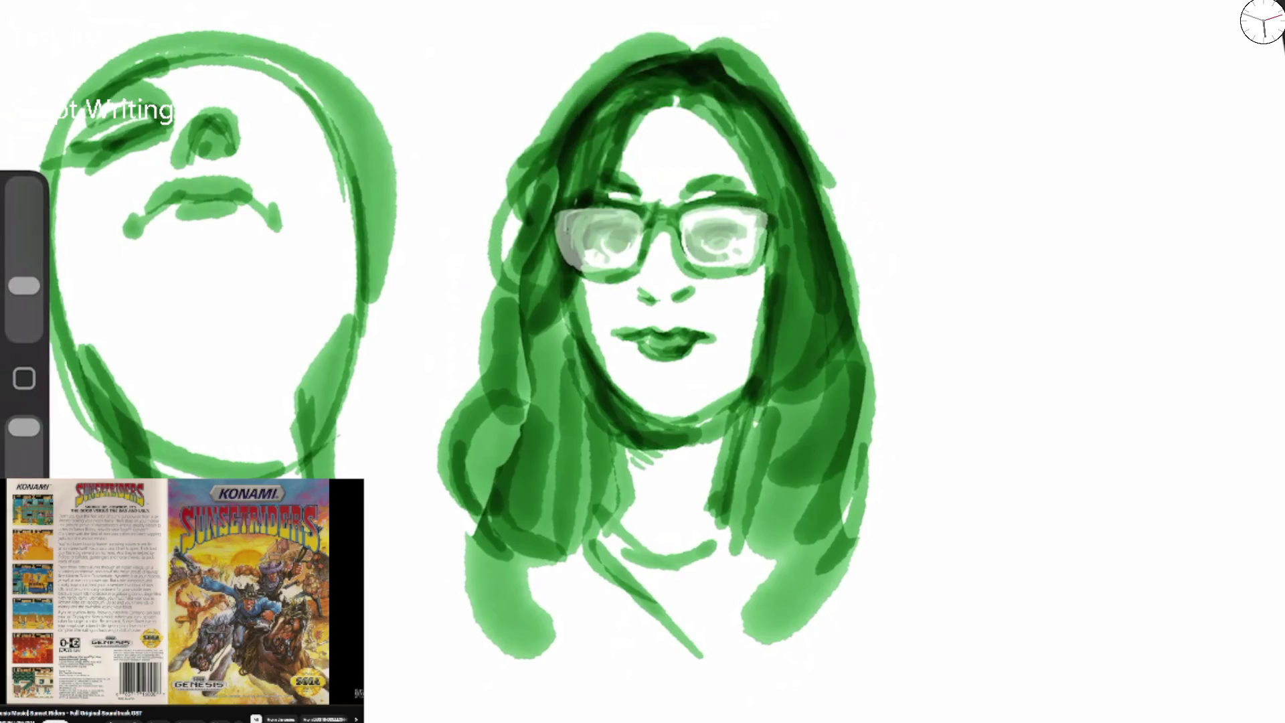
drag(24, 285, 25, 267)
mouse_move(679, 64)
mouse_down()
mouse_move(589, 101)
mouse_move(564, 144)
mouse_move(743, 100)
mouse_move(776, 154)
mouse_up()
mouse_move(542, 134)
mouse_down()
mouse_move(478, 288)
mouse_move(472, 248)
mouse_up()
drag(776, 117, 890, 362)
drag(24, 267, 24, 255)
mouse_move(646, 27)
mouse_down()
mouse_move(576, 73)
mouse_move(689, 50)
mouse_up()
drag(612, 56, 562, 103)
mouse_move(683, 41)
mouse_down()
mouse_move(749, 47)
mouse_move(693, 48)
mouse_up()
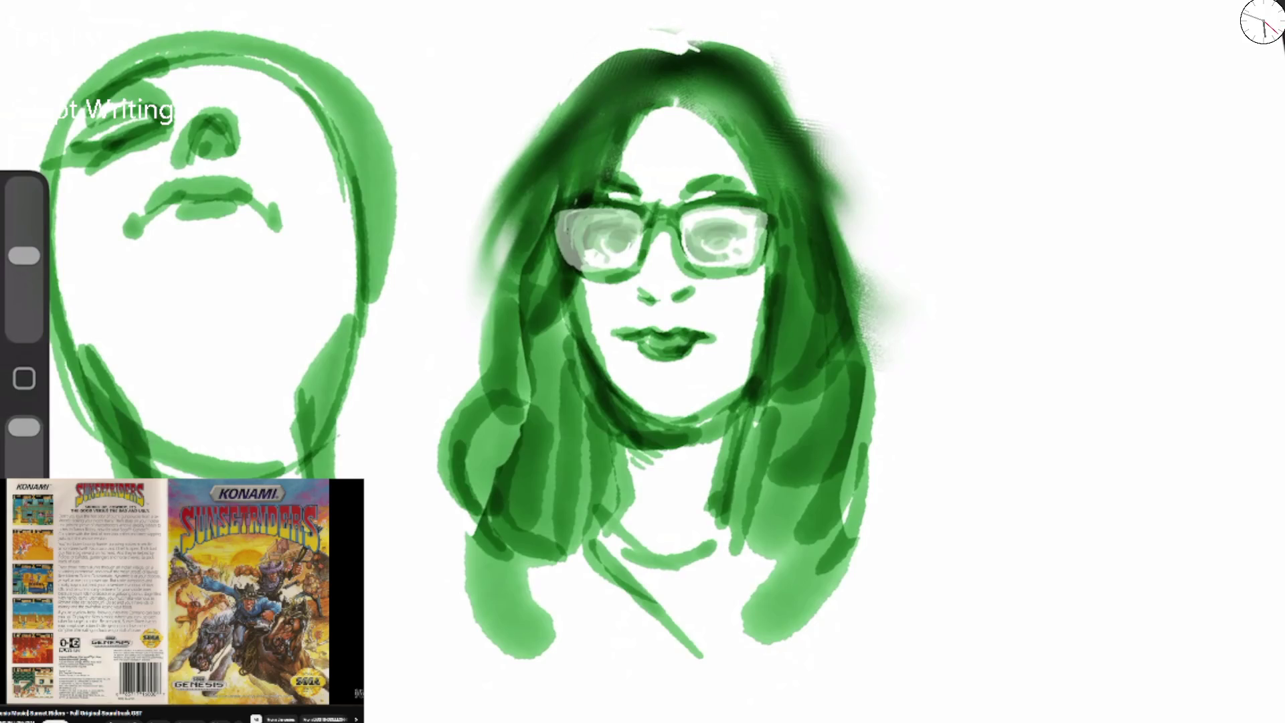
Paint dark strands along the hair's left edge and down its right side.
drag(24, 255, 24, 228)
drag(519, 171, 476, 293)
drag(524, 197, 481, 307)
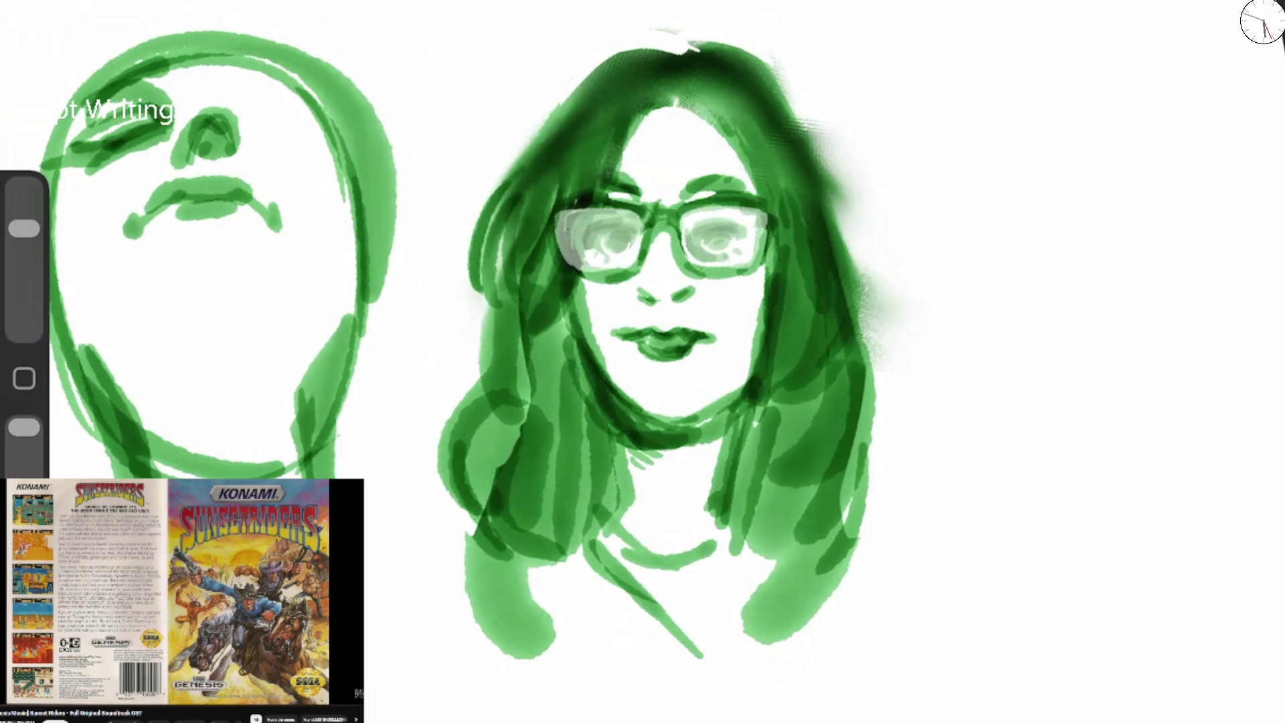
drag(733, 59, 845, 187)
drag(790, 104, 841, 249)
drag(675, 77, 792, 197)
drag(714, 106, 782, 184)
Fill the crown, upper-left and lower edges of the hair with dense dark strands.
drag(749, 131, 790, 227)
mouse_move(683, 77)
mouse_down()
mouse_move(729, 90)
mouse_move(609, 184)
mouse_up()
drag(582, 73, 545, 137)
drag(626, 54, 552, 107)
mouse_move(666, 46)
mouse_down()
mouse_move(545, 134)
mouse_move(770, 90)
mouse_move(876, 251)
mouse_move(870, 294)
mouse_up()
drag(820, 194, 850, 281)
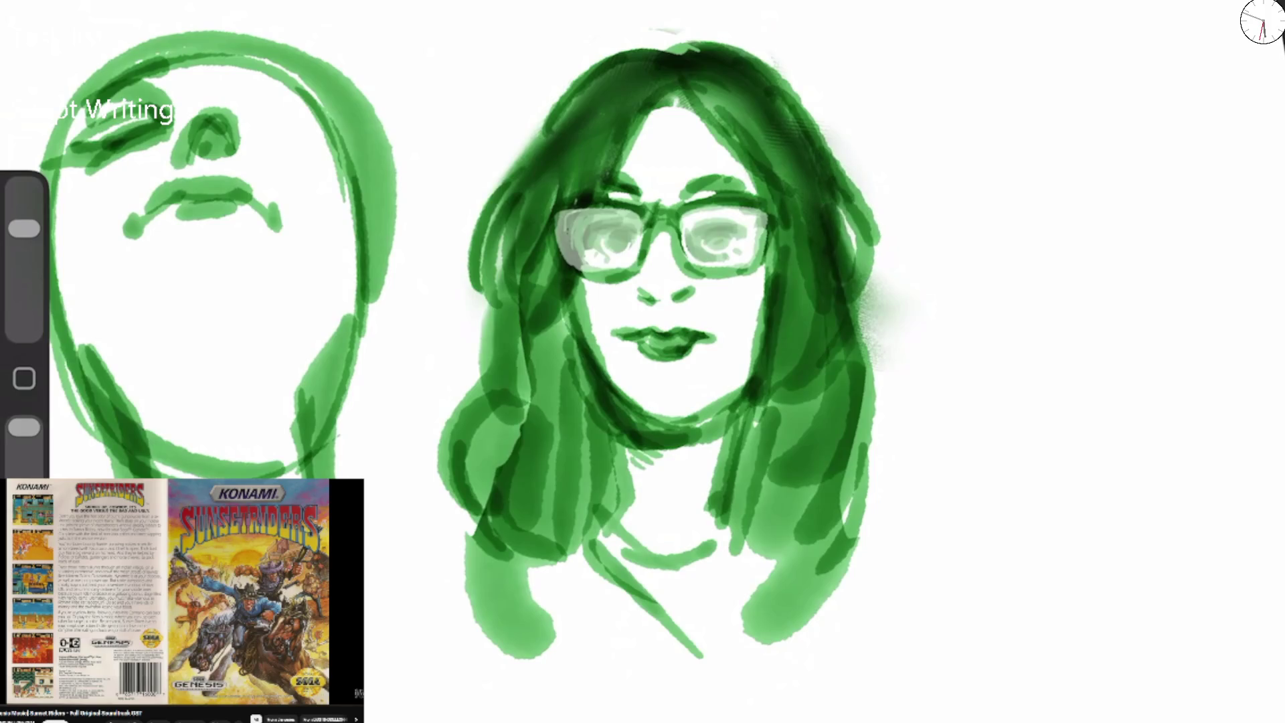
drag(860, 208, 870, 364)
drag(876, 313, 826, 435)
drag(478, 289, 462, 450)
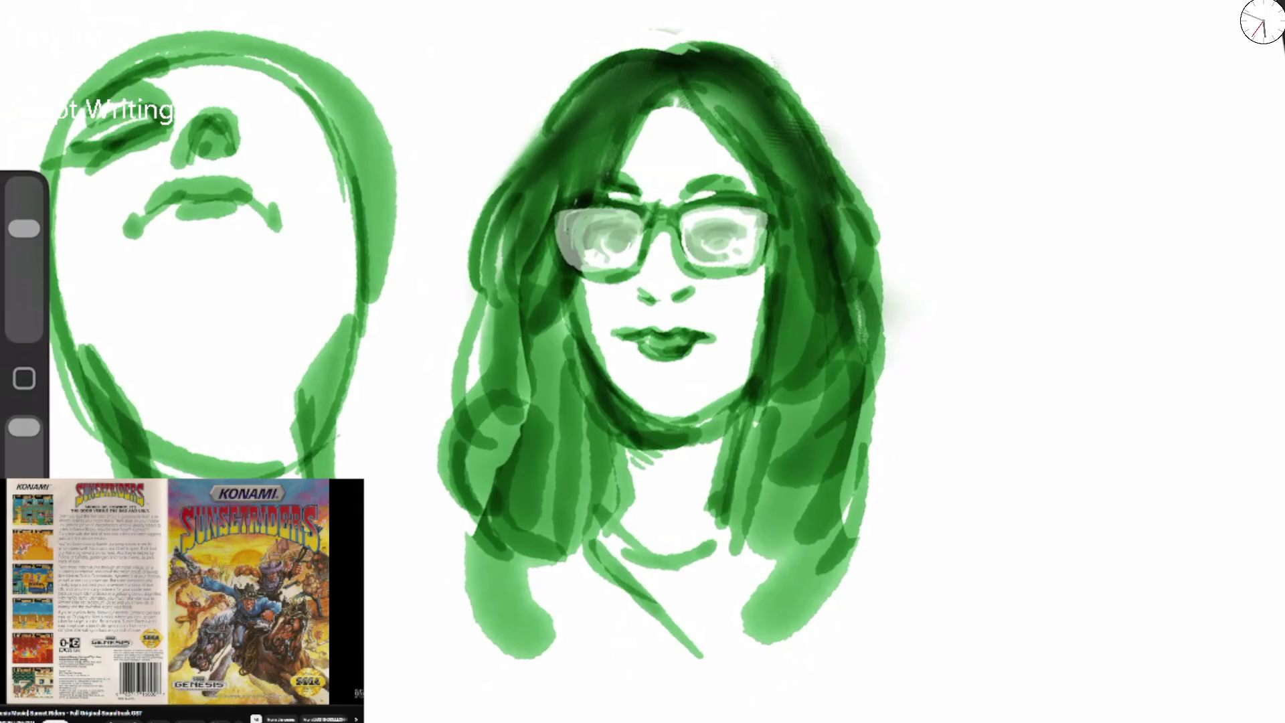
Thin the right corner of the lips with a smaller brush.
drag(24, 228, 24, 255)
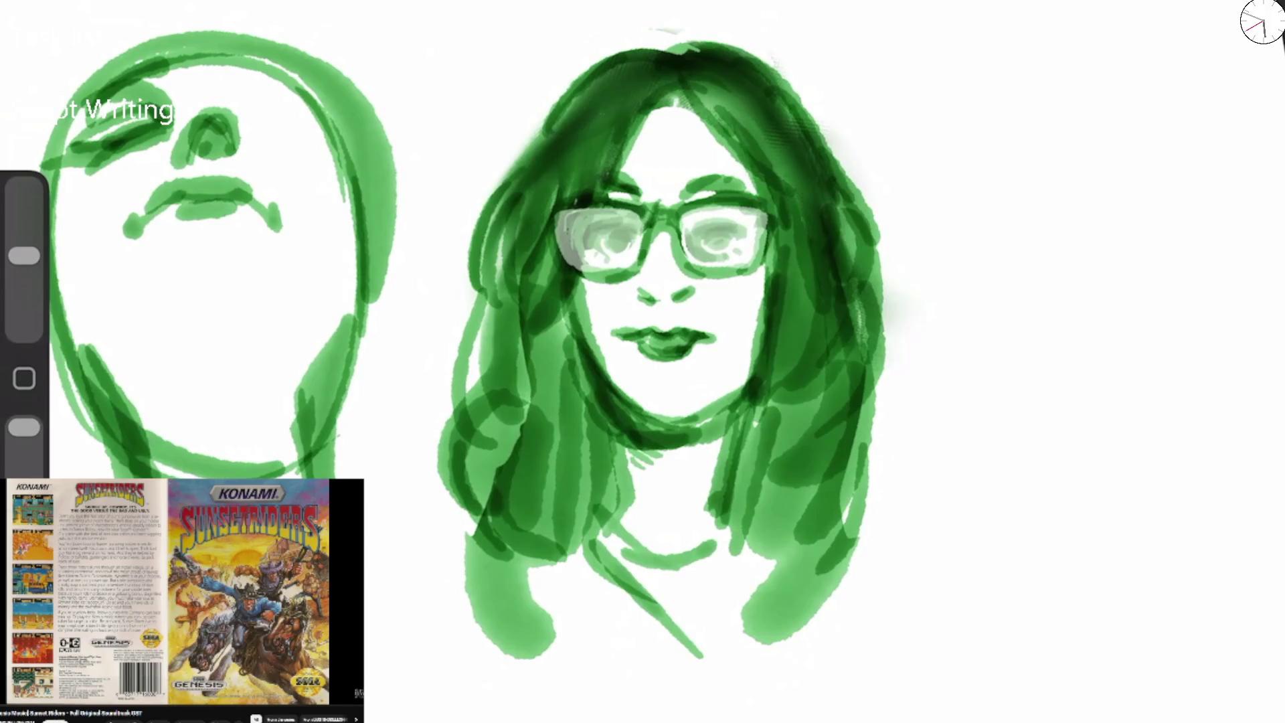
drag(700, 341, 716, 339)
scroll(643, 334, down, 3)
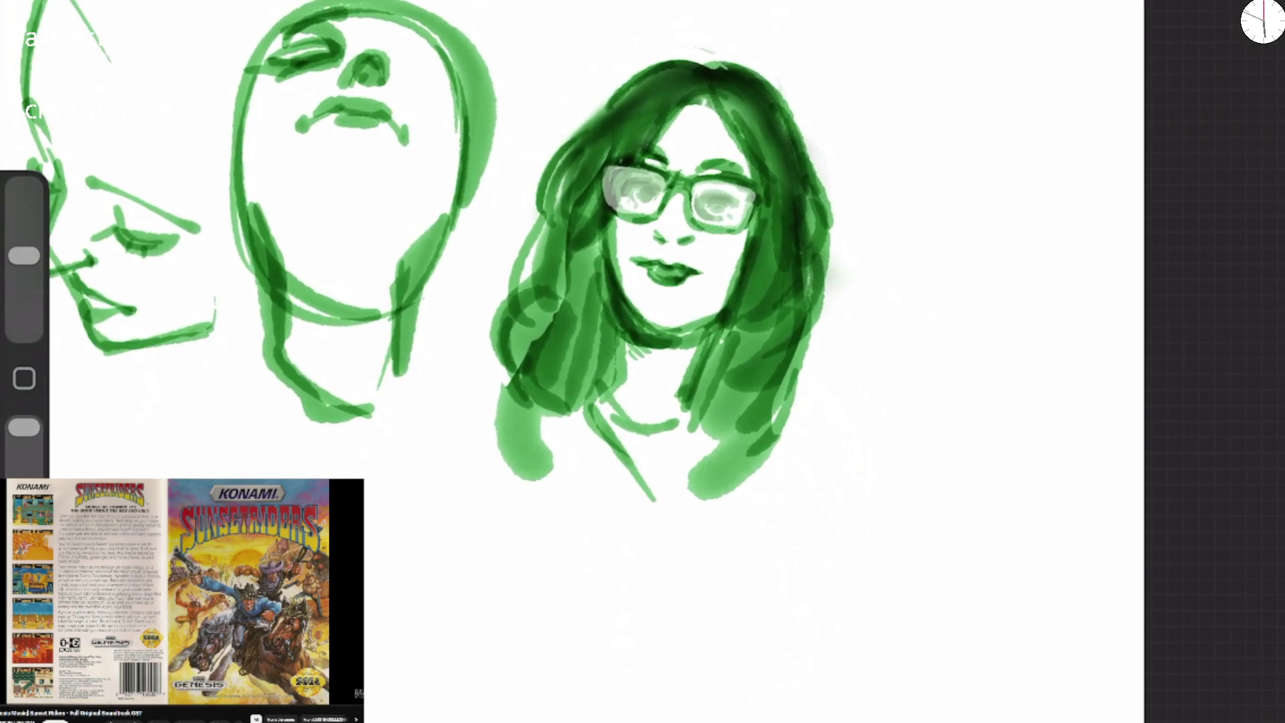
Enlarge the brush and paint eyes, an eyebrow and the nose on the upturned face.
scroll(642, 268, up, 3)
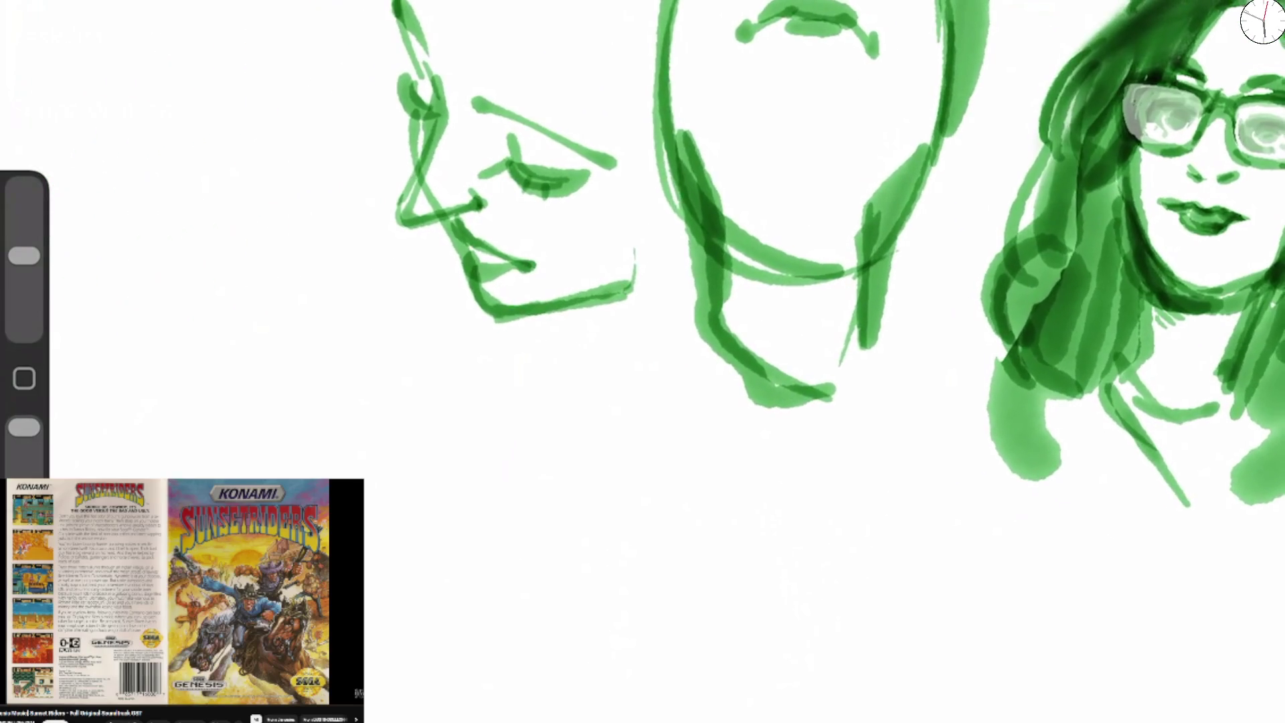
scroll(642, 301, up, 2)
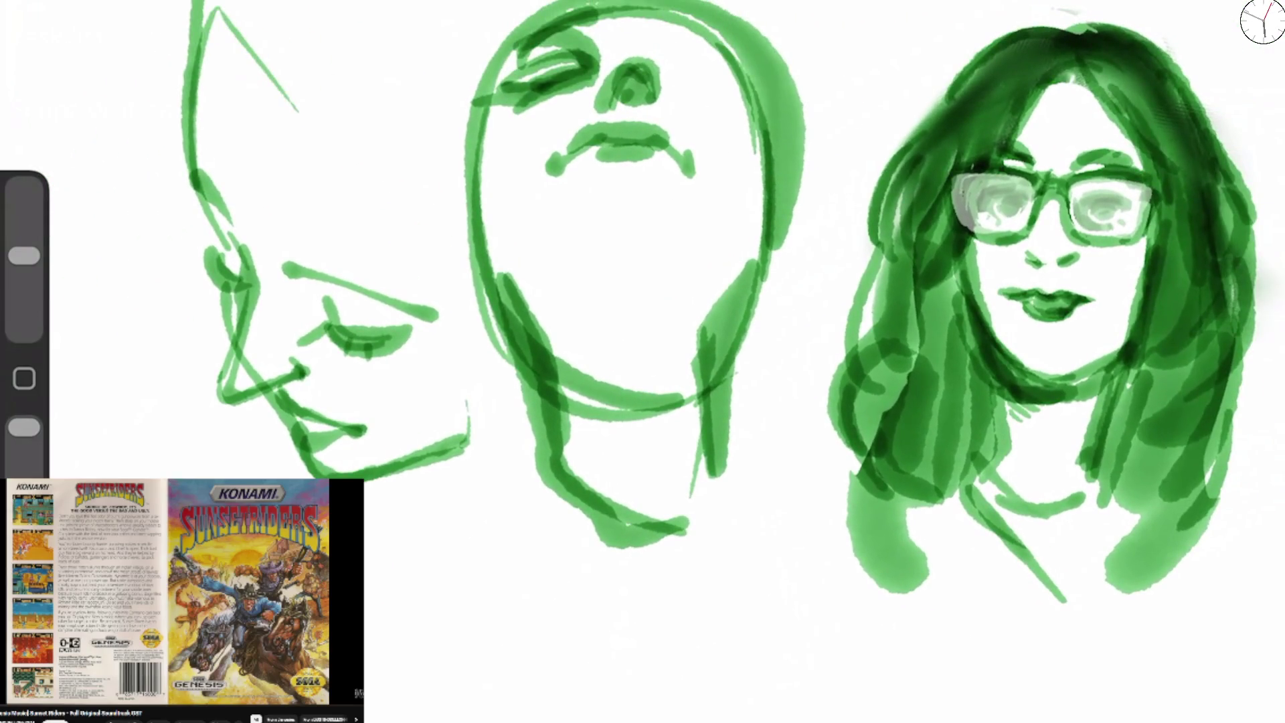
drag(24, 256, 24, 228)
mouse_move(668, 82)
mouse_down()
mouse_move(721, 87)
mouse_move(727, 59)
mouse_move(748, 91)
mouse_up()
drag(659, 39, 715, 28)
drag(675, 67, 720, 82)
drag(508, 91, 591, 54)
mouse_move(597, 101)
mouse_down()
mouse_move(626, 59)
mouse_move(659, 94)
mouse_up()
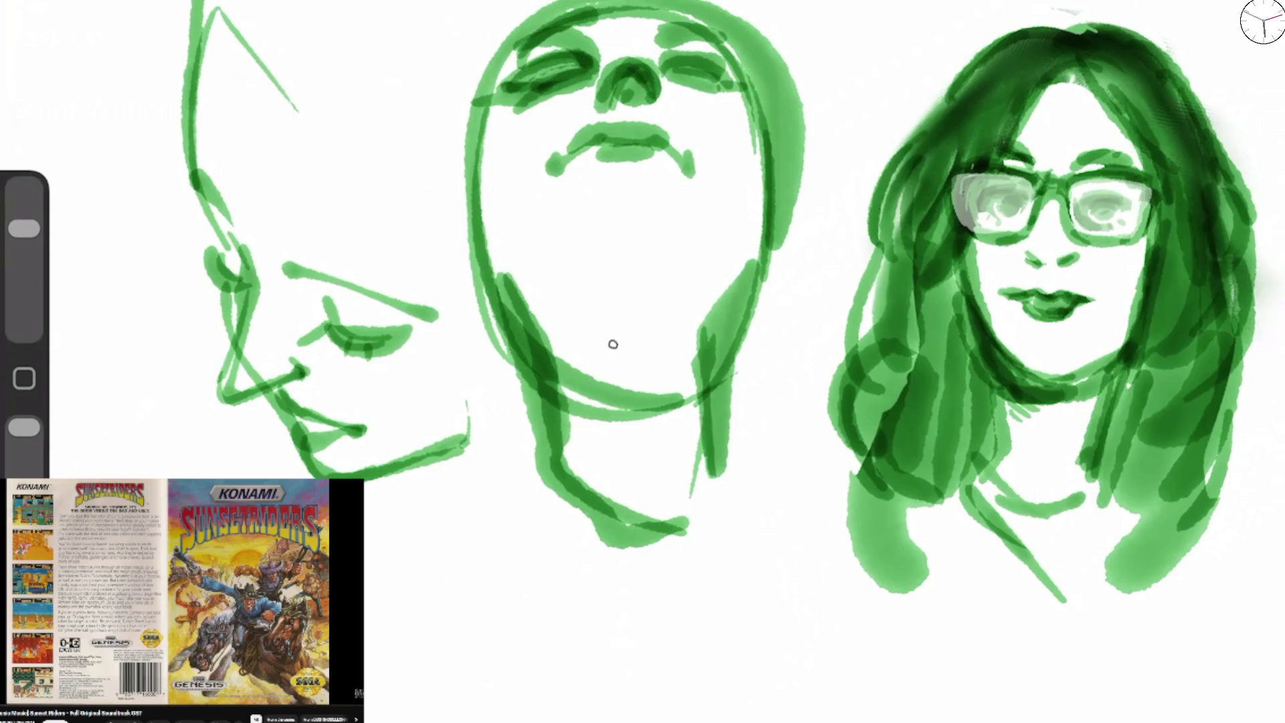
Draw both ears on the upturned face, extending the right ear upward.
drag(468, 197, 438, 287)
drag(445, 241, 492, 311)
drag(470, 208, 438, 315)
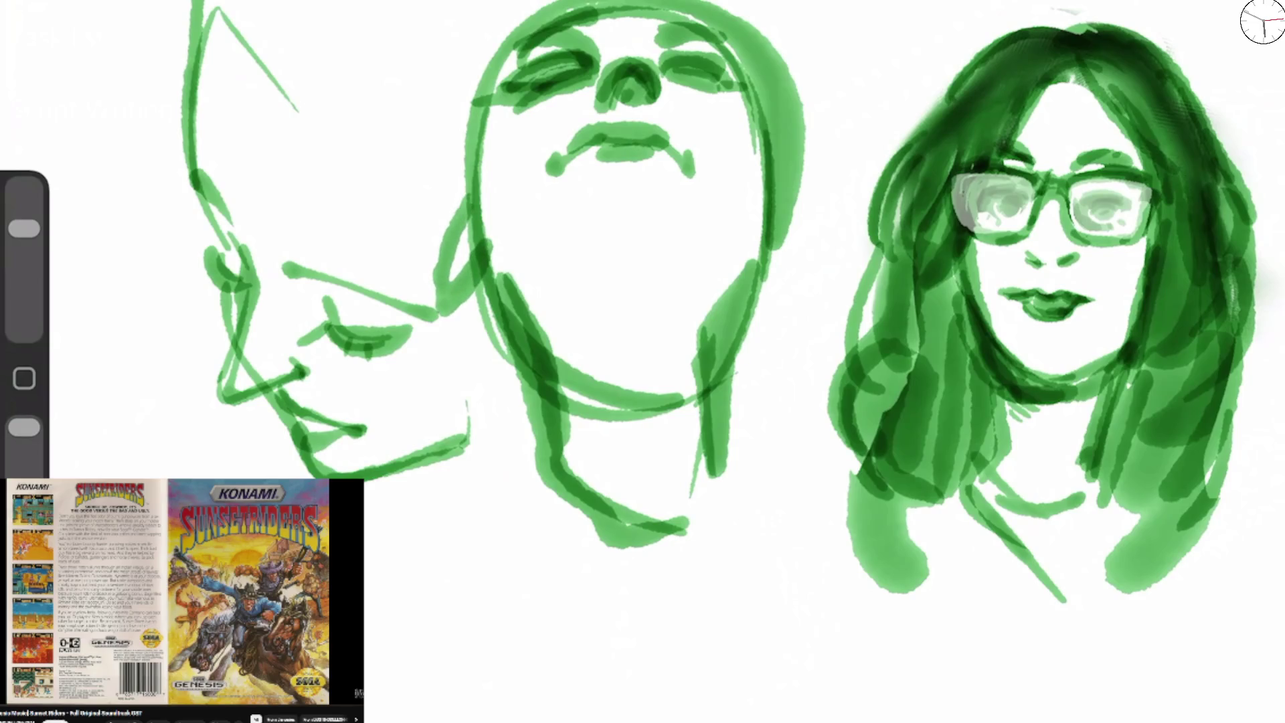
drag(763, 249, 813, 321)
drag(776, 202, 813, 267)
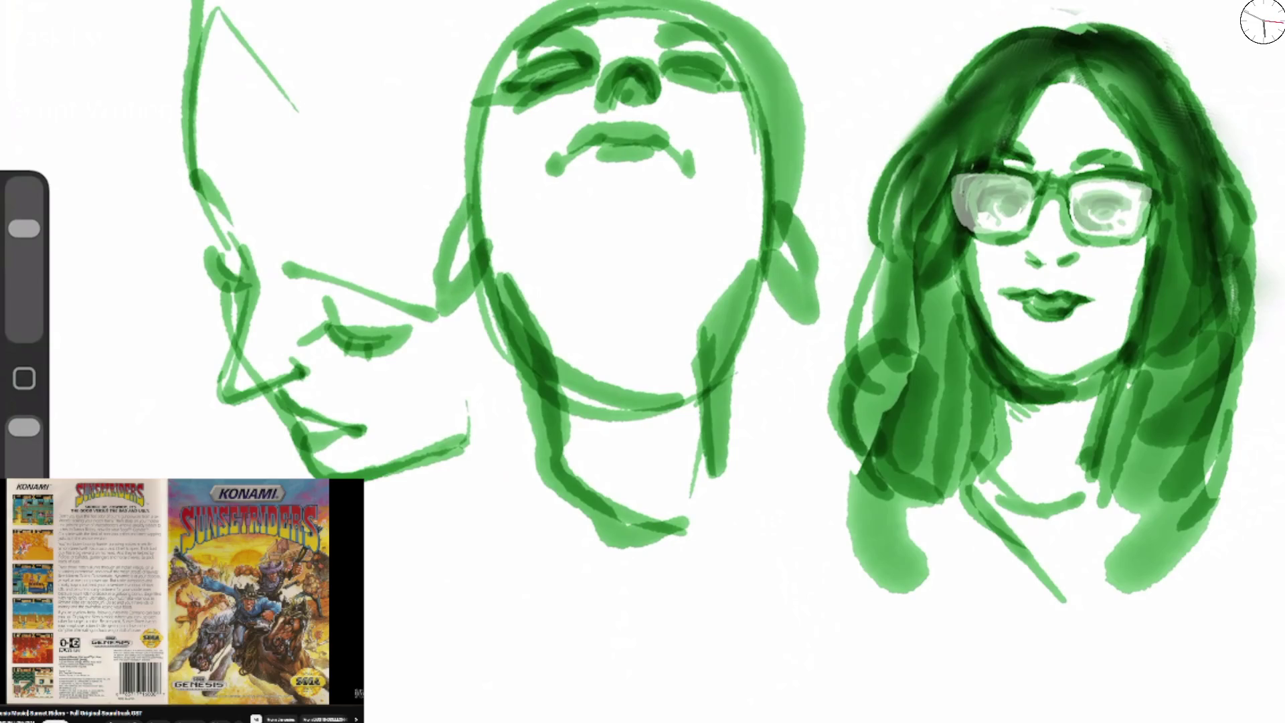
Start the profile face's hairline with long lines down its left edge and behind it.
drag(199, 67, 207, 4)
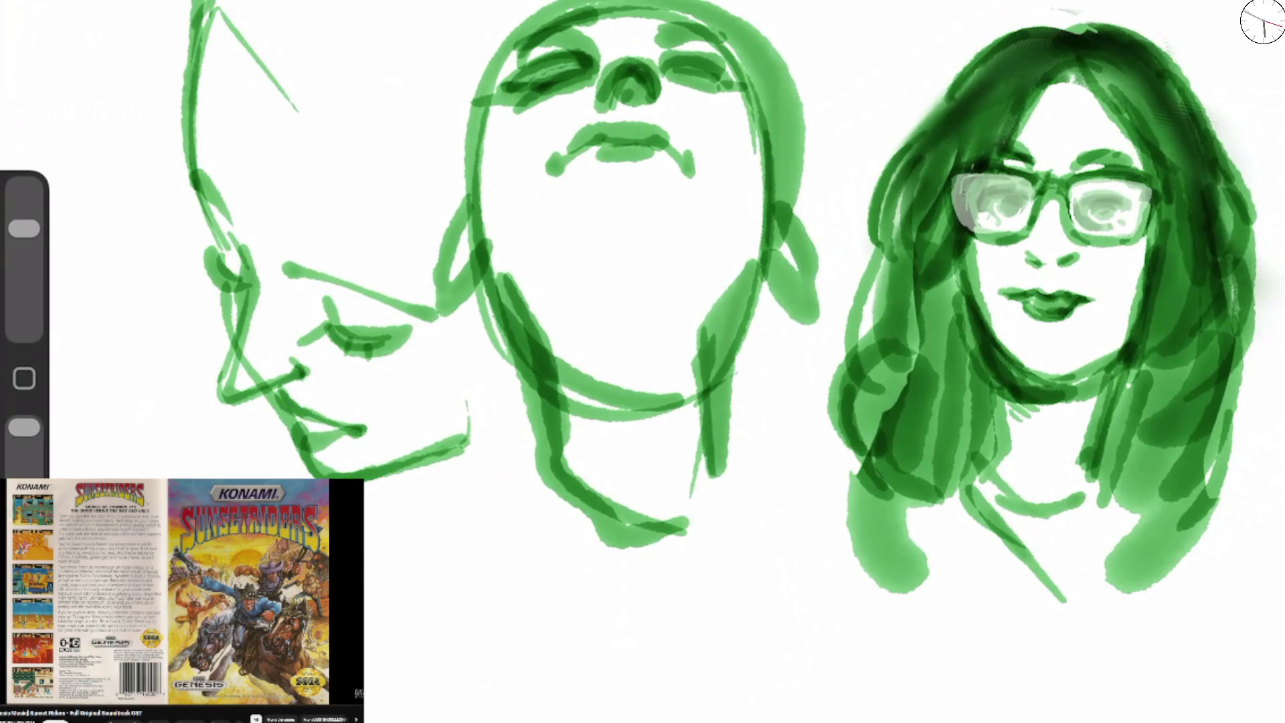
mouse_move(238, 232)
mouse_down()
mouse_move(242, 60)
mouse_move(286, 82)
mouse_move(221, 67)
mouse_move(435, 67)
mouse_move(462, 304)
mouse_up()
drag(207, 33, 213, 478)
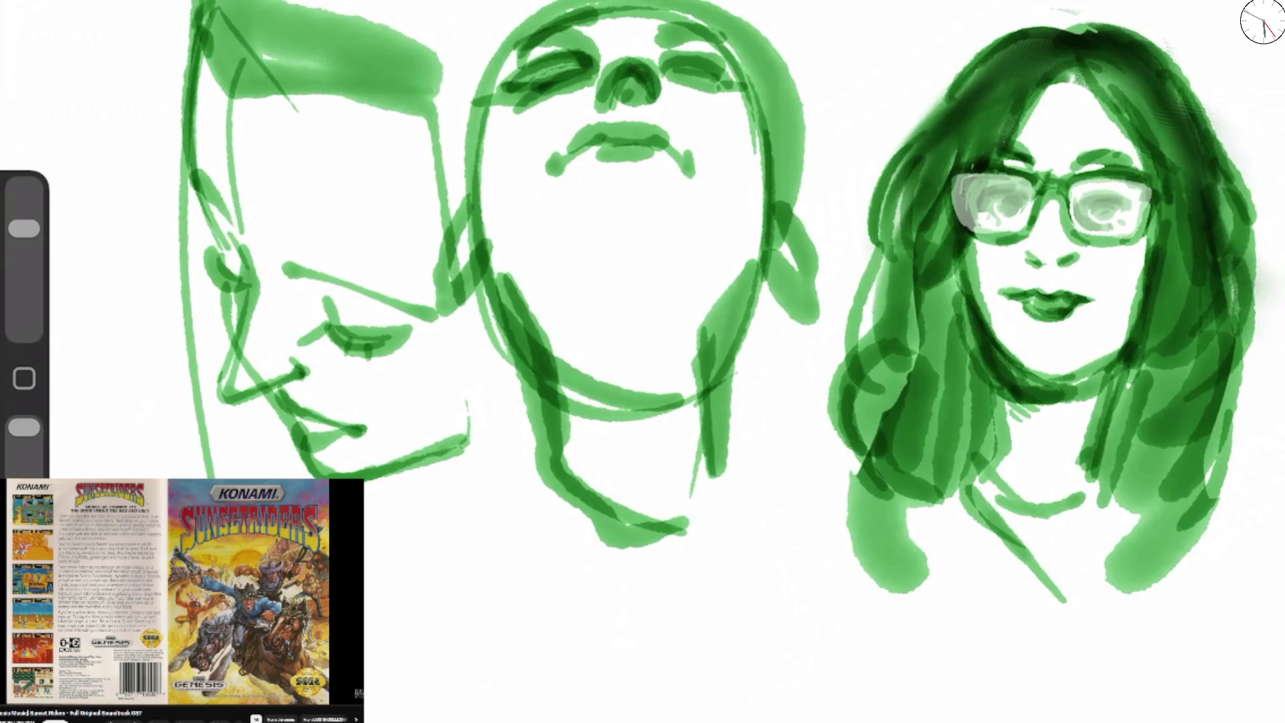
drag(447, 201, 436, 674)
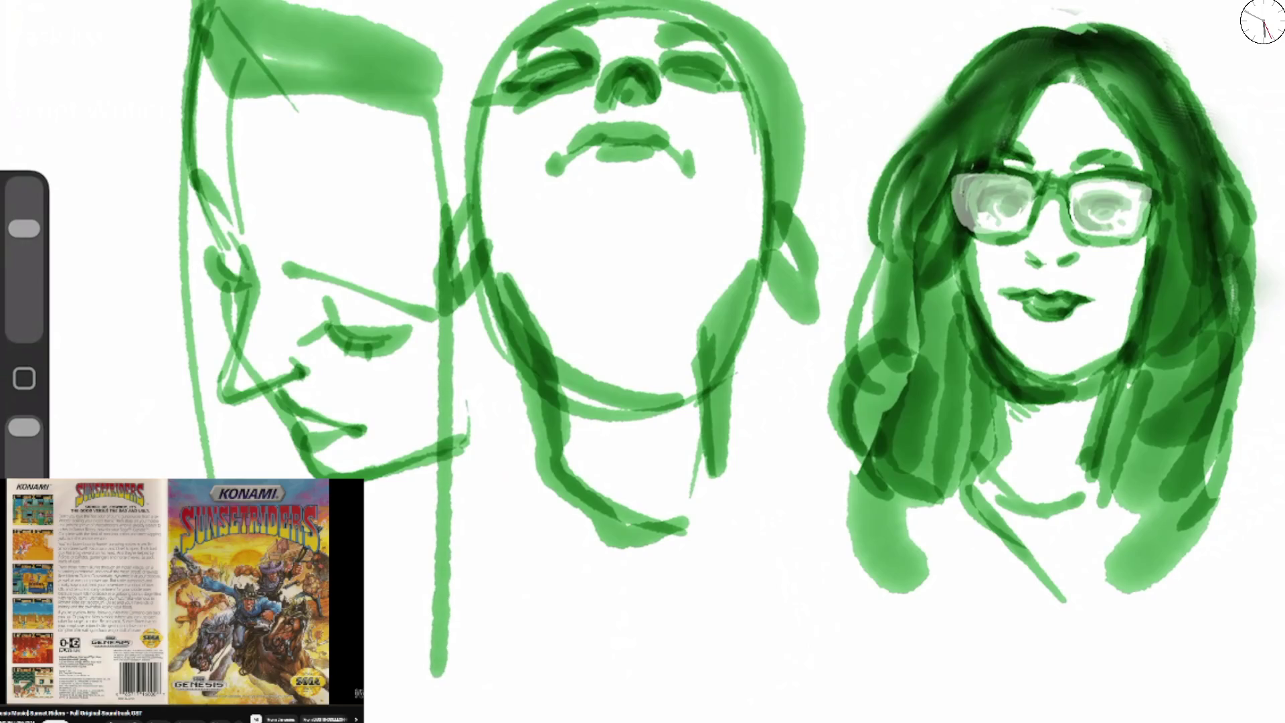
Add broad hair strokes down the profile's left side, a second long line, and the nose tip.
drag(280, 453, 274, 479)
drag(181, 87, 201, 469)
drag(144, 60, 194, 478)
drag(180, 134, 201, 3)
drag(447, 224, 436, 698)
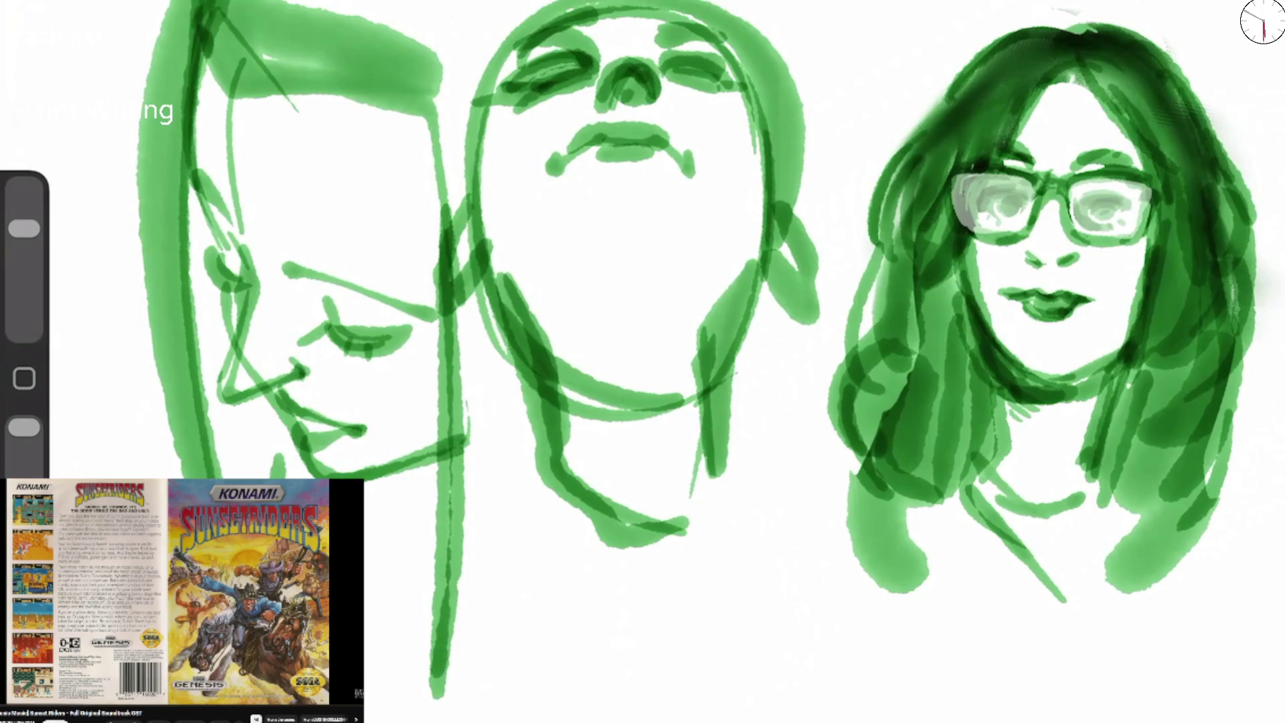
drag(307, 371, 282, 400)
scroll(642, 361, down, 5)
Draw the jawline, neck and collar lines under the profile head, then shade the neck and the face's left side.
drag(466, 437, 545, 227)
mouse_move(443, 265)
mouse_down()
mouse_move(409, 291)
mouse_move(378, 286)
mouse_up()
mouse_move(276, 133)
mouse_down()
mouse_move(287, 278)
mouse_move(369, 597)
mouse_up()
drag(359, 267, 304, 476)
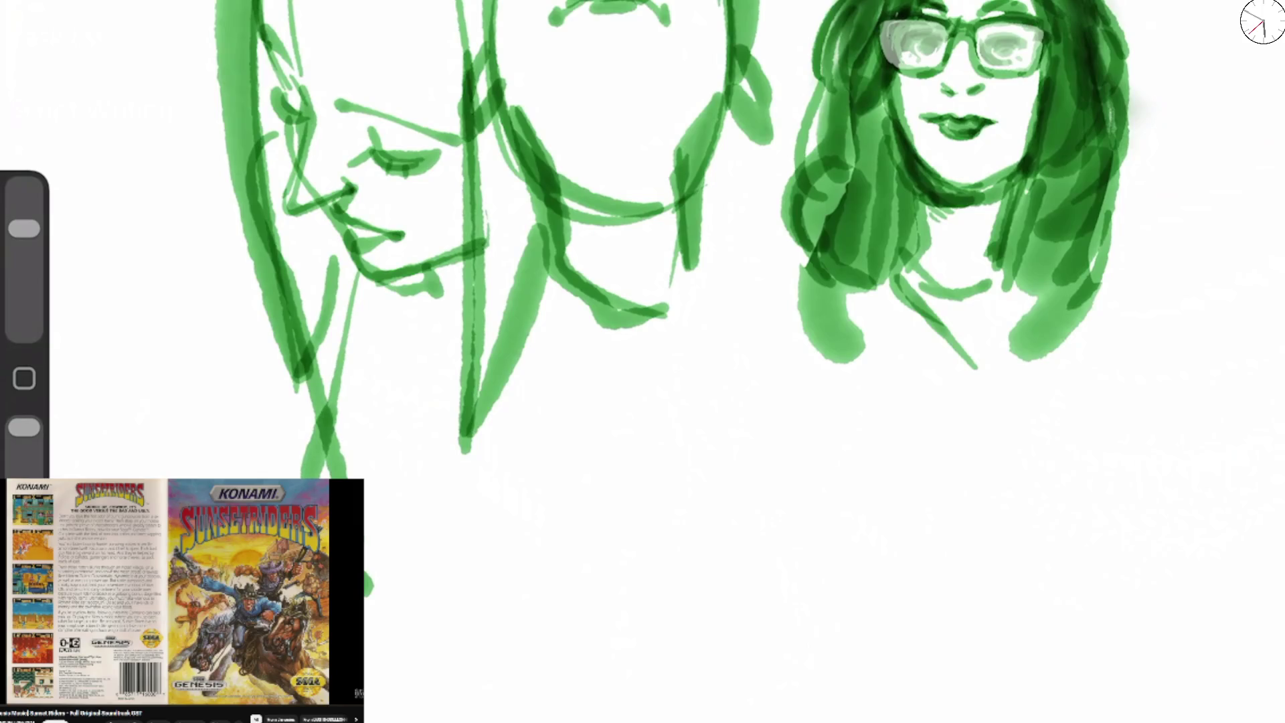
drag(367, 545, 491, 514)
mouse_move(420, 566)
mouse_down()
mouse_move(370, 582)
mouse_move(432, 281)
mouse_move(395, 298)
mouse_up()
mouse_move(465, 253)
mouse_down()
mouse_move(338, 274)
mouse_move(317, 398)
mouse_up()
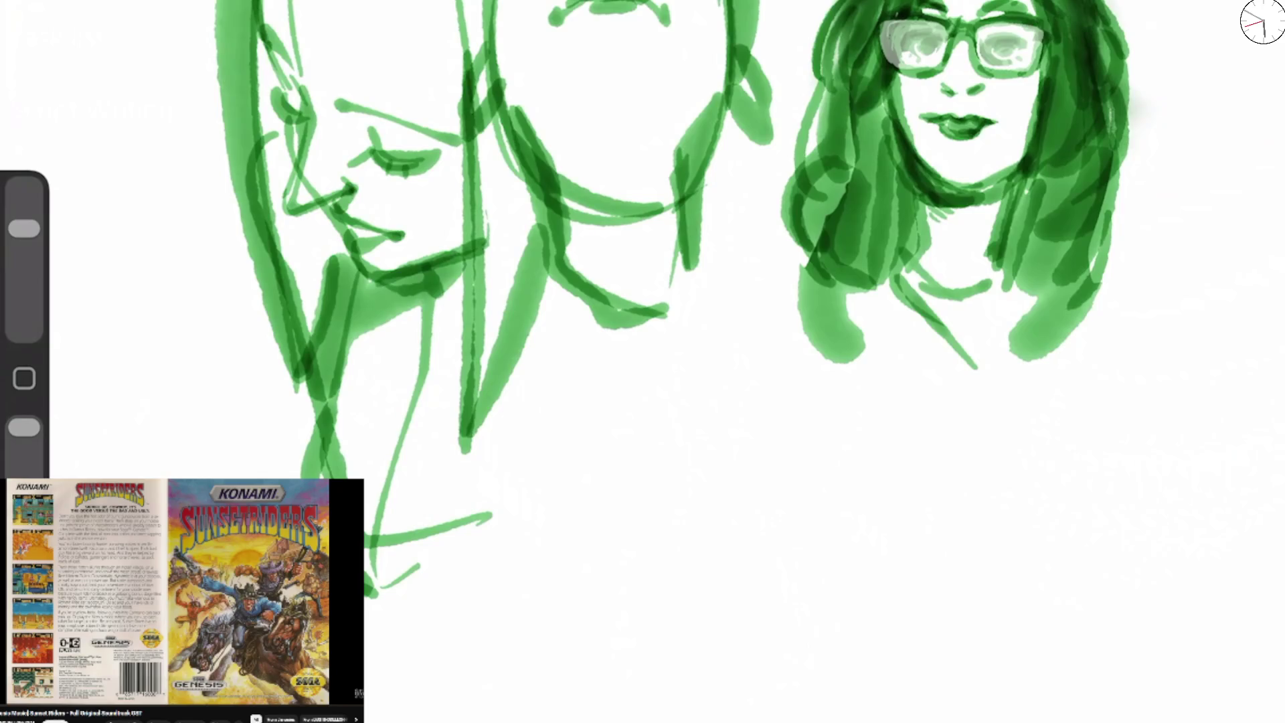
mouse_move(254, 30)
mouse_down()
mouse_move(274, 167)
mouse_move(288, 171)
mouse_move(304, 364)
mouse_up()
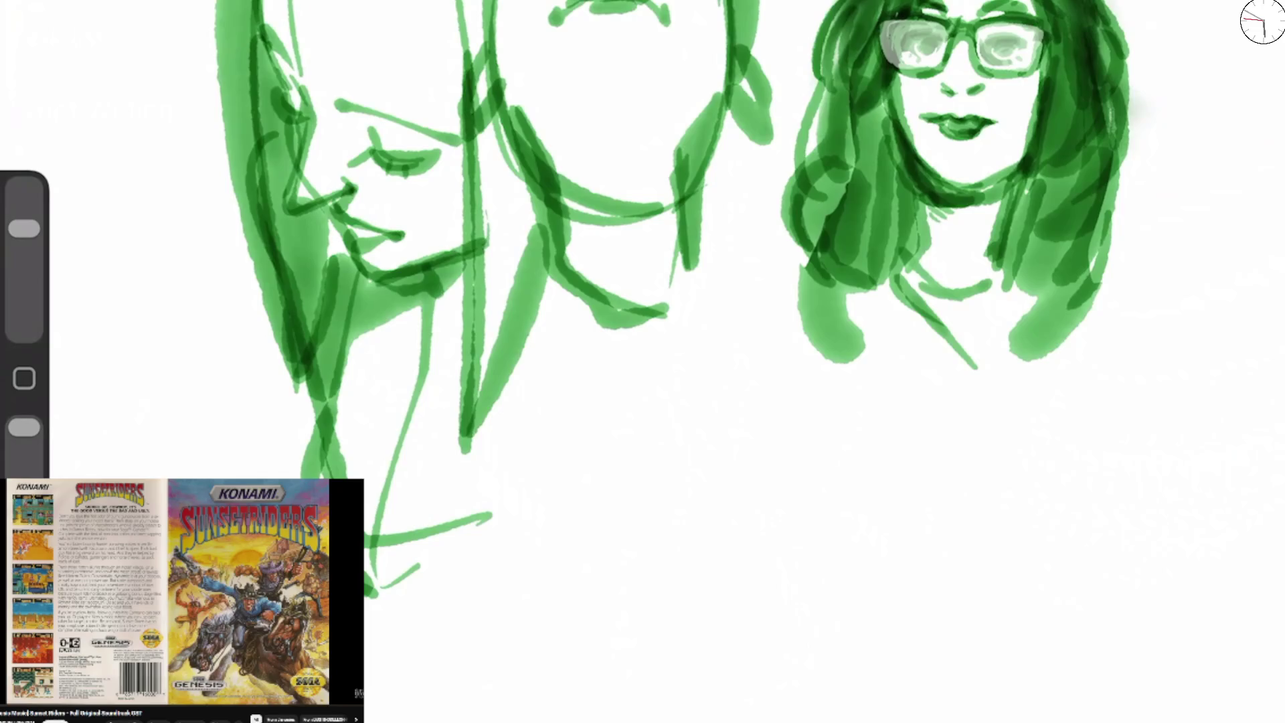
Sketch a head arc left of the faces, then undo it.
scroll(642, 301, down, 2)
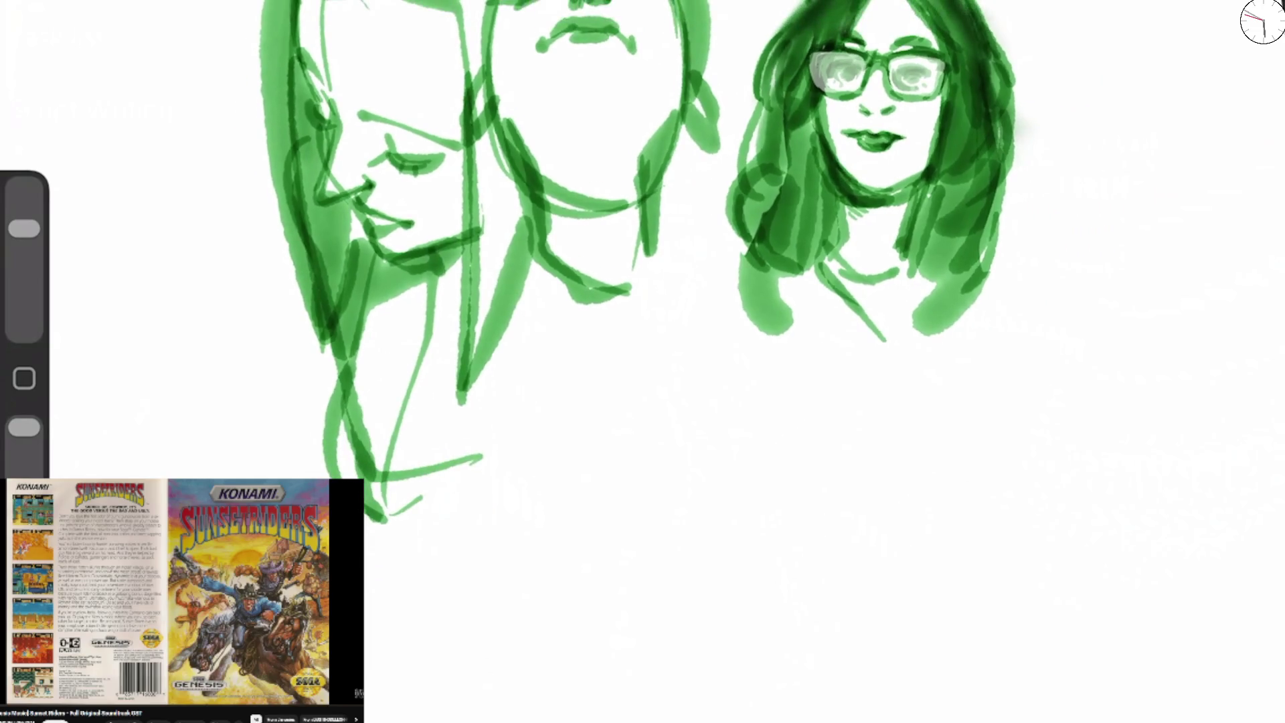
scroll(642, 302, up, 2)
scroll(643, 301, up, 3)
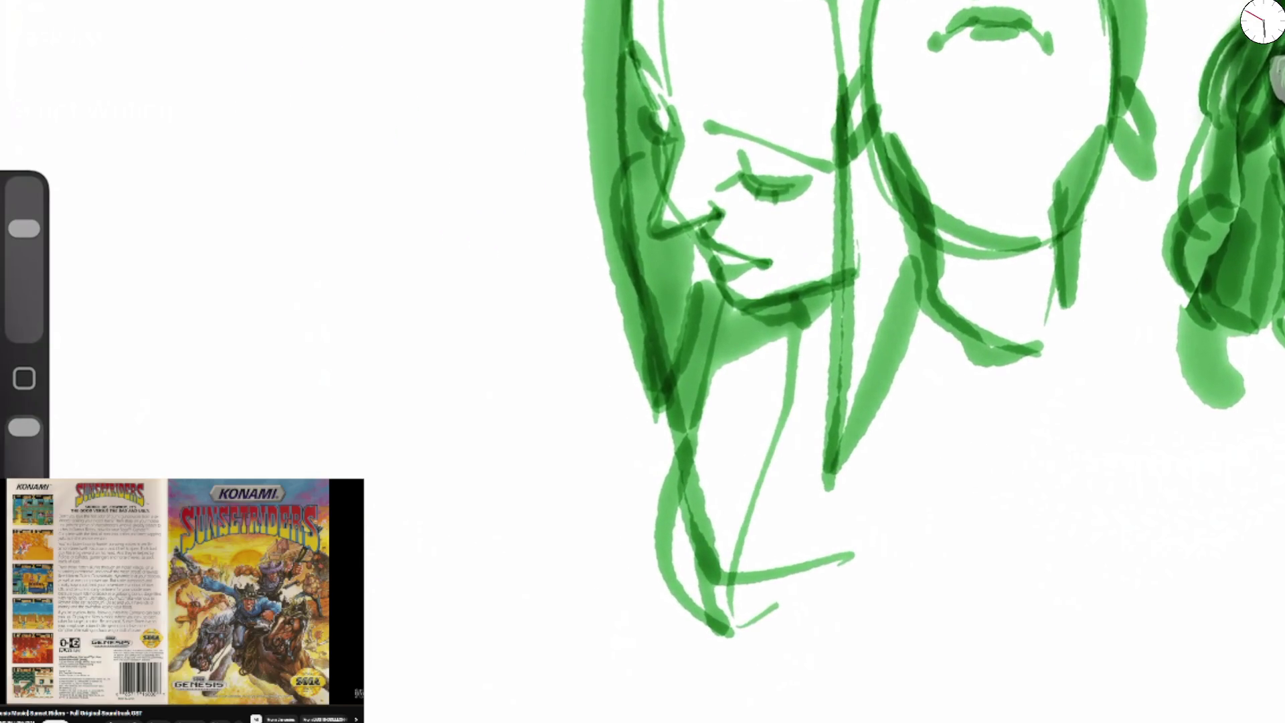
mouse_move(229, 475)
mouse_down()
mouse_move(445, 287)
mouse_move(468, 474)
mouse_up()
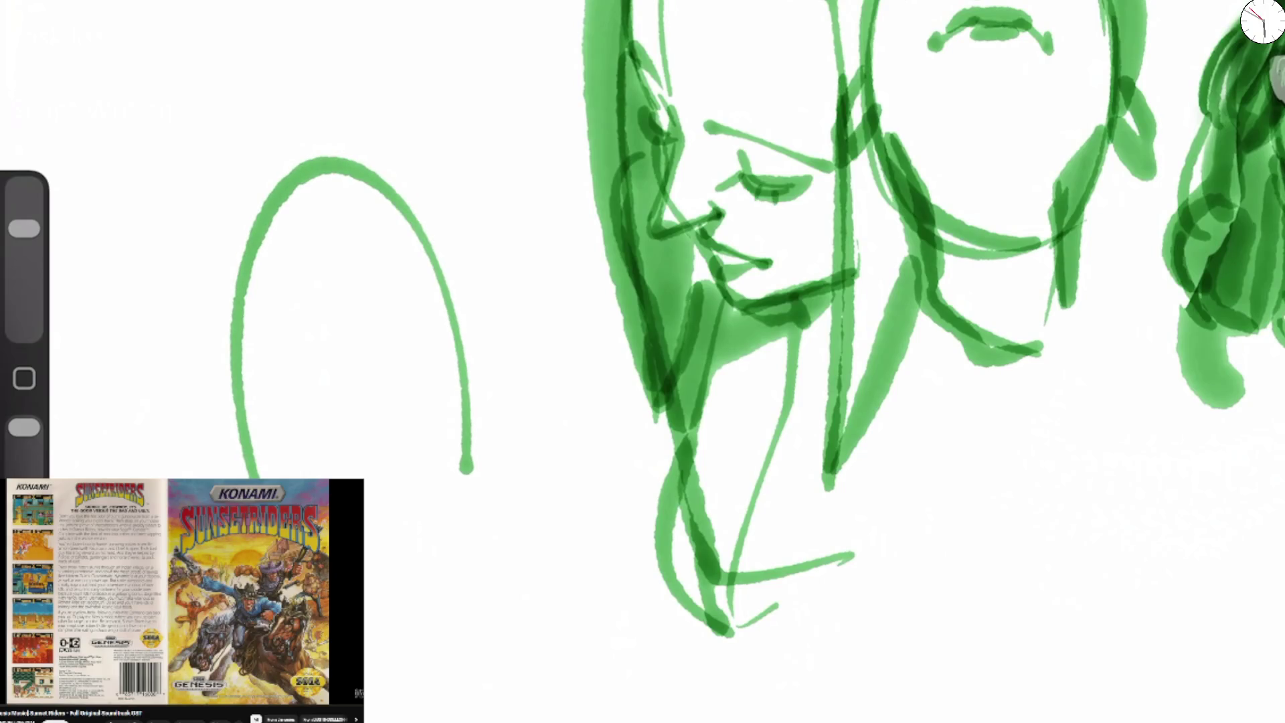
key(ctrl+z)
Draw and undo a head outline with nose and chin, then start a small face with an eye mark and dot.
mouse_move(251, 349)
mouse_down()
mouse_move(254, 218)
mouse_move(482, 207)
mouse_move(410, 548)
mouse_up()
mouse_move(253, 301)
mouse_down()
mouse_move(247, 351)
mouse_move(268, 387)
mouse_move(253, 441)
mouse_move(267, 477)
mouse_up()
drag(418, 477, 367, 626)
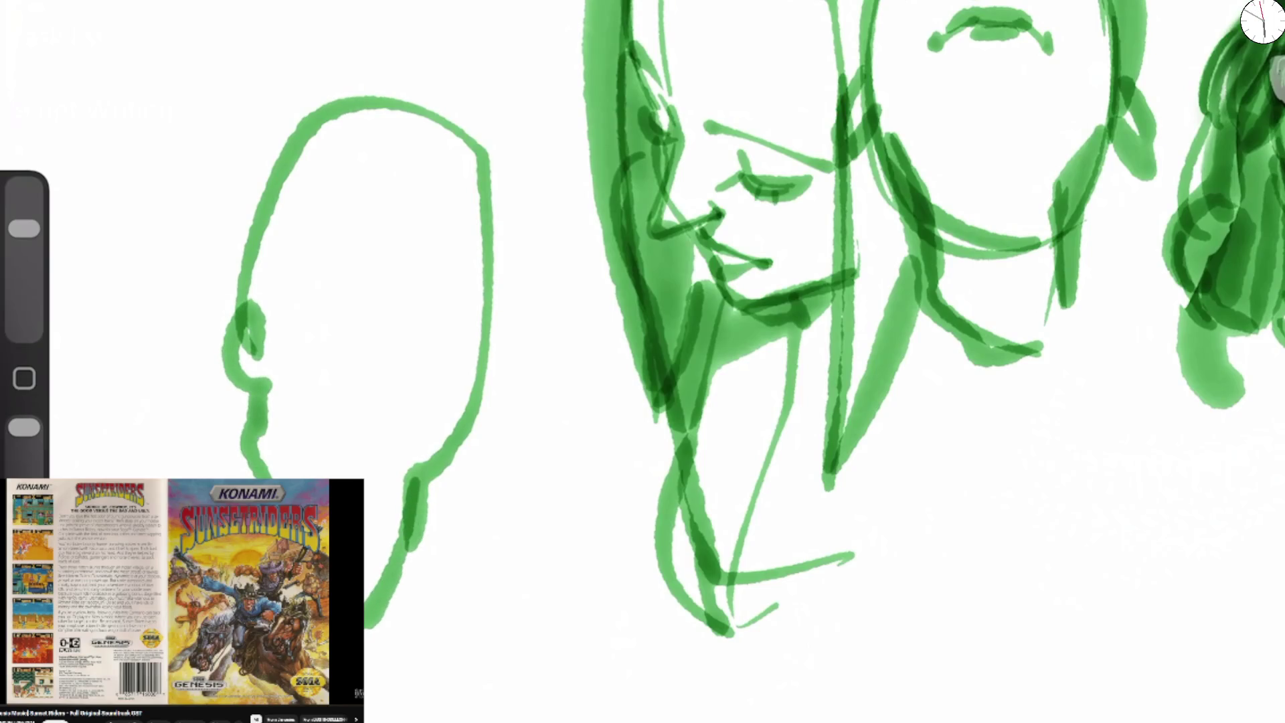
key(ctrl+z)
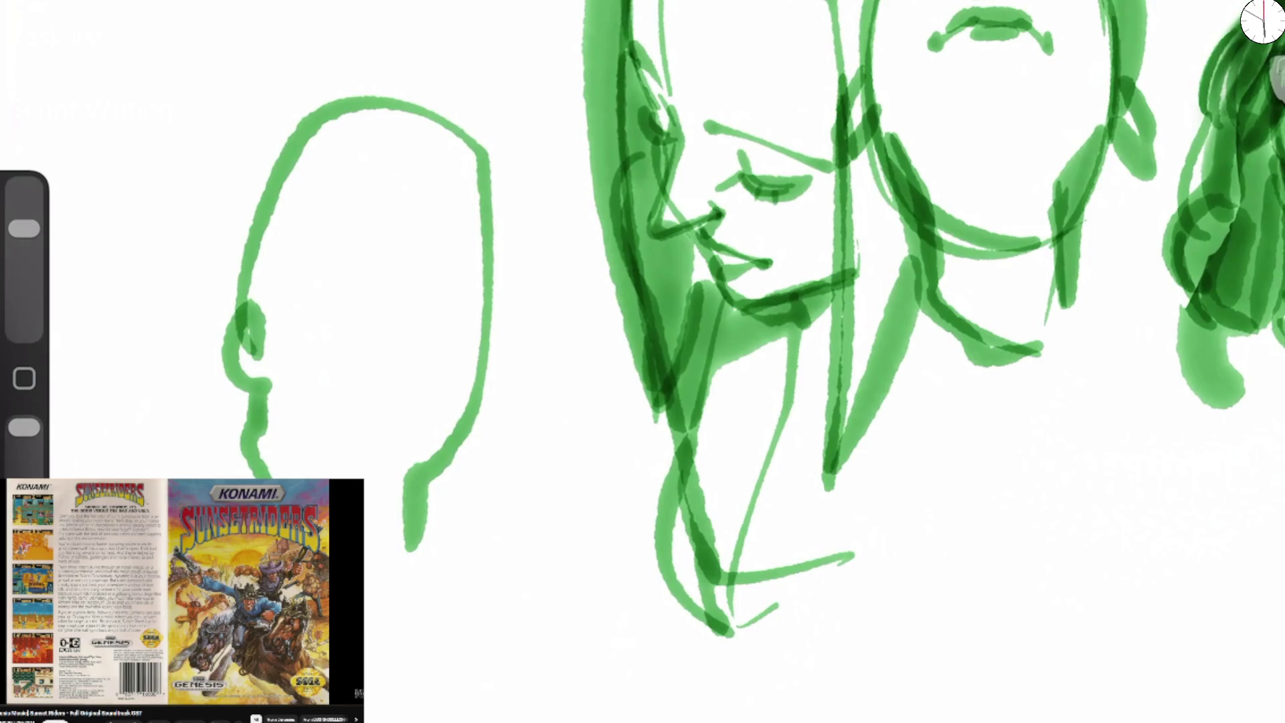
key(ctrl+z)
key(ctrl+z)
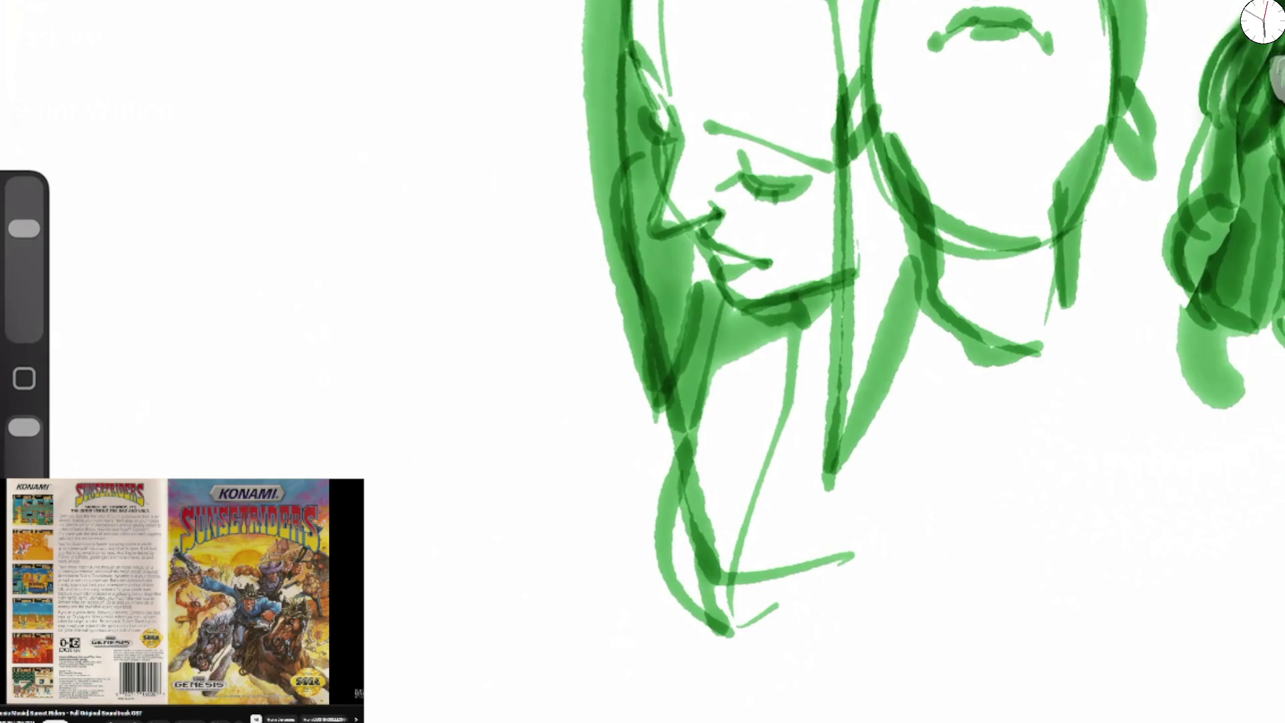
mouse_move(298, 206)
mouse_down()
mouse_move(287, 263)
mouse_move(316, 218)
mouse_move(288, 265)
mouse_move(319, 278)
mouse_move(324, 228)
mouse_move(326, 326)
mouse_up()
click(357, 315)
Give the small face a second eye, eyebrow, mouth, cheek edge and neck strokes.
drag(320, 255, 292, 275)
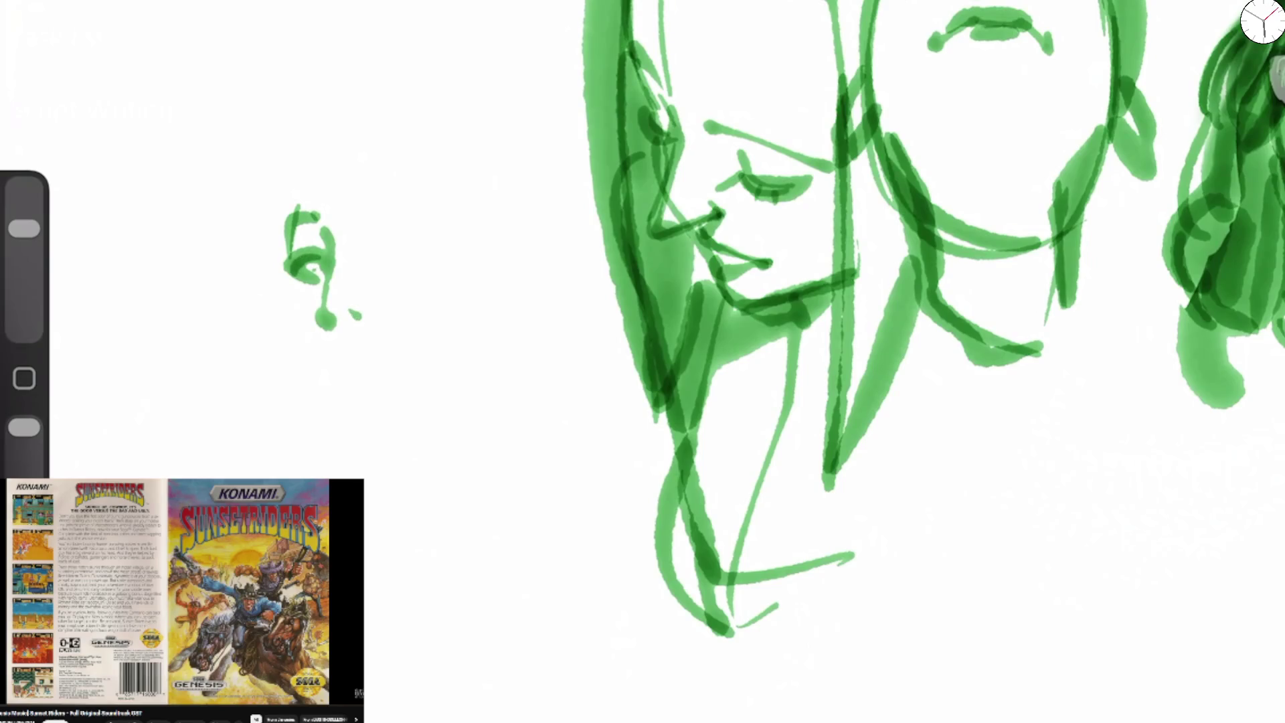
mouse_move(370, 242)
mouse_down()
mouse_move(401, 231)
mouse_move(385, 181)
mouse_up()
mouse_move(327, 297)
mouse_down()
mouse_move(348, 315)
mouse_move(363, 301)
mouse_move(353, 360)
mouse_move(343, 350)
mouse_move(406, 341)
mouse_up()
drag(404, 265, 404, 323)
mouse_move(375, 364)
mouse_down()
mouse_move(367, 414)
mouse_move(387, 420)
mouse_up()
drag(296, 265, 311, 312)
mouse_move(299, 213)
mouse_down()
mouse_move(385, 420)
mouse_move(475, 386)
mouse_up()
Shape the small face's jaw and chin, paint hair over its head, and add an oval eye.
mouse_move(284, 180)
mouse_down()
mouse_move(288, 273)
mouse_move(323, 378)
mouse_up()
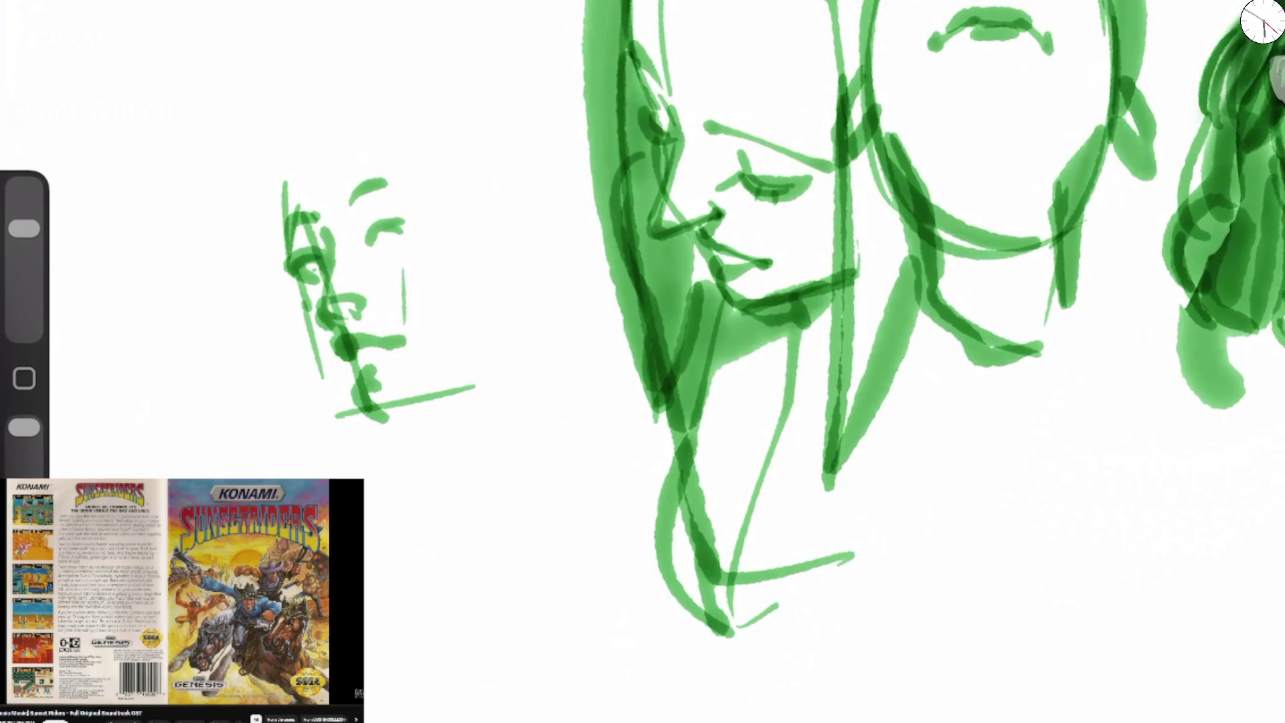
drag(461, 243, 460, 396)
drag(302, 335, 355, 399)
mouse_move(300, 300)
mouse_down()
mouse_move(352, 391)
mouse_move(410, 399)
mouse_move(475, 386)
mouse_move(353, 383)
mouse_move(371, 409)
mouse_up()
drag(455, 365, 371, 410)
drag(454, 365, 414, 417)
mouse_move(291, 161)
mouse_down()
mouse_move(295, 143)
mouse_move(481, 201)
mouse_move(461, 431)
mouse_move(433, 492)
mouse_move(516, 402)
mouse_up()
mouse_move(378, 259)
mouse_down()
mouse_move(364, 236)
mouse_move(378, 220)
mouse_up()
mouse_move(314, 289)
mouse_down()
mouse_move(404, 137)
mouse_move(460, 242)
mouse_up()
mouse_move(267, 180)
mouse_down()
mouse_move(315, 468)
mouse_move(348, 476)
mouse_up()
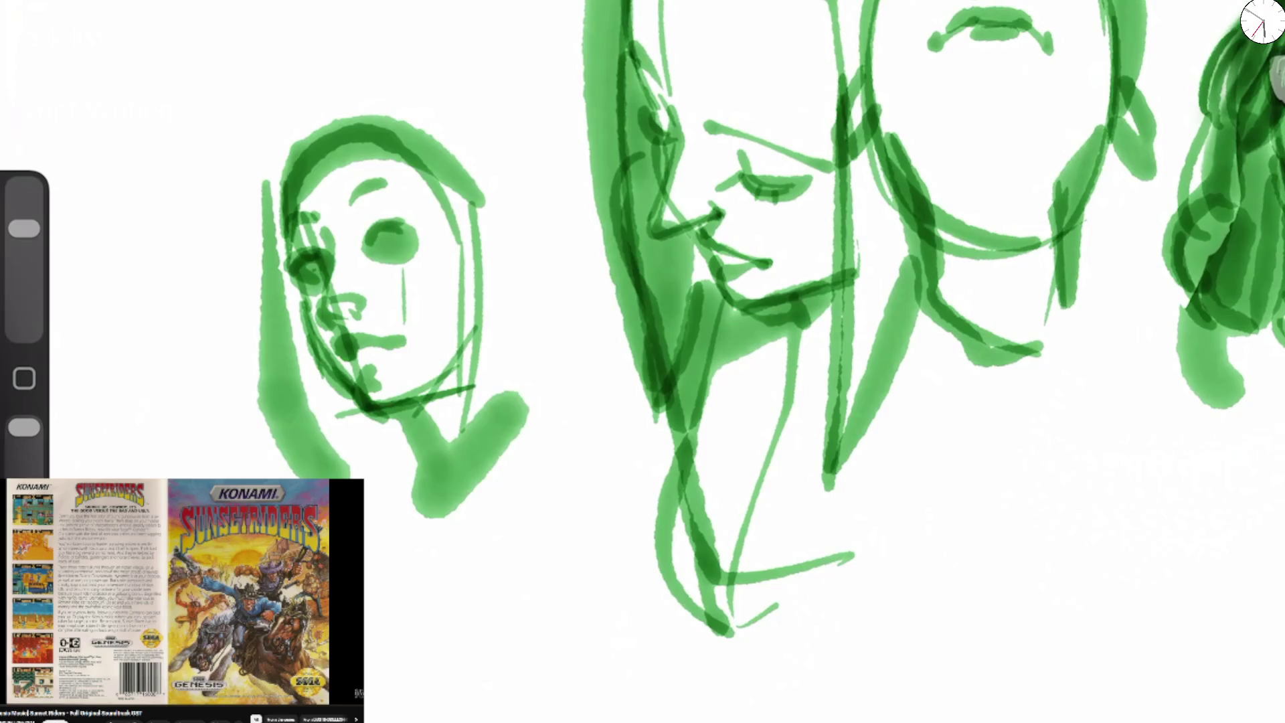
With a smaller size, erase the small head's top arc, side strokes and hair arc.
drag(24, 228, 24, 255)
drag(321, 137, 468, 191)
drag(362, 121, 468, 261)
mouse_move(318, 144)
mouse_down()
mouse_move(290, 131)
mouse_move(341, 160)
mouse_up()
mouse_move(271, 217)
mouse_down()
mouse_move(284, 412)
mouse_move(321, 475)
mouse_up()
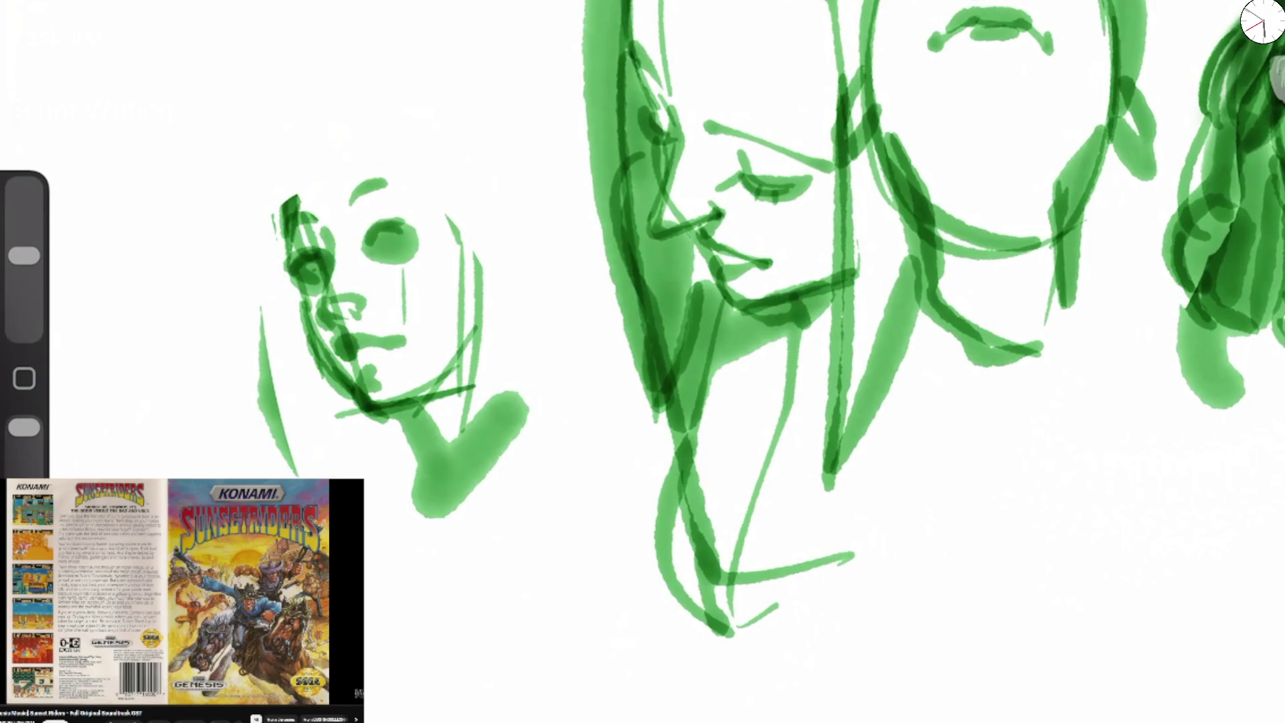
With a larger brush, repaint a thick hair arc and left-side hair, then darken the eyes.
drag(24, 256, 25, 229)
mouse_move(284, 234)
mouse_down()
mouse_move(308, 122)
mouse_move(428, 201)
mouse_move(438, 231)
mouse_up()
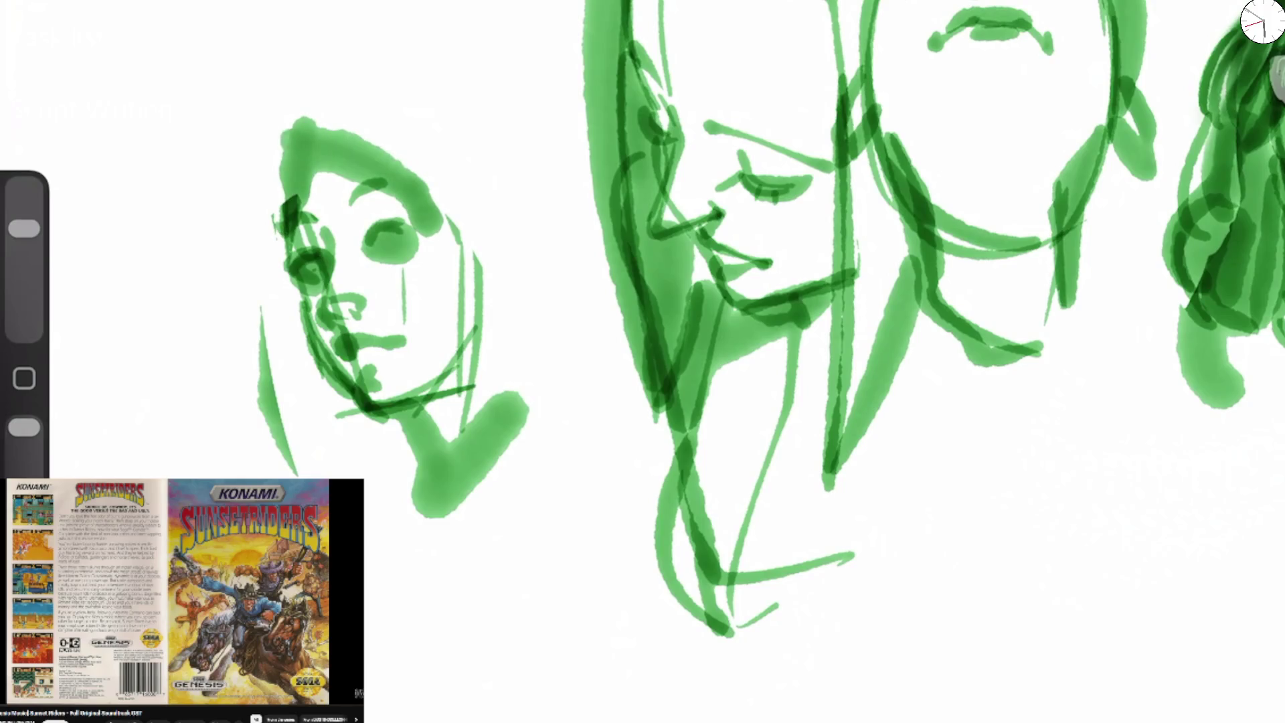
drag(288, 134, 295, 475)
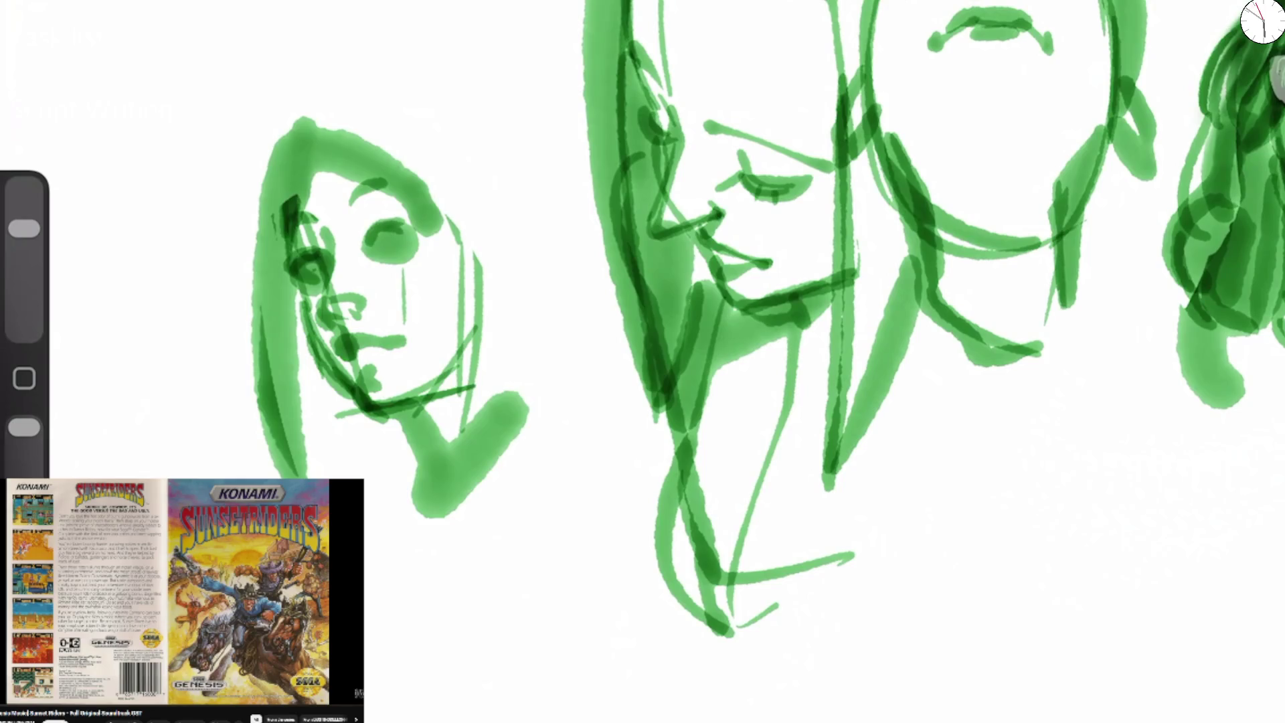
mouse_move(362, 268)
mouse_down()
mouse_move(412, 240)
mouse_move(415, 271)
mouse_up()
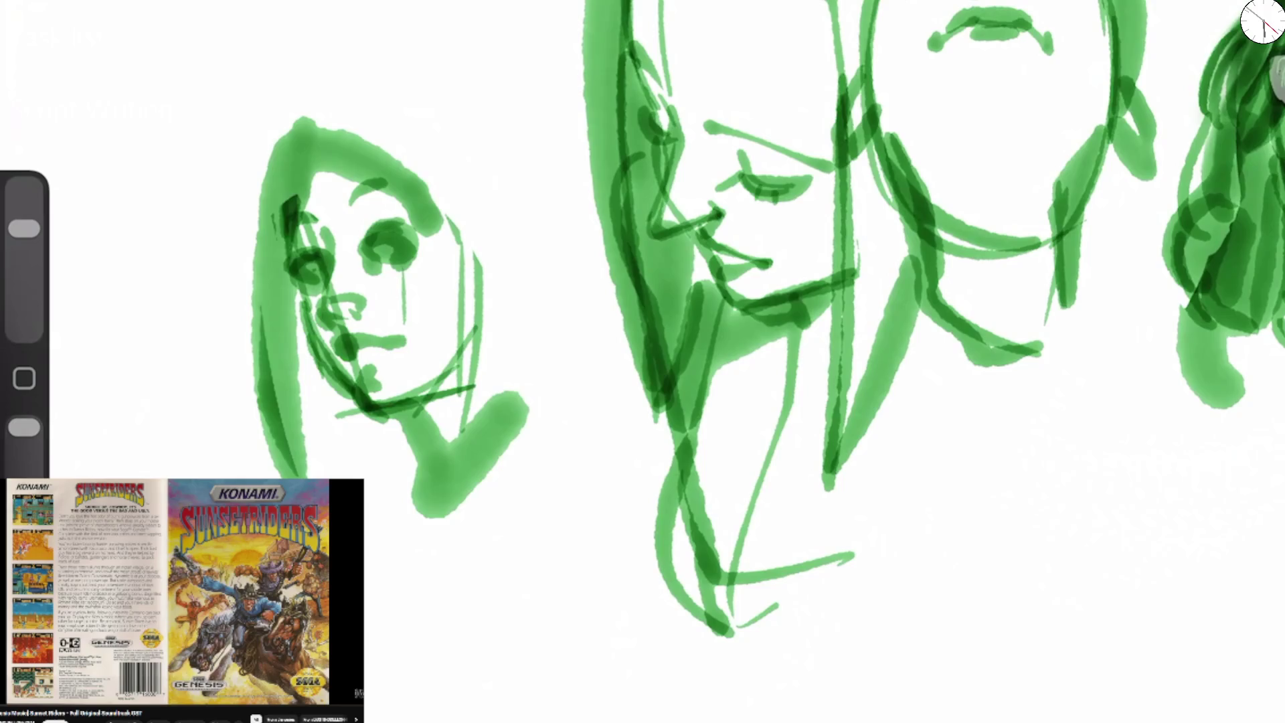
Shrink the eraser and erase the leftmost face's hair arc and left hair stroke.
scroll(643, 268, down, 5)
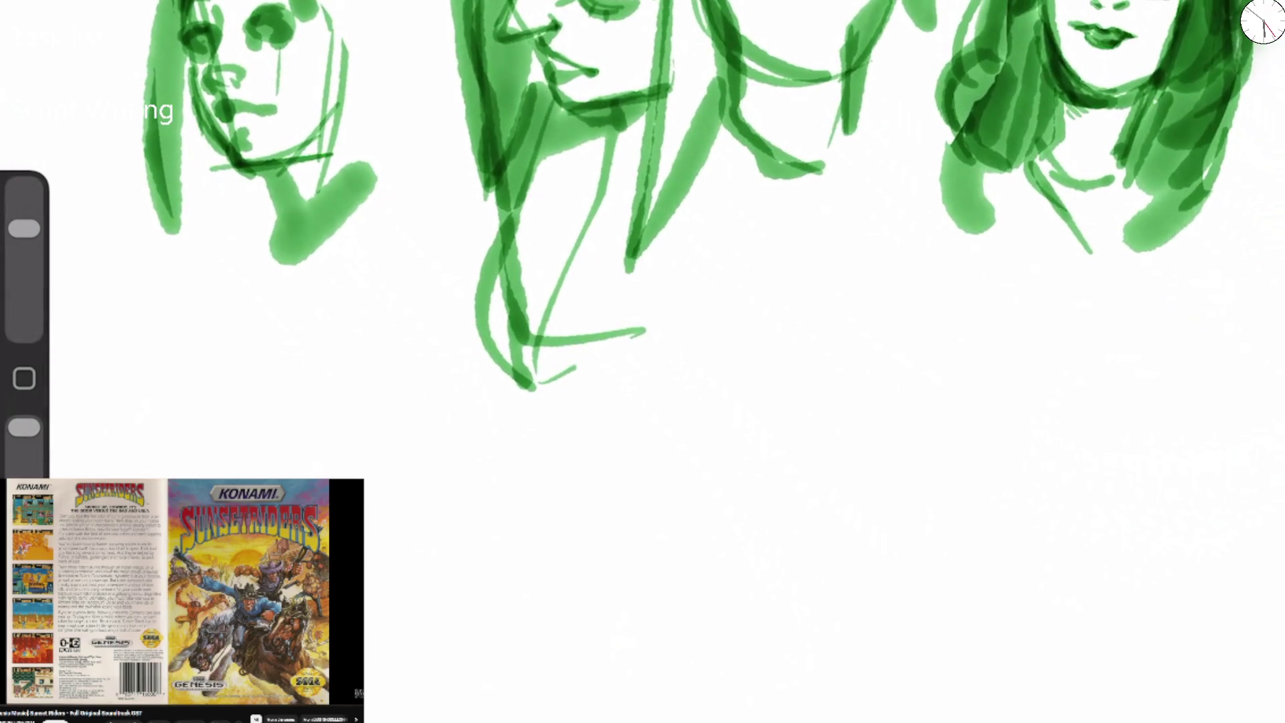
drag(24, 228, 24, 255)
mouse_move(382, 94)
mouse_down()
mouse_move(314, 47)
mouse_move(431, 161)
mouse_up()
drag(301, 61, 284, 294)
drag(24, 255, 24, 228)
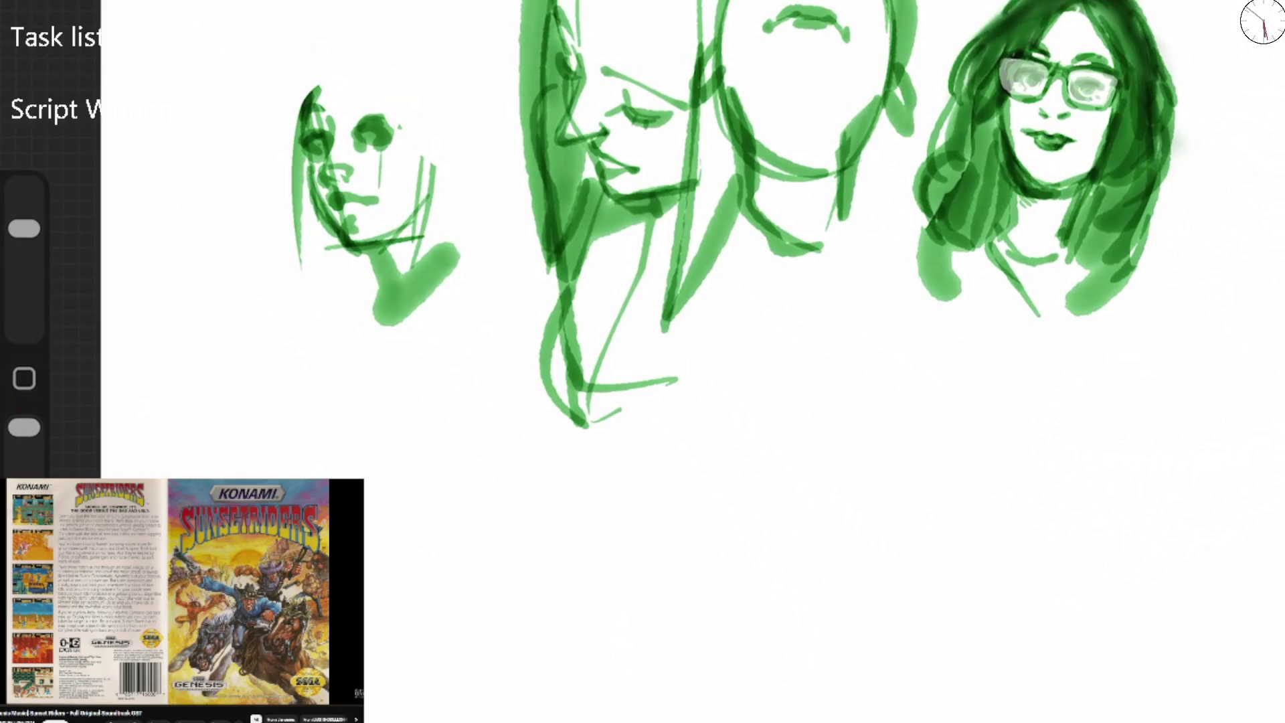
Sketch a green figure on the canvas below, then undo and remove it.
scroll(642, 268, down, 5)
mouse_move(716, 242)
mouse_down()
mouse_move(679, 310)
mouse_move(713, 345)
mouse_move(690, 427)
mouse_move(739, 420)
mouse_move(683, 388)
mouse_move(679, 338)
mouse_move(769, 338)
mouse_move(796, 321)
mouse_move(779, 347)
mouse_move(760, 348)
mouse_move(786, 365)
mouse_move(736, 331)
mouse_move(693, 378)
mouse_up()
mouse_move(686, 328)
mouse_down()
mouse_move(703, 248)
mouse_move(766, 197)
mouse_up()
mouse_move(696, 364)
mouse_down()
mouse_move(688, 383)
mouse_move(736, 414)
mouse_move(723, 435)
mouse_up()
drag(803, 334, 666, 304)
key(ctrl+z)
key(ctrl+z)
key(ctrl+z)
mouse_move(24, 228)
mouse_down()
mouse_move(25, 256)
mouse_move(24, 229)
mouse_up()
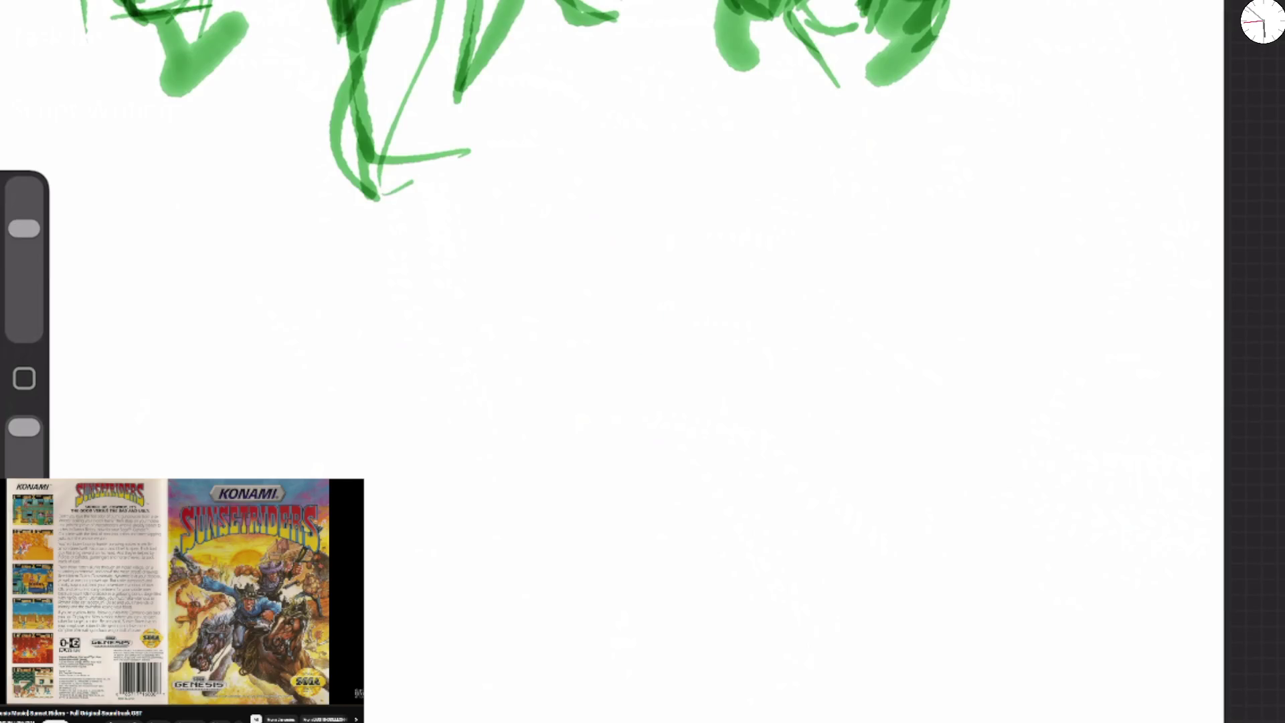
Start a new face with a brow stroke, leaf-shaped nose, eye with lower lid, and cheek line.
drag(495, 269, 512, 205)
mouse_move(495, 270)
mouse_down()
mouse_move(512, 313)
mouse_move(497, 376)
mouse_move(476, 311)
mouse_move(499, 348)
mouse_move(491, 378)
mouse_up()
drag(519, 301, 492, 376)
mouse_move(566, 311)
mouse_down()
mouse_move(569, 329)
mouse_move(549, 284)
mouse_move(613, 291)
mouse_move(588, 327)
mouse_move(622, 325)
mouse_move(589, 333)
mouse_move(632, 329)
mouse_up()
drag(622, 305, 634, 321)
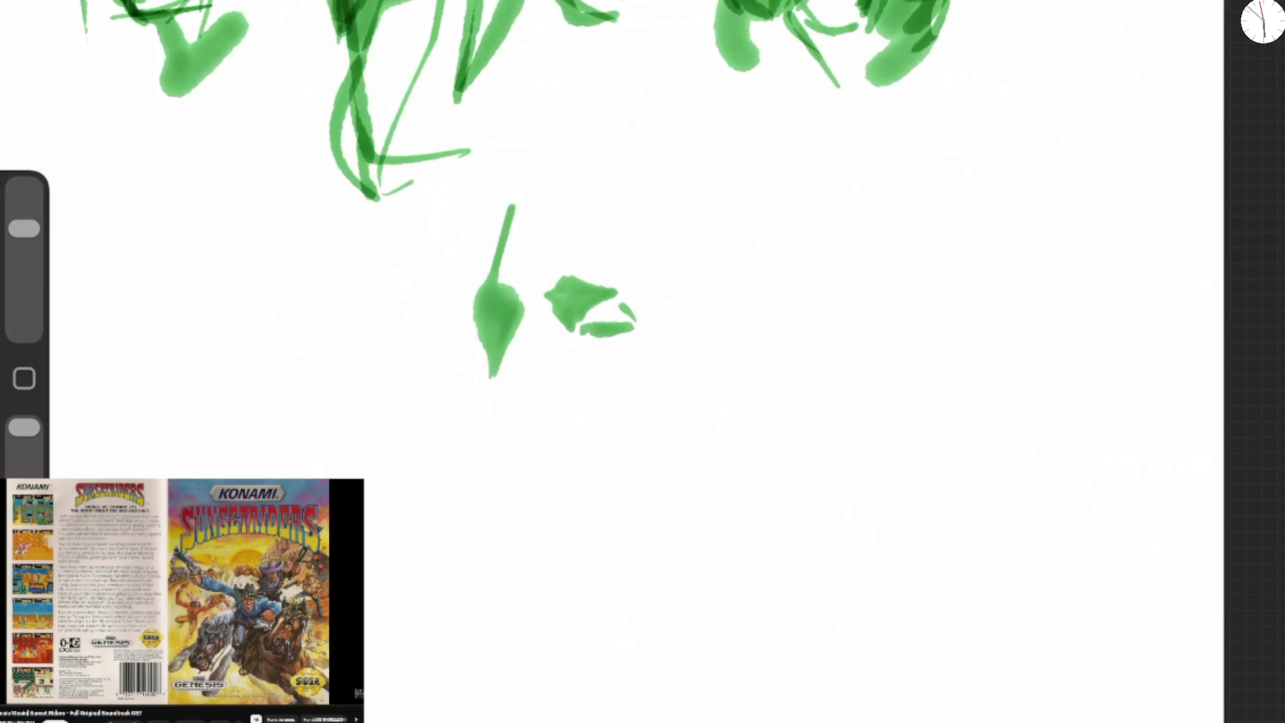
mouse_move(495, 376)
mouse_down()
mouse_move(487, 405)
mouse_move(521, 427)
mouse_move(478, 402)
mouse_move(492, 378)
mouse_move(545, 401)
mouse_move(539, 389)
mouse_up()
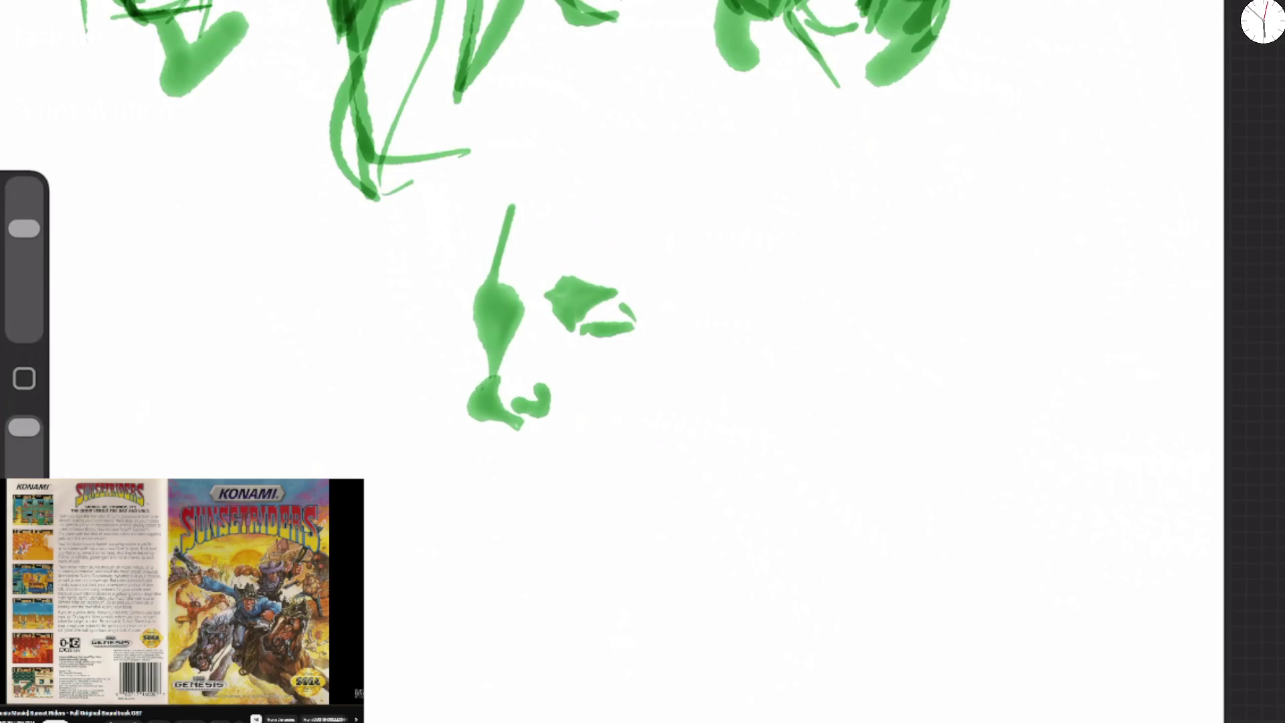
mouse_move(481, 348)
mouse_down()
mouse_move(483, 477)
mouse_move(525, 528)
mouse_move(502, 498)
mouse_move(563, 535)
mouse_move(515, 598)
mouse_up()
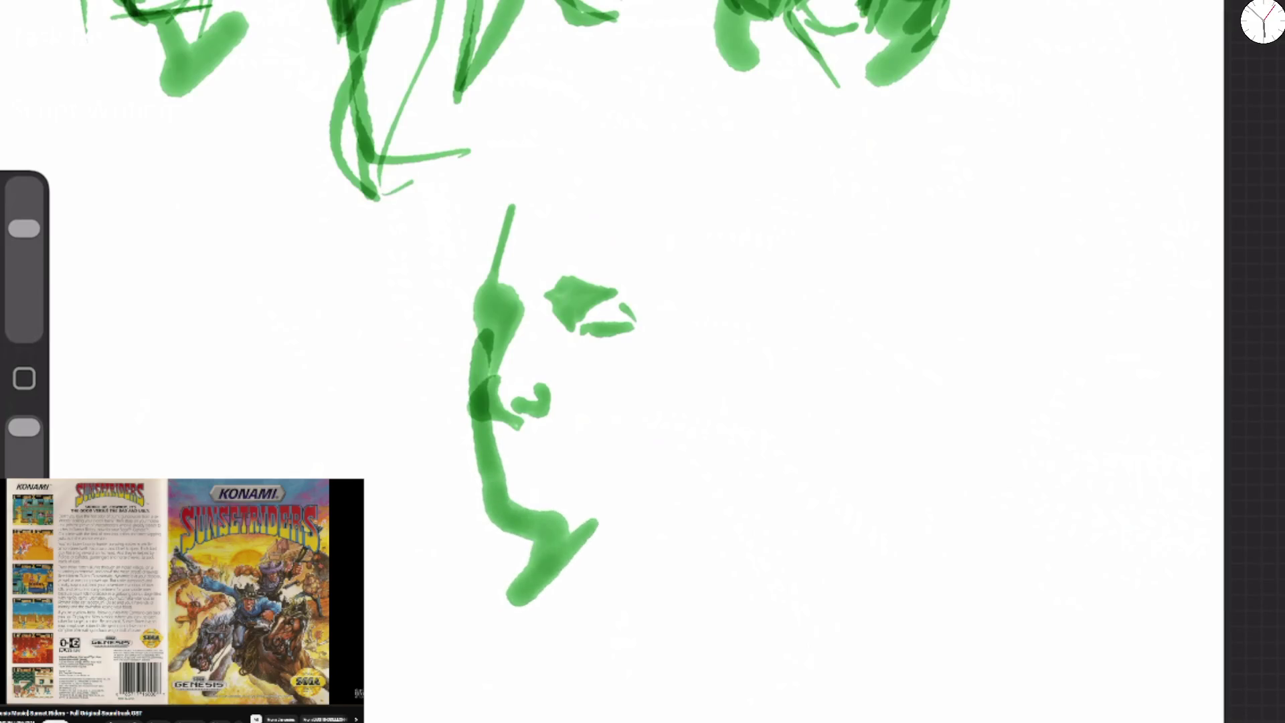
Paint a nostril dot, the mouth, the lower lip and mustache tick marks in green.
click(508, 453)
mouse_move(512, 448)
mouse_down()
mouse_move(575, 454)
mouse_move(522, 452)
mouse_move(545, 465)
mouse_up()
mouse_move(495, 427)
mouse_down()
mouse_move(500, 449)
mouse_move(542, 439)
mouse_up()
drag(560, 428, 566, 443)
drag(584, 435, 582, 447)
Darken under the eye and the nose bridge, draw the forehead and brow, and deepen the mouth.
mouse_move(566, 325)
mouse_down()
mouse_move(634, 332)
mouse_move(565, 346)
mouse_up()
mouse_move(497, 375)
mouse_down()
mouse_move(515, 326)
mouse_move(497, 289)
mouse_up()
mouse_move(500, 338)
mouse_down()
mouse_move(492, 291)
mouse_move(525, 164)
mouse_up()
mouse_move(502, 211)
mouse_down()
mouse_move(562, 147)
mouse_move(597, 151)
mouse_up()
mouse_move(515, 446)
mouse_down()
mouse_move(504, 459)
mouse_move(535, 445)
mouse_move(574, 457)
mouse_move(519, 472)
mouse_move(549, 480)
mouse_move(508, 500)
mouse_move(545, 536)
mouse_up()
Hatch shadow along the lower jaw and chin, and carry the jaw line up toward the ear.
drag(492, 474, 507, 501)
mouse_move(502, 484)
mouse_down()
mouse_move(511, 510)
mouse_move(532, 516)
mouse_up()
drag(521, 497, 536, 520)
mouse_move(484, 388)
mouse_down()
mouse_move(512, 512)
mouse_move(576, 533)
mouse_move(565, 549)
mouse_move(586, 663)
mouse_move(730, 549)
mouse_up()
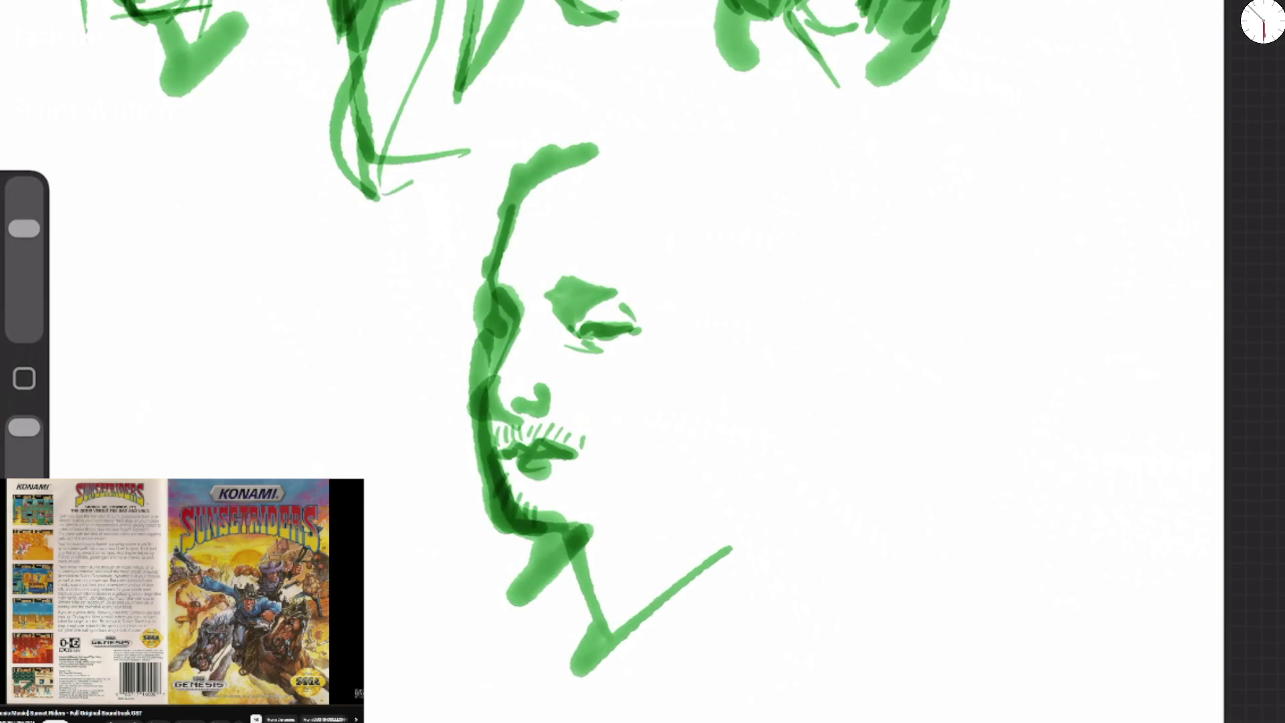
mouse_move(576, 528)
mouse_down()
mouse_move(673, 477)
mouse_move(612, 550)
mouse_move(575, 529)
mouse_move(649, 502)
mouse_up()
drag(583, 538, 624, 521)
drag(546, 497, 548, 527)
drag(557, 498, 577, 531)
mouse_move(596, 529)
mouse_down()
mouse_move(648, 507)
mouse_move(690, 447)
mouse_up()
Sketch the ear, undoing a stray curve, then draw the jaw end, neck and collar lines.
mouse_move(693, 395)
mouse_down()
mouse_move(691, 409)
mouse_move(706, 349)
mouse_move(732, 351)
mouse_move(709, 346)
mouse_move(722, 356)
mouse_move(702, 396)
mouse_move(734, 365)
mouse_move(735, 383)
mouse_up()
key(ctrl+z)
key(ctrl+z)
drag(692, 449, 726, 431)
drag(678, 472, 713, 452)
mouse_move(721, 442)
mouse_down()
mouse_move(771, 549)
mouse_move(613, 662)
mouse_up()
mouse_move(579, 555)
mouse_down()
mouse_move(612, 663)
mouse_move(583, 673)
mouse_move(701, 460)
mouse_up()
Redraw the top of the head as one arc after undoing the thick outline strokes.
drag(572, 168, 635, 144)
drag(521, 157, 676, 157)
mouse_move(616, 120)
mouse_down()
mouse_move(469, 288)
mouse_move(529, 154)
mouse_up()
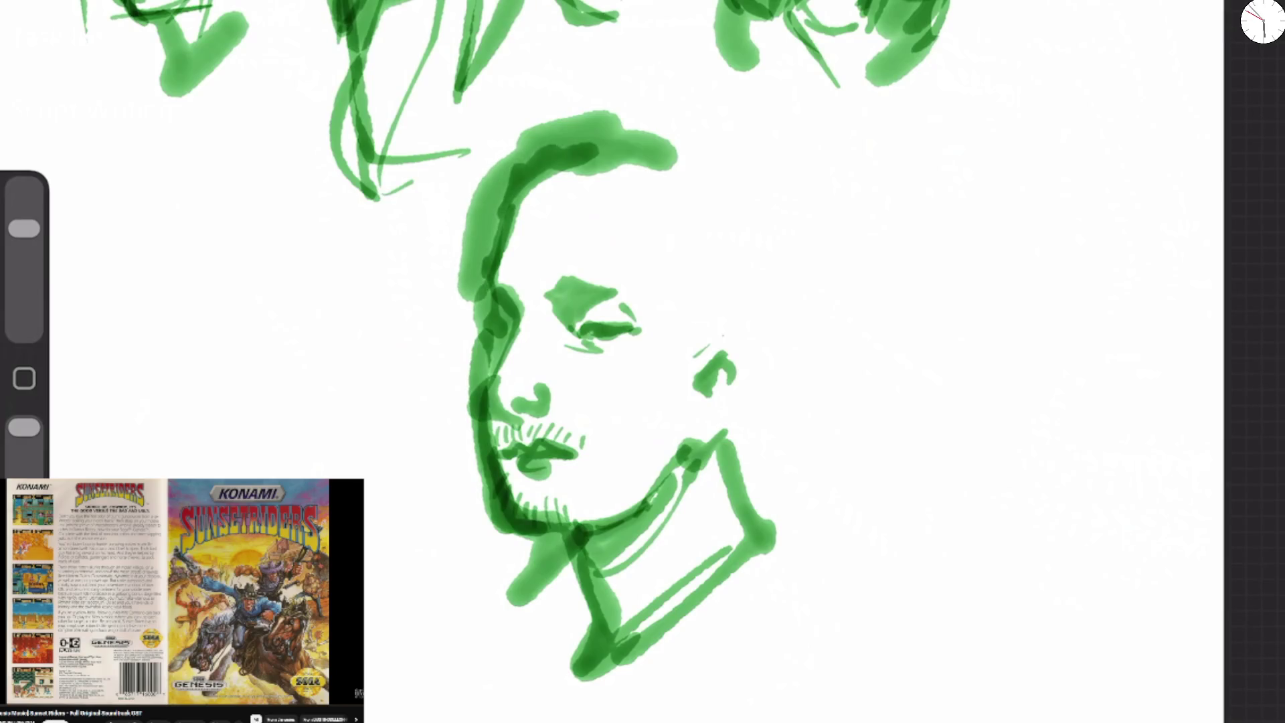
key(ctrl+z)
mouse_move(492, 291)
mouse_down()
mouse_move(483, 211)
mouse_move(576, 140)
mouse_move(689, 150)
mouse_up()
Sweep green hair strokes over the head and fill the right side down to the neck.
drag(546, 161, 726, 201)
drag(672, 161, 766, 255)
mouse_move(542, 167)
mouse_down()
mouse_move(649, 167)
mouse_move(695, 231)
mouse_move(696, 318)
mouse_up()
mouse_move(695, 198)
mouse_down()
mouse_move(712, 281)
mouse_move(733, 298)
mouse_up()
mouse_move(633, 128)
mouse_down()
mouse_move(763, 240)
mouse_move(746, 288)
mouse_up()
drag(679, 244, 702, 355)
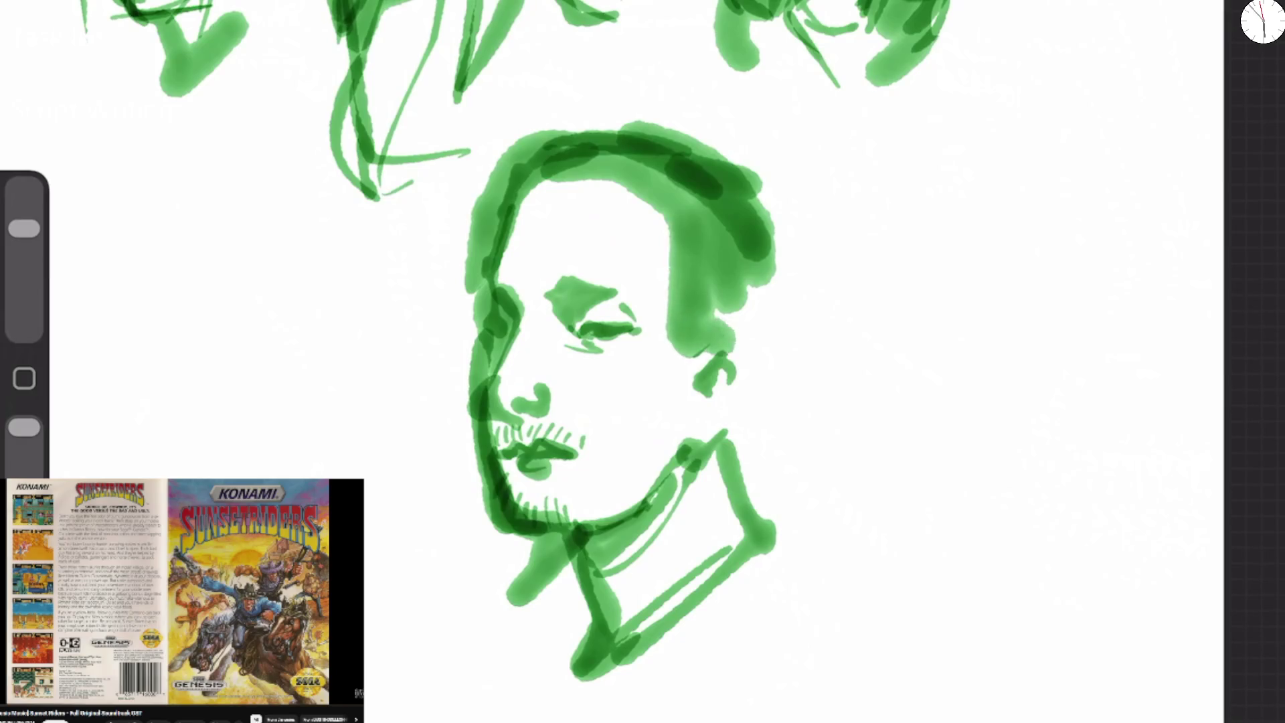
drag(756, 267, 736, 402)
drag(773, 321, 719, 445)
Darken the outer contours around the ear, hair, neck and the left side of the head and face.
drag(714, 338, 746, 428)
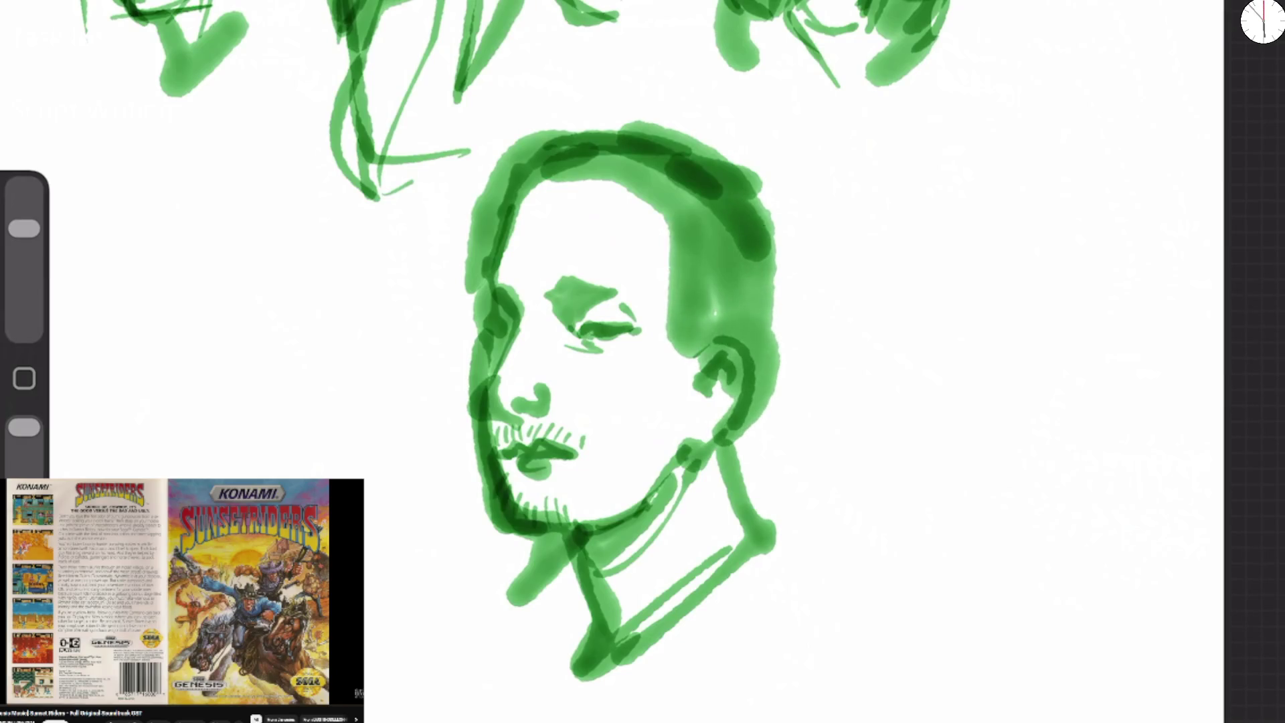
drag(716, 167, 776, 247)
drag(769, 187, 739, 445)
mouse_move(736, 401)
mouse_down()
mouse_move(748, 498)
mouse_move(768, 532)
mouse_up()
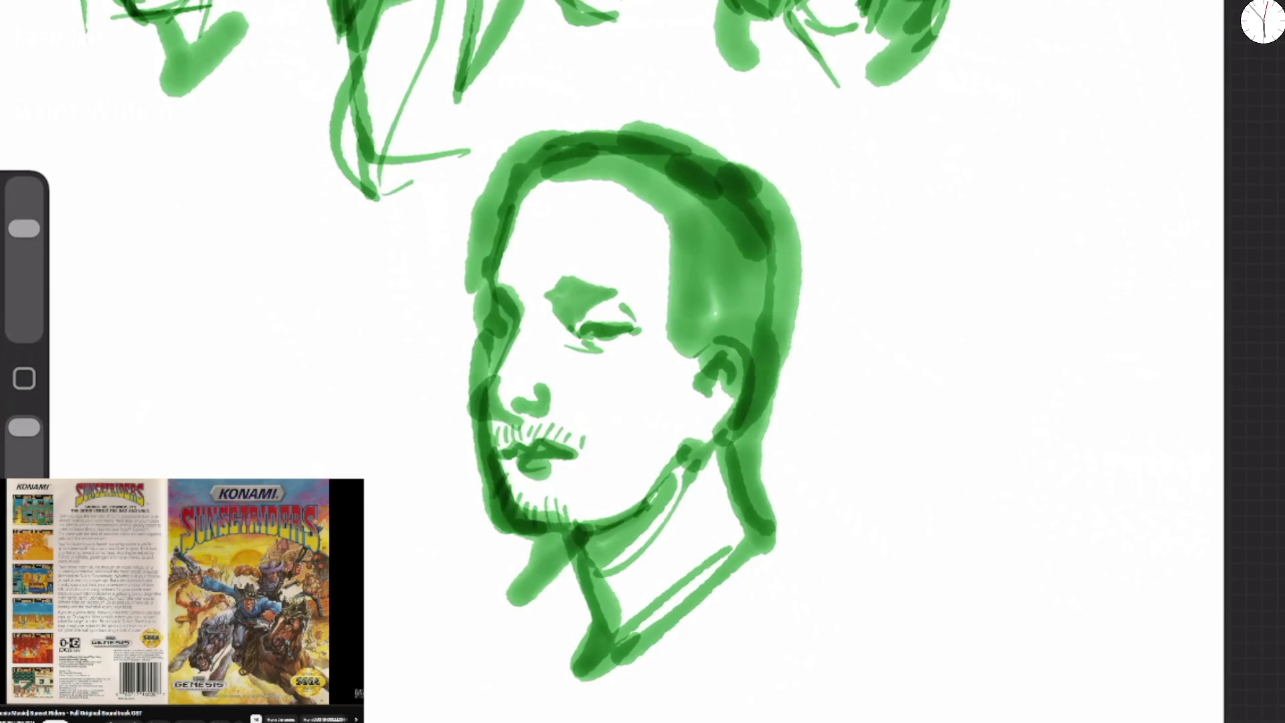
drag(595, 137, 492, 294)
drag(508, 197, 462, 321)
mouse_move(519, 271)
mouse_down()
mouse_move(482, 315)
mouse_move(476, 415)
mouse_up()
drag(477, 295, 468, 371)
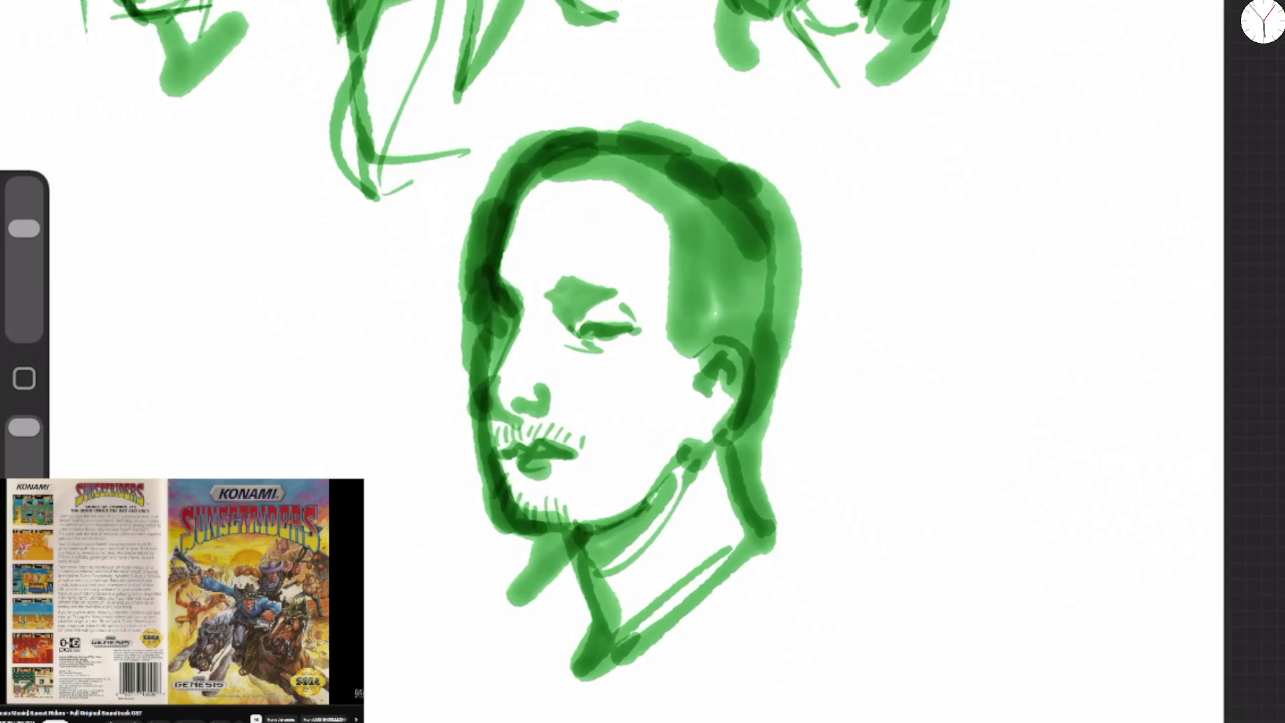
drag(480, 251, 462, 384)
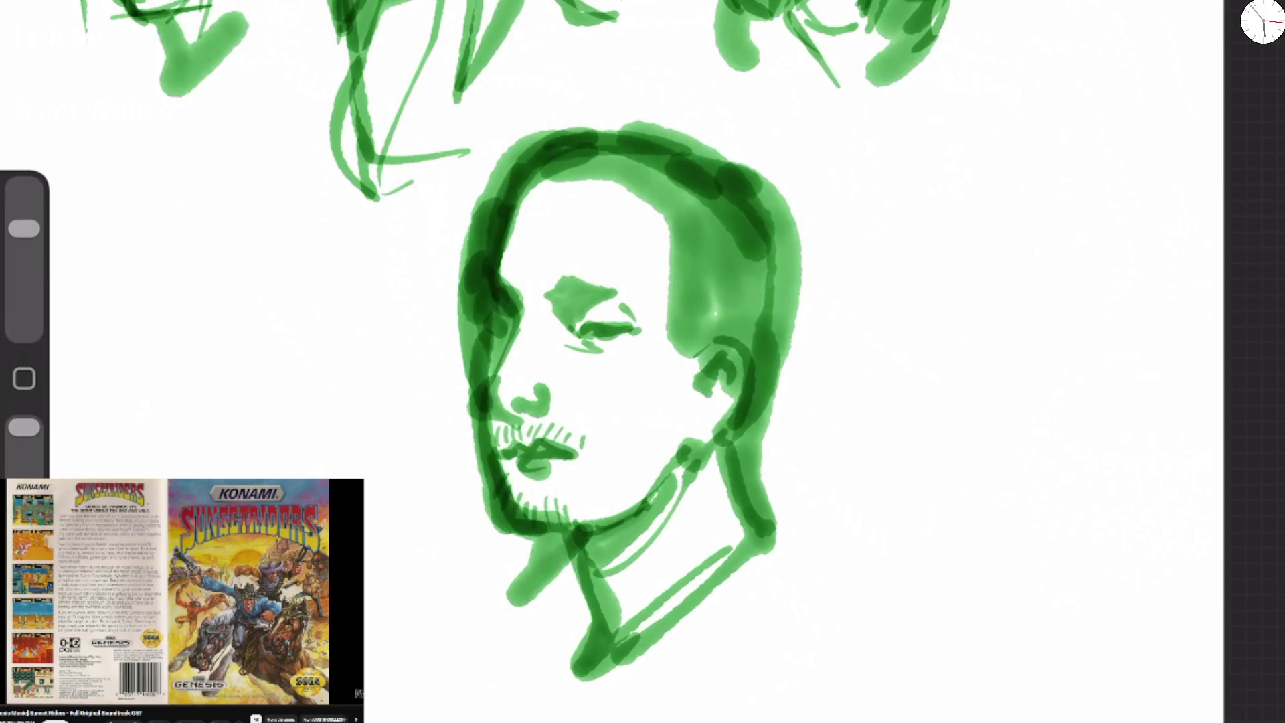
Reinforce the nose, mustache line, eyebrow and left jaw, and add beard hatching.
mouse_move(495, 408)
mouse_down()
mouse_move(512, 387)
mouse_move(542, 398)
mouse_move(546, 368)
mouse_up()
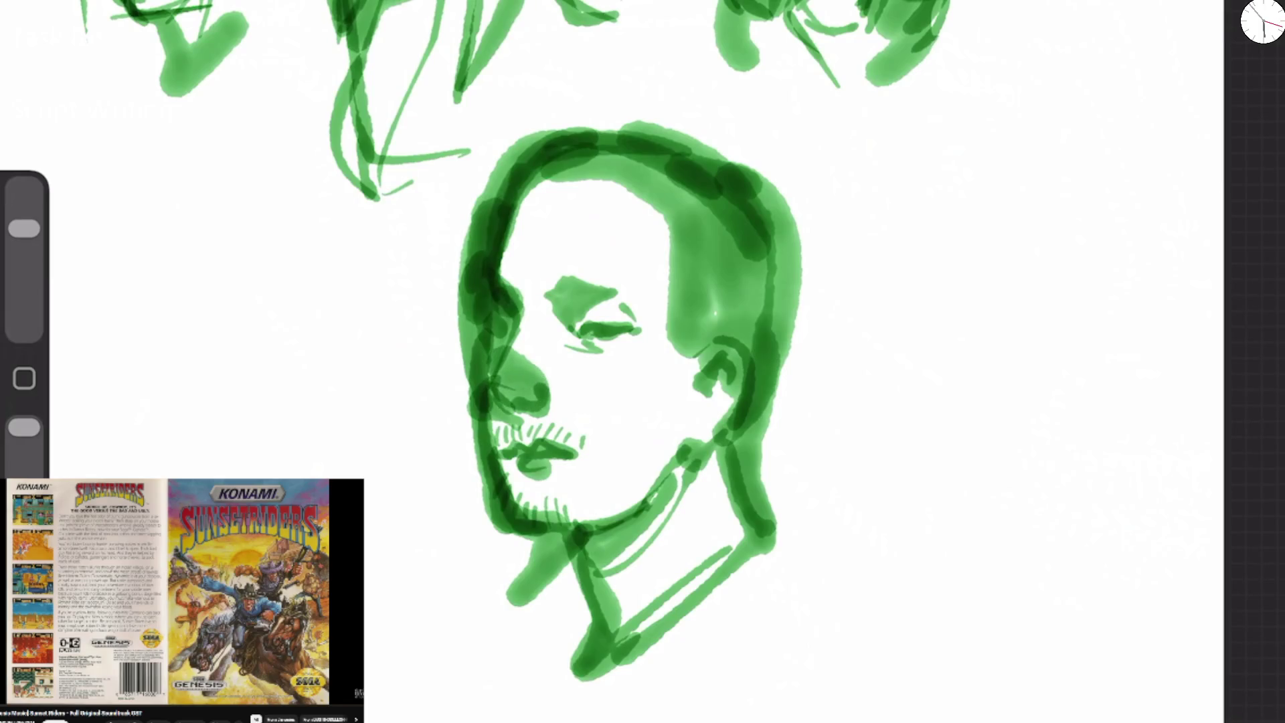
drag(500, 450, 589, 450)
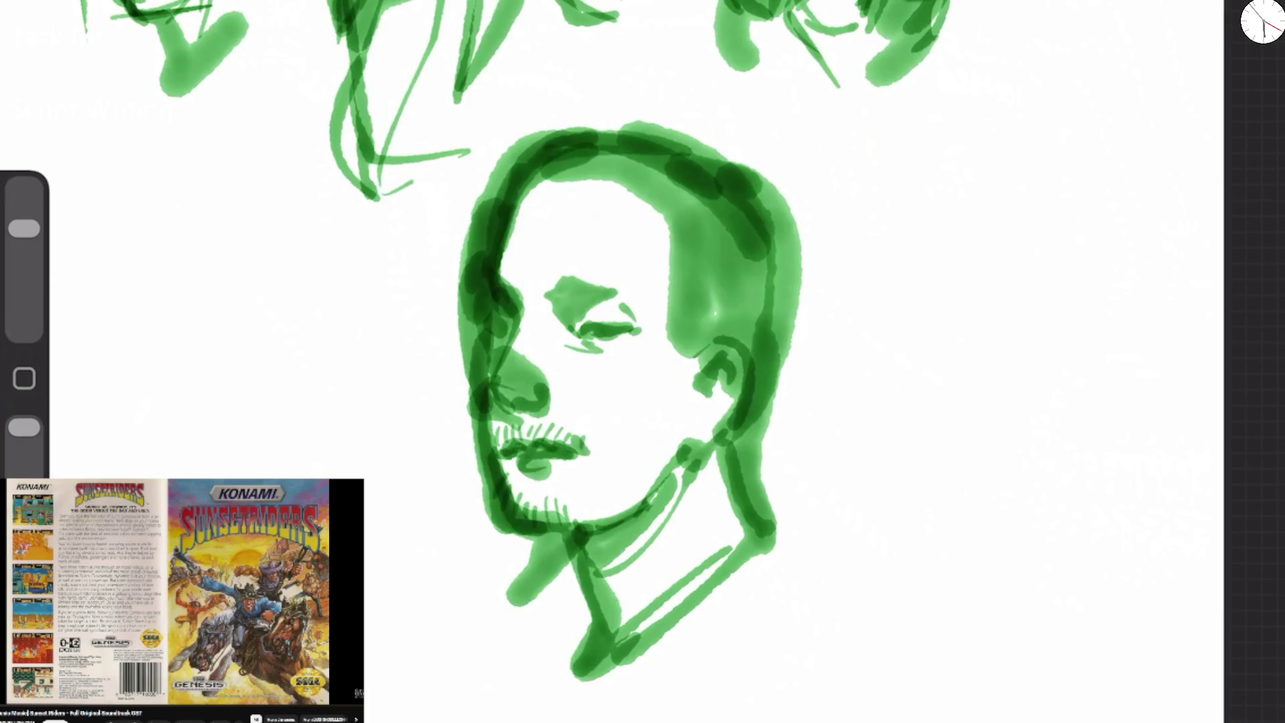
mouse_move(548, 306)
mouse_down()
mouse_move(579, 276)
mouse_move(650, 305)
mouse_up()
mouse_move(519, 354)
mouse_down()
mouse_move(492, 214)
mouse_move(535, 134)
mouse_up()
drag(492, 499, 520, 525)
mouse_move(590, 504)
mouse_down()
mouse_move(570, 489)
mouse_move(599, 495)
mouse_move(627, 479)
mouse_up()
drag(596, 432, 588, 465)
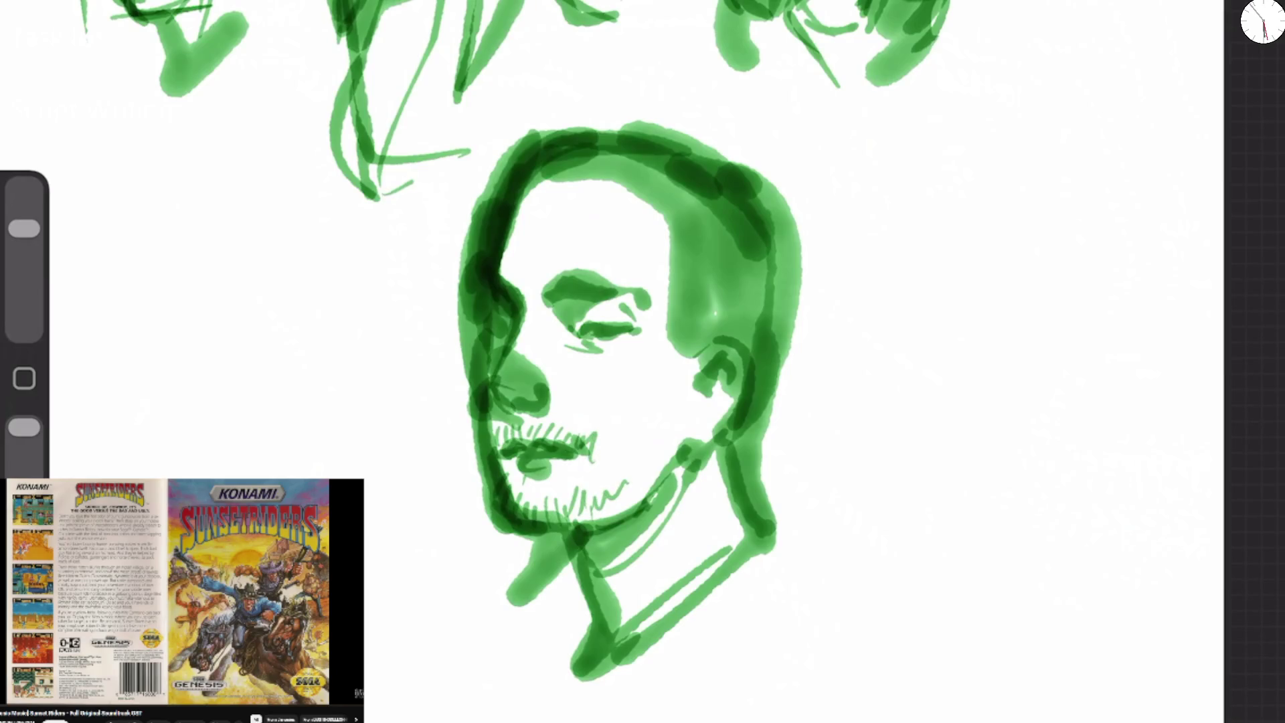
With the brush at 75%, paint a broad stroke along the chin and blend below the lip.
drag(24, 229, 24, 208)
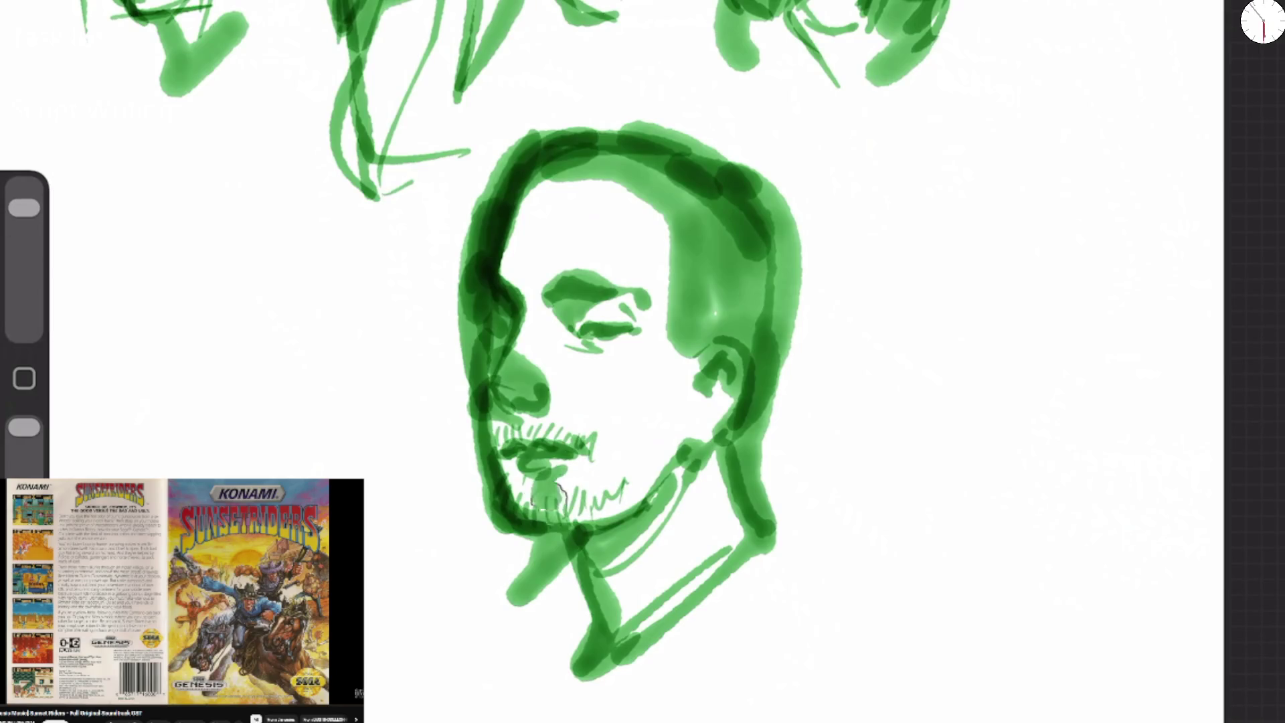
mouse_move(528, 508)
mouse_down()
mouse_move(646, 483)
mouse_move(528, 529)
mouse_up()
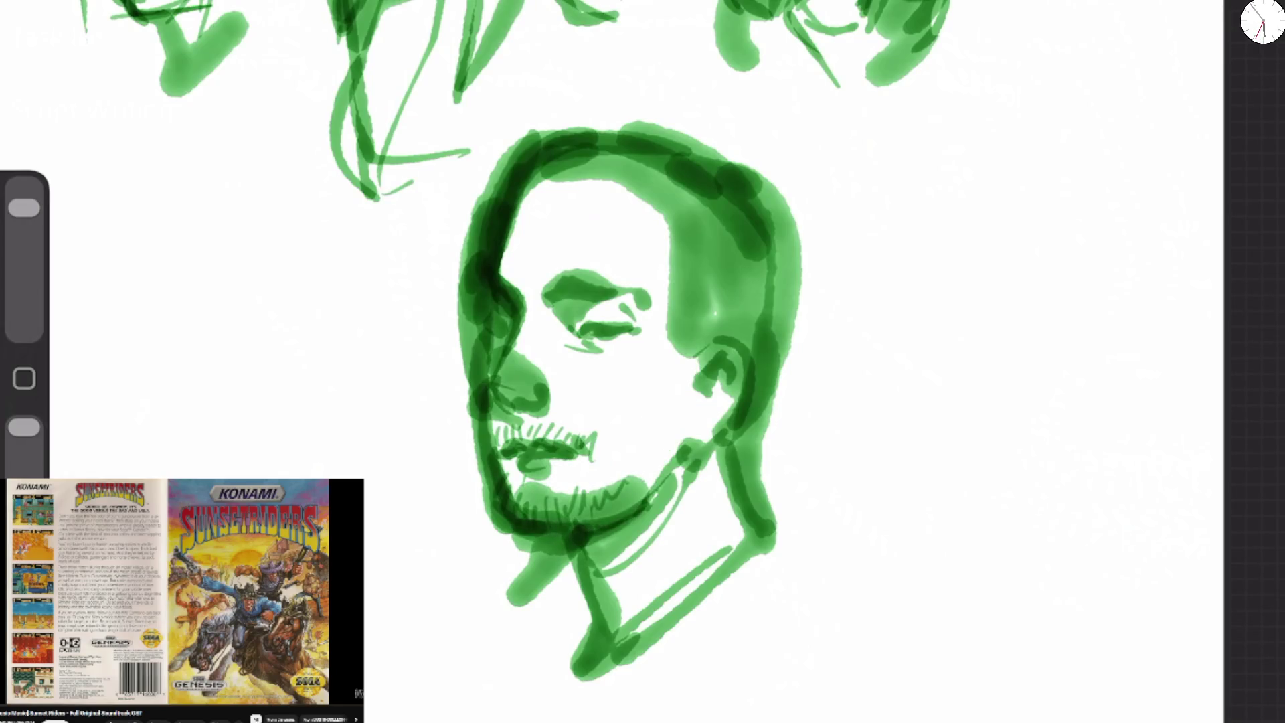
drag(24, 208, 24, 266)
mouse_move(509, 535)
mouse_down()
mouse_move(536, 515)
mouse_move(588, 535)
mouse_up()
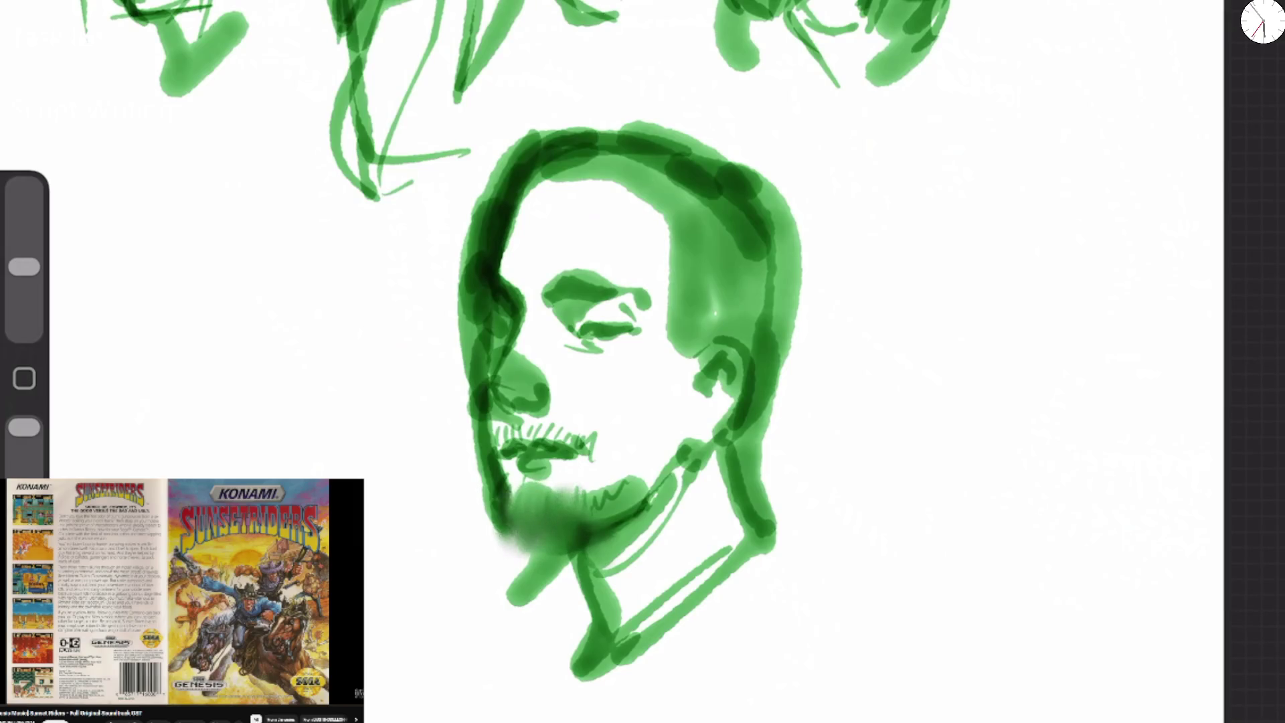
Add grainy texture over the beard, left face and forehead, erasing the inner face to grain.
drag(24, 266, 24, 226)
drag(589, 441, 508, 589)
drag(502, 281, 482, 482)
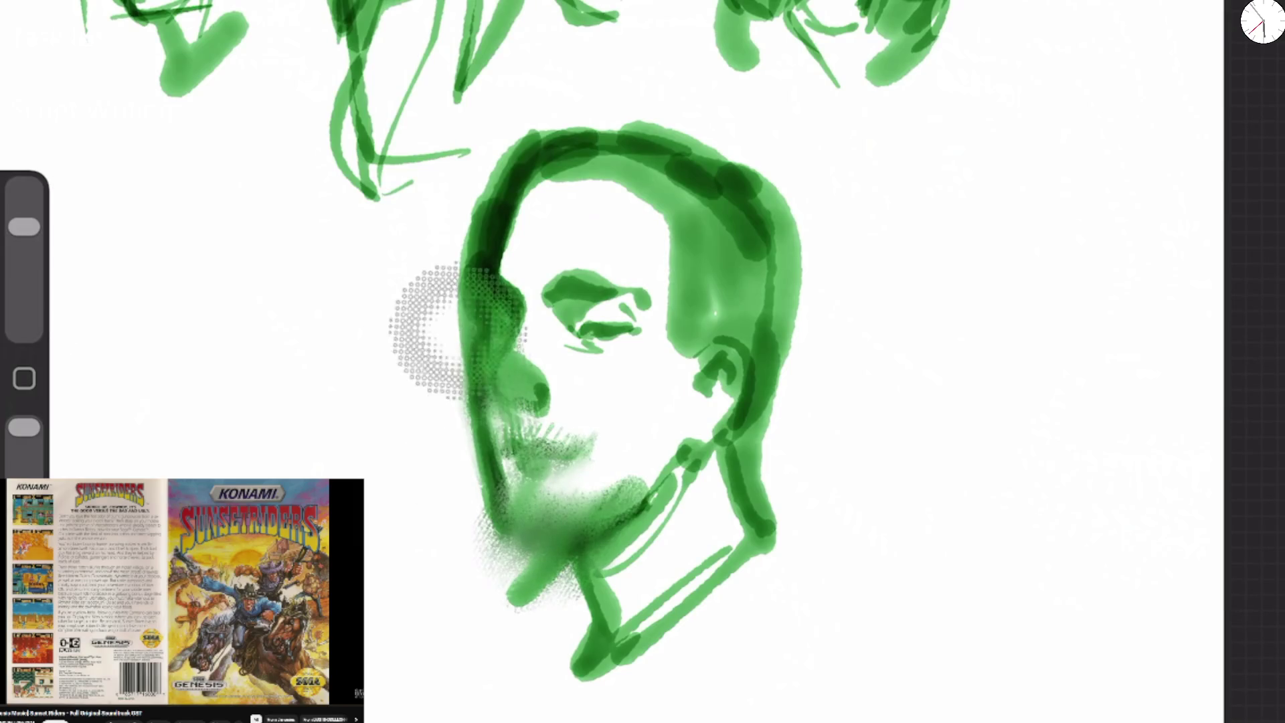
drag(24, 226, 24, 208)
drag(655, 203, 604, 338)
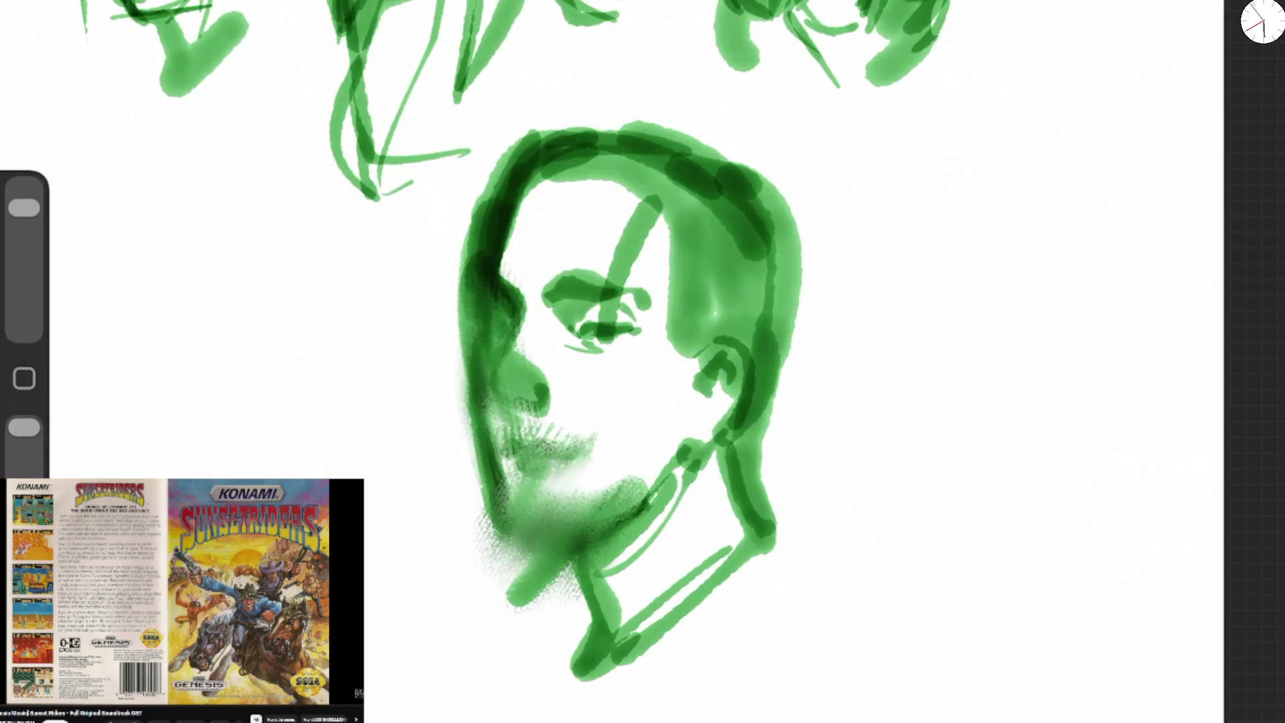
drag(24, 208, 24, 226)
mouse_move(642, 215)
mouse_down()
mouse_move(573, 287)
mouse_move(576, 154)
mouse_up()
drag(24, 226, 24, 208)
Repaint the dark eye, brow, nose, nostril, lips, chin, jaw and left face edge.
mouse_move(575, 321)
mouse_down()
mouse_move(555, 288)
mouse_move(643, 298)
mouse_move(580, 331)
mouse_move(612, 323)
mouse_move(609, 340)
mouse_up()
drag(528, 365, 539, 412)
mouse_move(508, 398)
mouse_down()
mouse_move(523, 419)
mouse_move(589, 439)
mouse_move(535, 476)
mouse_up()
mouse_move(584, 294)
mouse_down()
mouse_move(541, 290)
mouse_move(540, 313)
mouse_up()
mouse_move(548, 477)
mouse_down()
mouse_move(532, 491)
mouse_move(583, 556)
mouse_move(636, 532)
mouse_up()
mouse_move(506, 492)
mouse_down()
mouse_move(539, 545)
mouse_move(509, 271)
mouse_up()
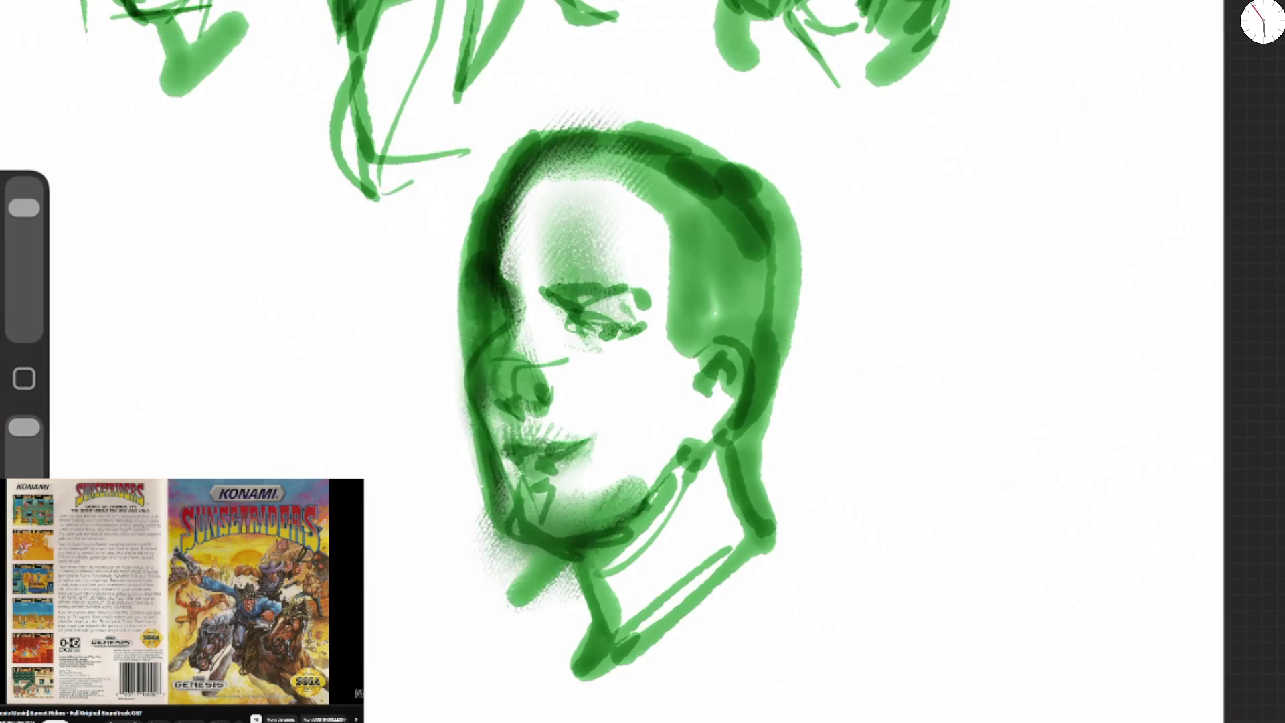
drag(566, 481, 616, 519)
drag(686, 458, 629, 594)
mouse_move(602, 313)
mouse_down()
mouse_move(562, 323)
mouse_move(589, 365)
mouse_up()
scroll(629, 374, down, 5)
scroll(629, 374, up, 8)
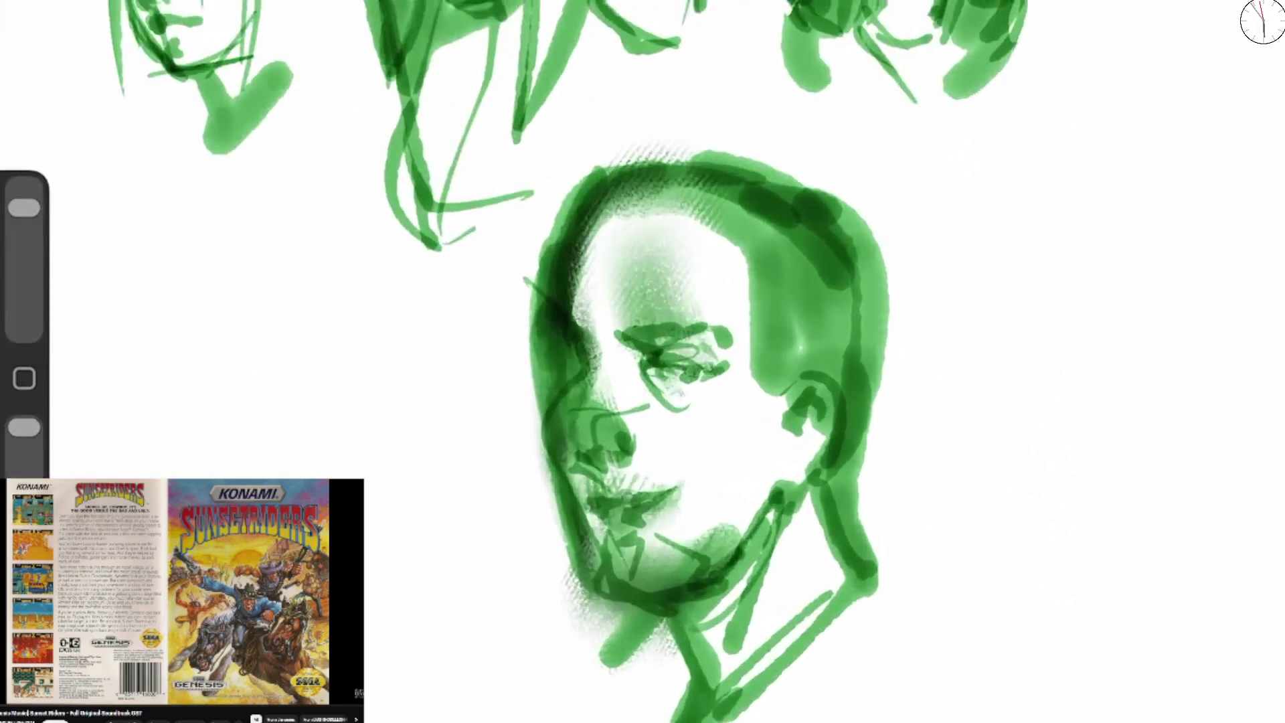
drag(566, 413, 572, 313)
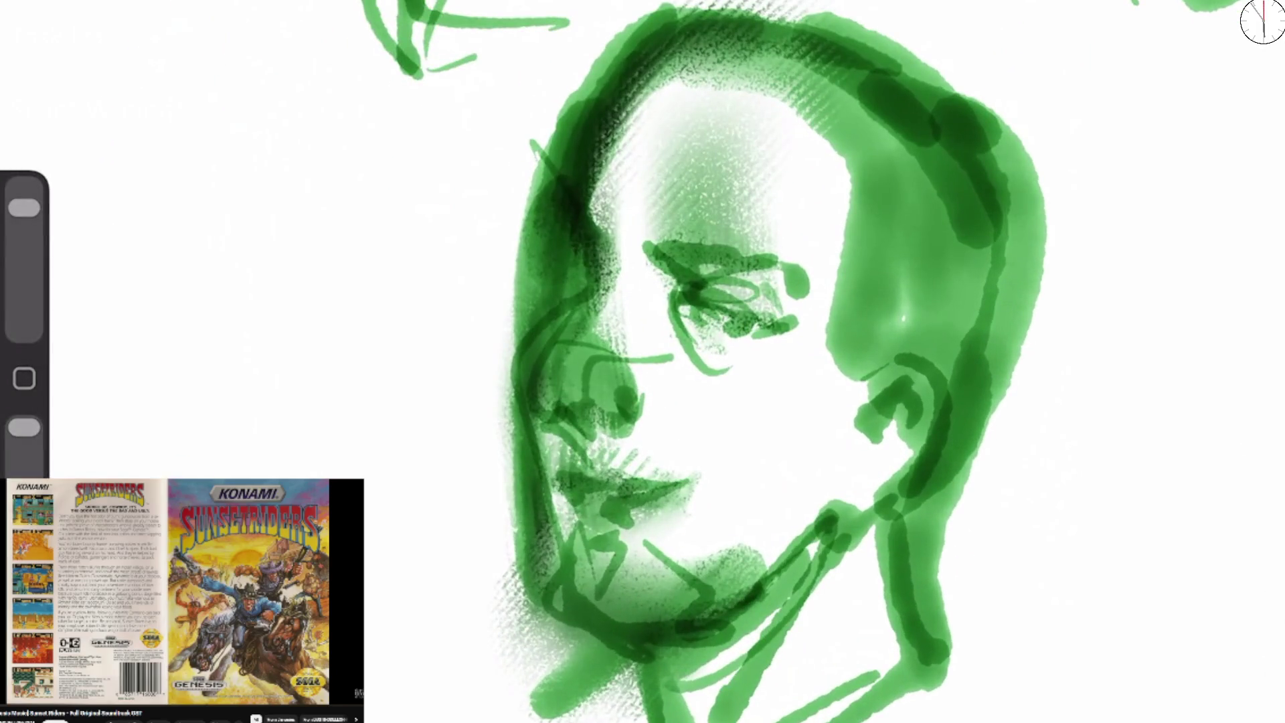
Draw thin white highlights near the eye, down the left face edge, jaw, chin and head top.
drag(24, 207, 24, 255)
drag(699, 294, 681, 304)
drag(576, 287, 547, 410)
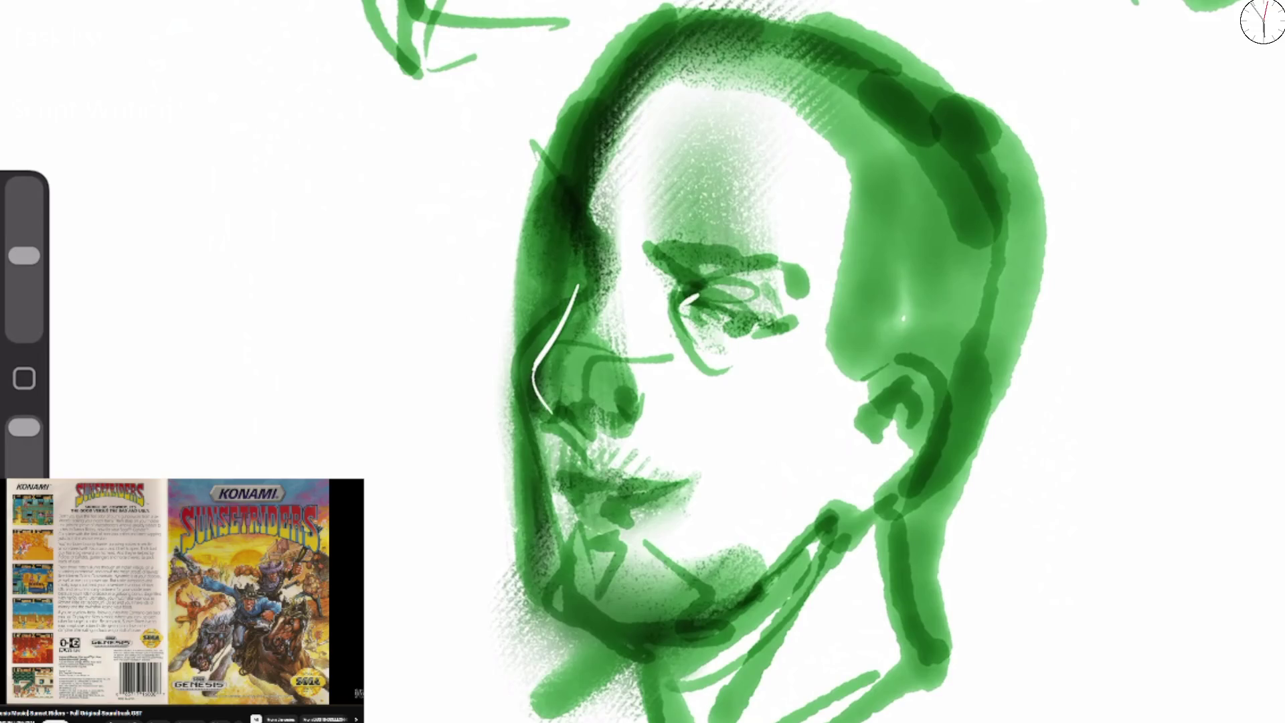
drag(554, 132, 534, 286)
drag(512, 397, 563, 602)
mouse_move(546, 566)
mouse_down()
mouse_move(557, 663)
mouse_move(641, 698)
mouse_up()
drag(646, 17, 555, 151)
drag(603, 653, 658, 691)
drag(585, 644, 668, 655)
drag(634, 580, 618, 629)
drag(24, 255, 24, 207)
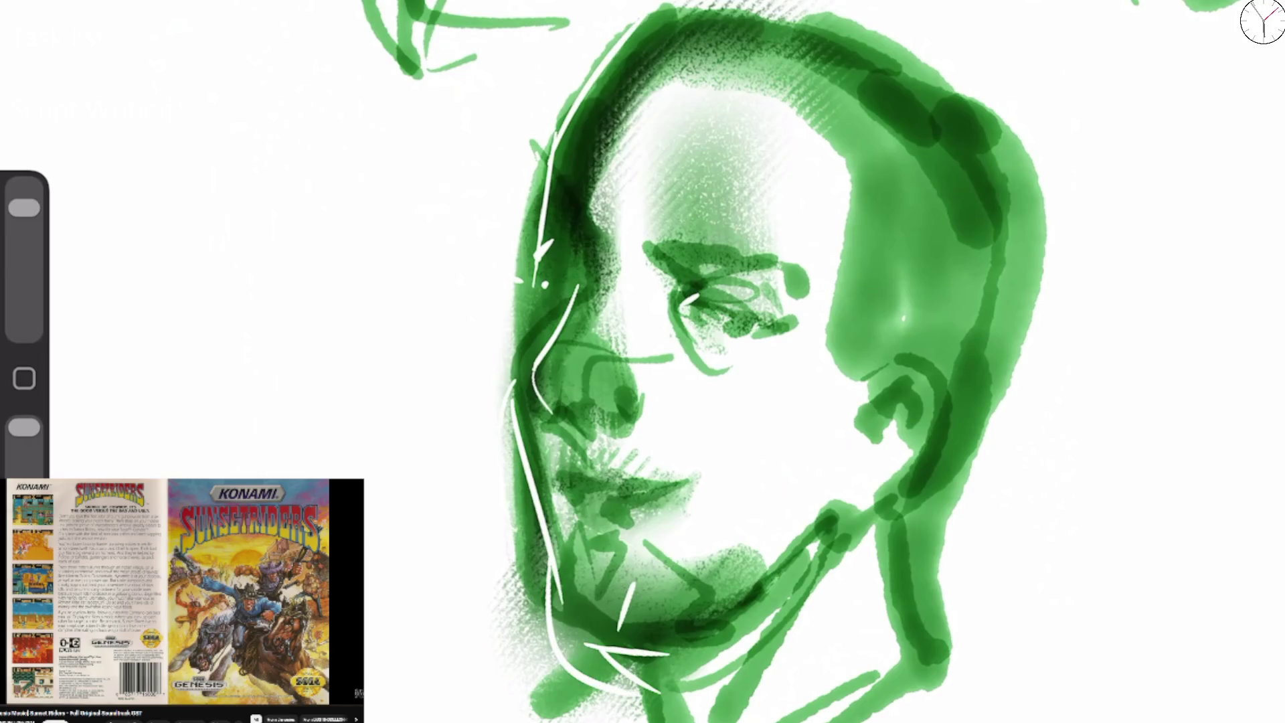
scroll(736, 361, up, 5)
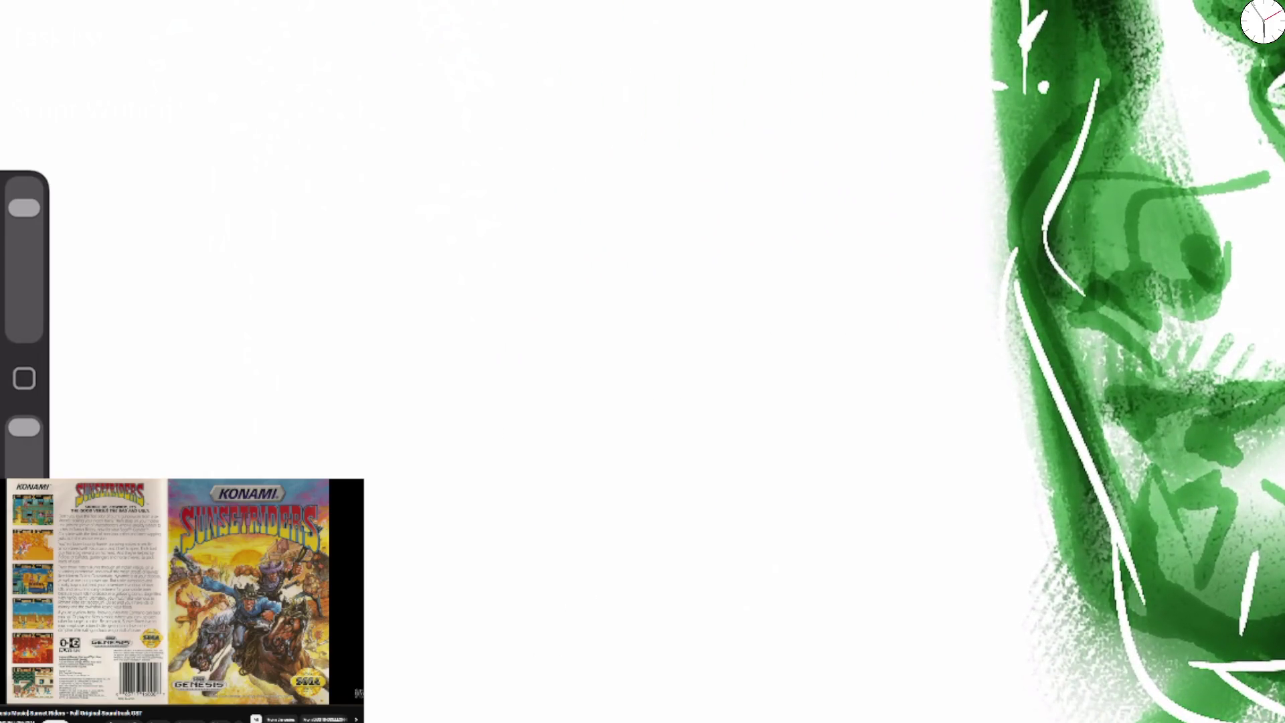
Start a new green head beside the mustached man, with the head arc, face side and hair outline.
drag(495, 20, 636, 127)
drag(468, 40, 292, 344)
mouse_move(345, 230)
mouse_down()
mouse_move(333, 388)
mouse_move(400, 589)
mouse_move(471, 686)
mouse_up()
mouse_move(264, 415)
mouse_down()
mouse_move(605, 100)
mouse_move(743, 528)
mouse_move(756, 649)
mouse_up()
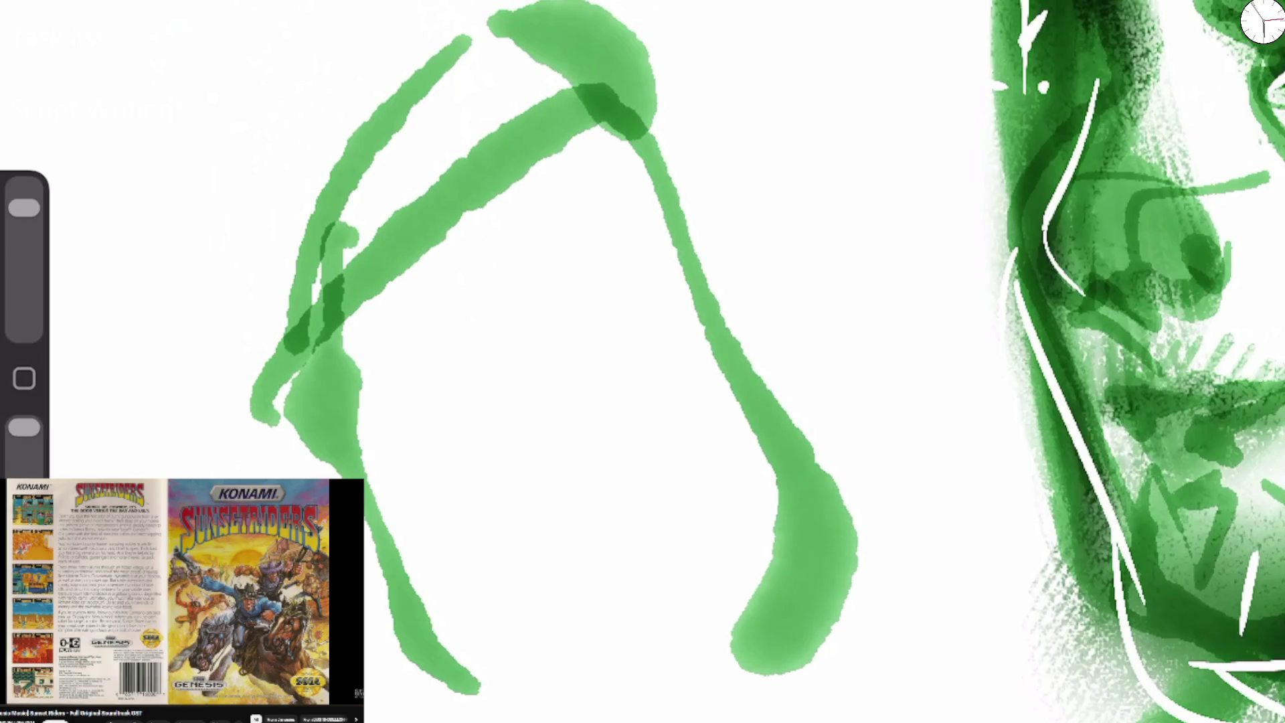
drag(295, 374, 161, 478)
Paint the mouth, nose, both eyebrows and both eyes of the new green face.
mouse_move(486, 490)
mouse_down()
mouse_move(432, 447)
mouse_move(576, 458)
mouse_move(579, 491)
mouse_move(468, 469)
mouse_move(562, 462)
mouse_up()
mouse_move(462, 455)
mouse_down()
mouse_move(408, 451)
mouse_move(519, 443)
mouse_move(585, 477)
mouse_move(469, 508)
mouse_move(535, 516)
mouse_up()
mouse_move(546, 306)
mouse_down()
mouse_move(542, 347)
mouse_move(519, 348)
mouse_move(570, 387)
mouse_up()
mouse_move(565, 298)
mouse_down()
mouse_move(585, 368)
mouse_move(576, 214)
mouse_move(663, 281)
mouse_up()
drag(422, 242, 499, 232)
mouse_move(492, 298)
mouse_down()
mouse_move(421, 309)
mouse_move(468, 281)
mouse_move(401, 331)
mouse_up()
mouse_move(562, 314)
mouse_down()
mouse_move(659, 320)
mouse_move(639, 343)
mouse_up()
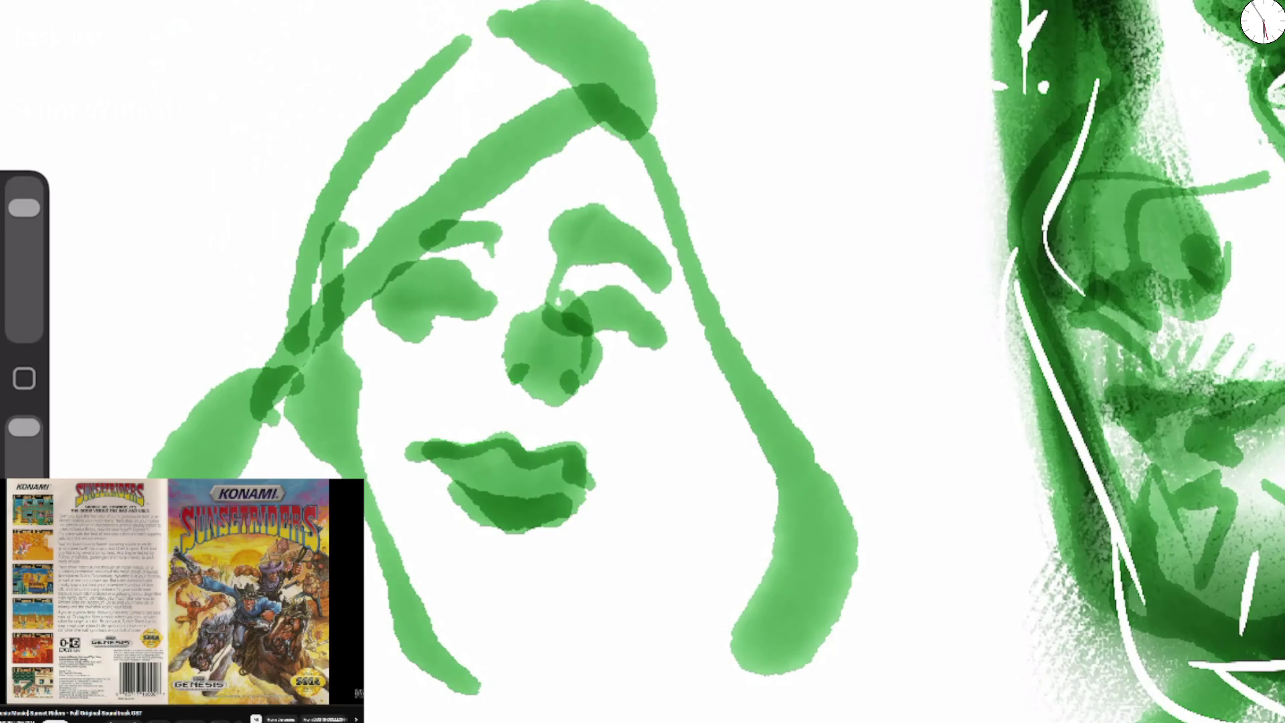
Darken the eyelids and upper lip, add a nose line, and shade the forehead and left face.
mouse_move(375, 309)
mouse_down()
mouse_move(477, 309)
mouse_move(432, 335)
mouse_up()
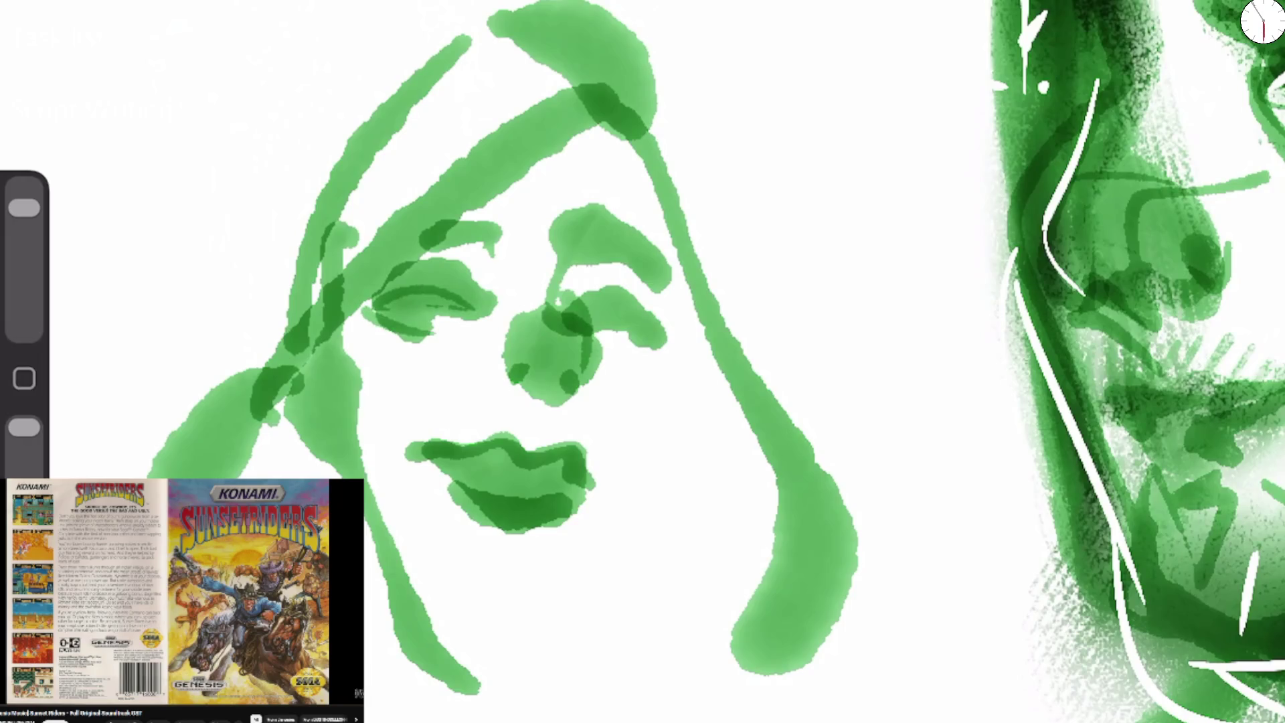
drag(575, 308, 659, 338)
mouse_move(448, 461)
mouse_down()
mouse_move(512, 445)
mouse_move(562, 308)
mouse_up()
drag(536, 200, 703, 354)
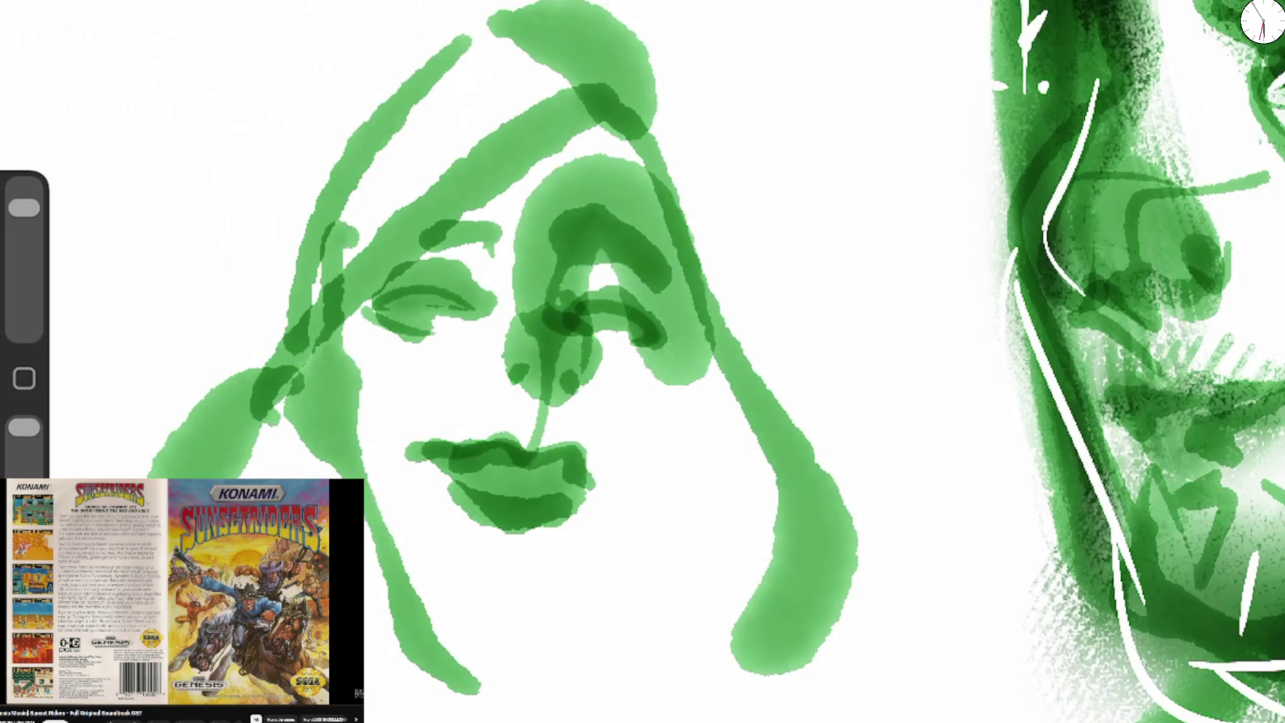
drag(656, 201, 302, 375)
drag(401, 221, 716, 429)
Paint the right cheek, jaw line and chin, adding dark streaks down the right cheek.
mouse_move(596, 267)
mouse_down()
mouse_move(736, 515)
mouse_move(629, 682)
mouse_move(569, 719)
mouse_up()
drag(462, 639, 515, 662)
mouse_move(395, 572)
mouse_down()
mouse_move(505, 653)
mouse_move(579, 629)
mouse_move(632, 588)
mouse_up()
drag(538, 632, 646, 562)
drag(693, 410, 596, 589)
drag(682, 382, 669, 476)
Strengthen the strokes to the chin and left jaw, and darken around both eyes.
drag(675, 275, 666, 365)
drag(693, 338, 669, 492)
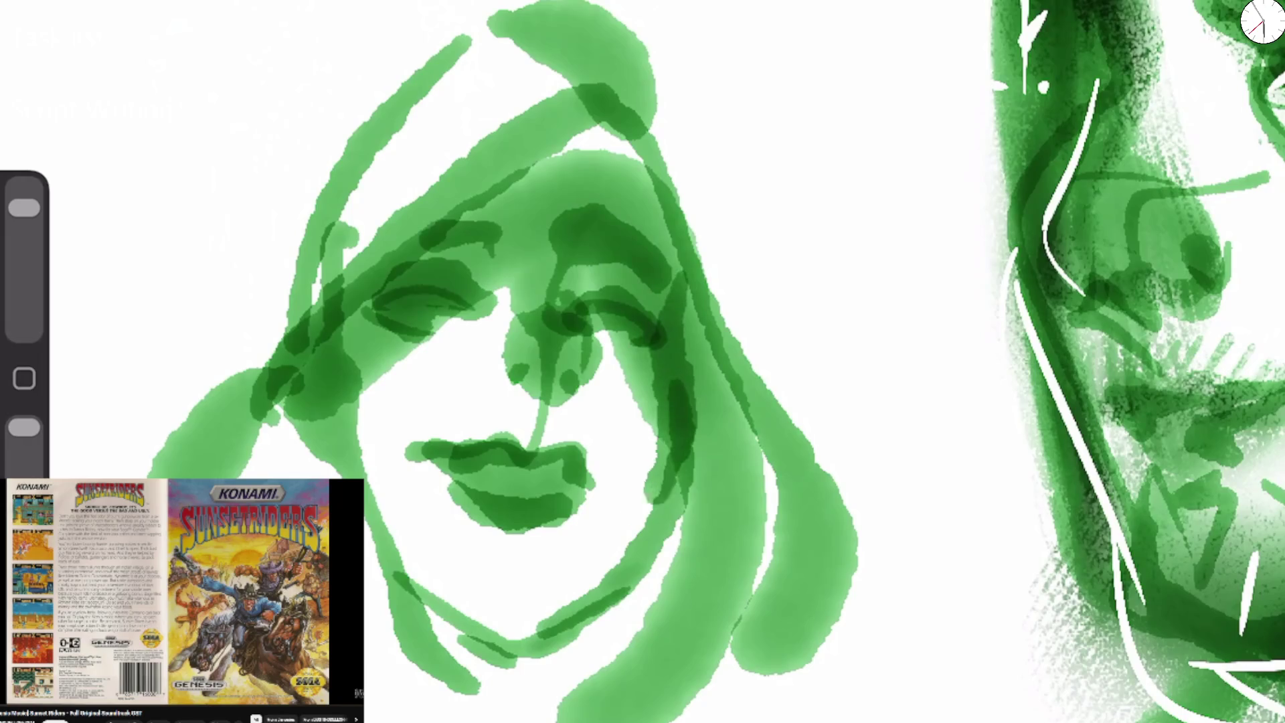
drag(675, 443, 512, 645)
drag(384, 534, 512, 648)
drag(421, 285, 472, 314)
drag(572, 308, 669, 348)
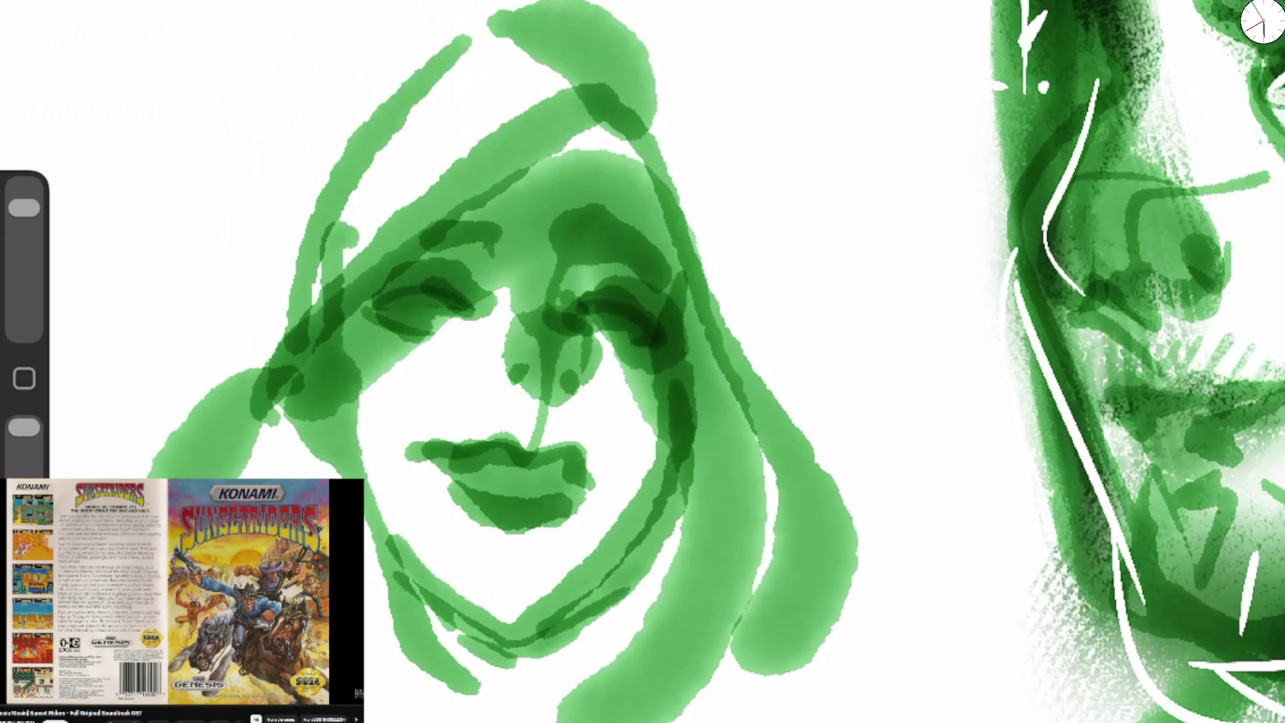
Lift the mouth's left corner, dot beside the mouth, and sweep strokes across the forehead and chin.
mouse_move(491, 469)
mouse_down()
mouse_move(405, 450)
mouse_move(443, 413)
mouse_up()
click(625, 470)
drag(621, 100, 100, 442)
drag(669, 160, 602, 720)
drag(629, 642, 435, 719)
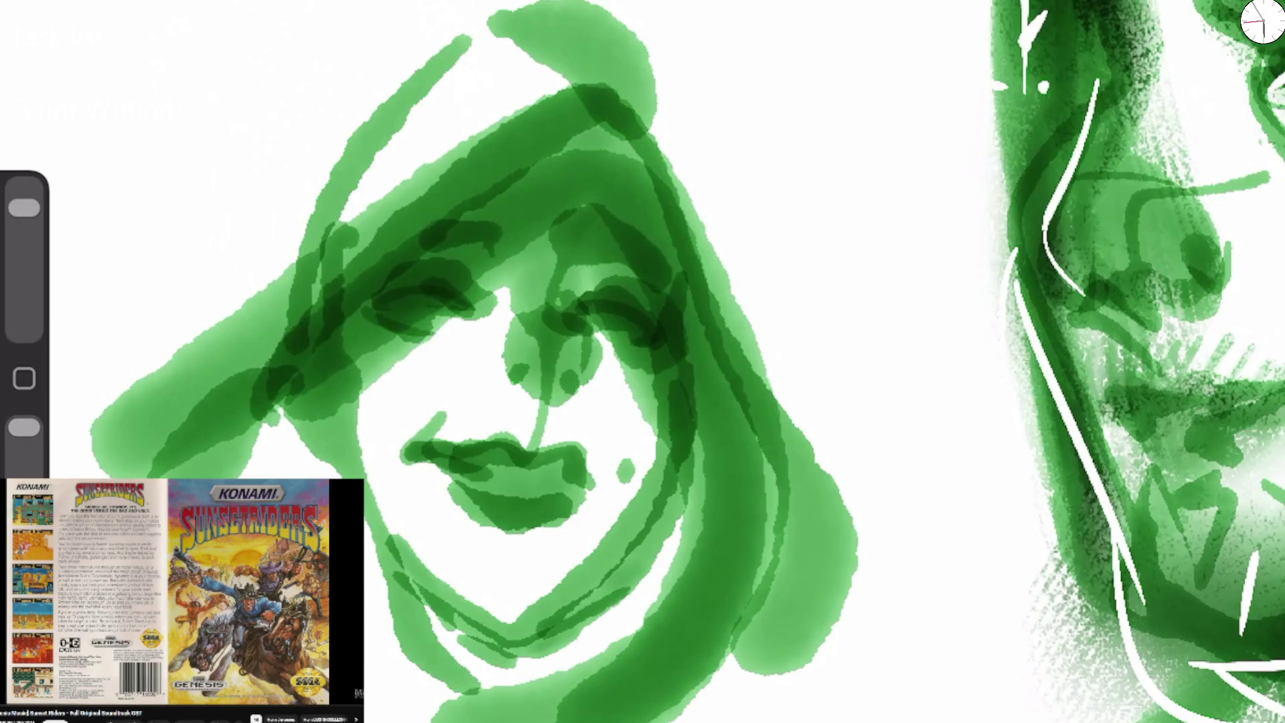
Add left hair strokes, shade the lower-left jaw, and paint a curved bang over the eyes.
drag(328, 354, 194, 468)
drag(274, 435, 462, 719)
drag(375, 492, 535, 692)
drag(495, 642, 562, 692)
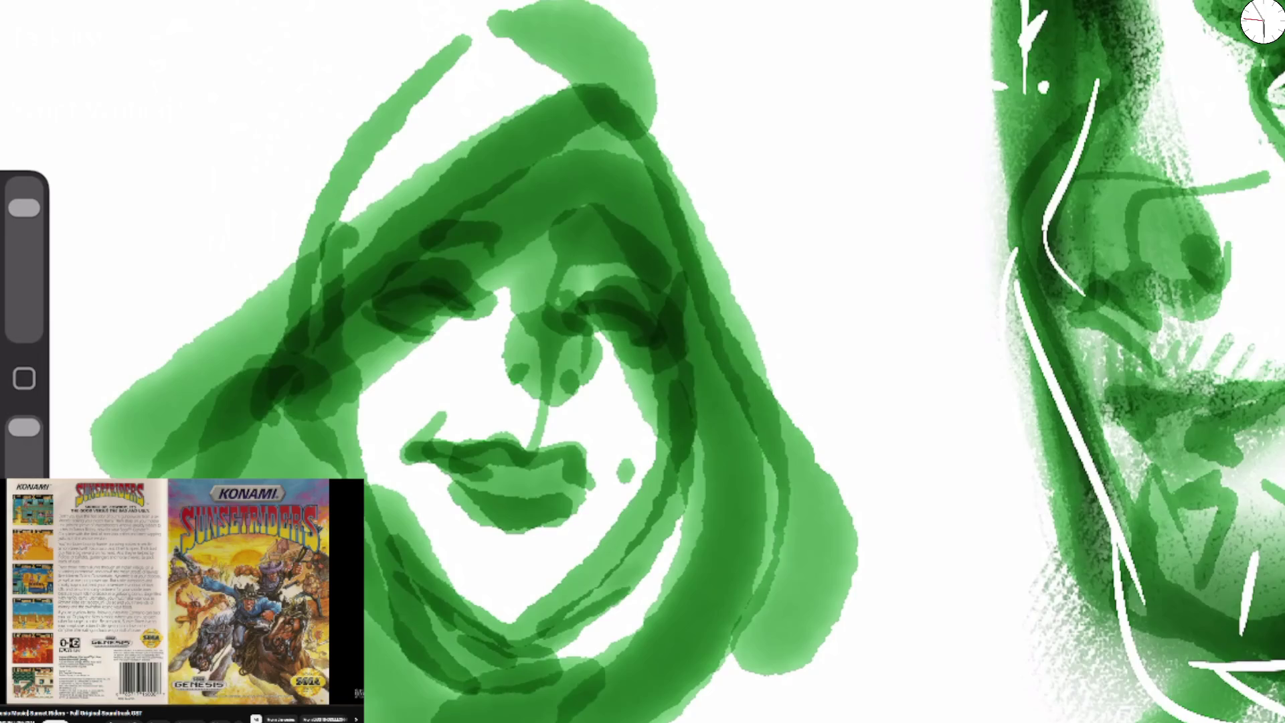
drag(334, 411, 575, 271)
drag(495, 311, 609, 284)
drag(355, 398, 609, 301)
Thicken the brows and left-side hair, and darken the right cheek and jaw down to the bottom.
drag(582, 301, 652, 394)
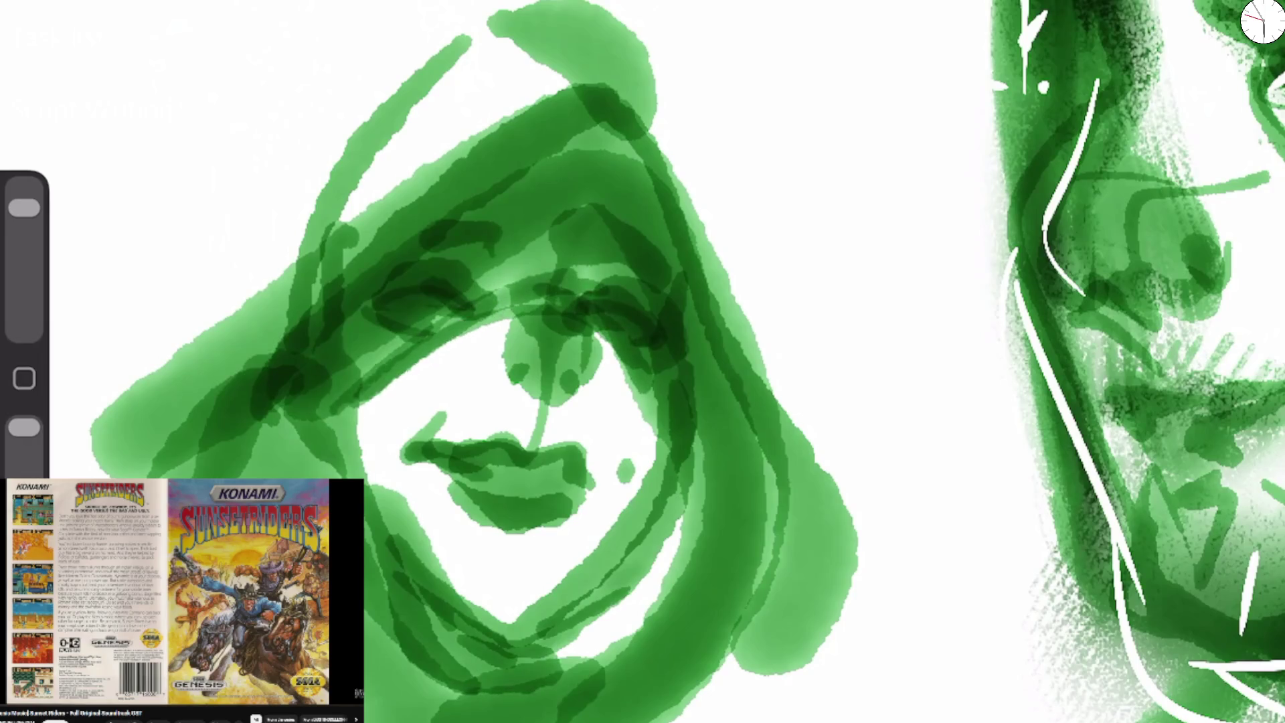
drag(405, 371, 327, 459)
drag(352, 392, 367, 499)
mouse_move(311, 378)
mouse_down()
mouse_move(435, 652)
mouse_move(278, 478)
mouse_up()
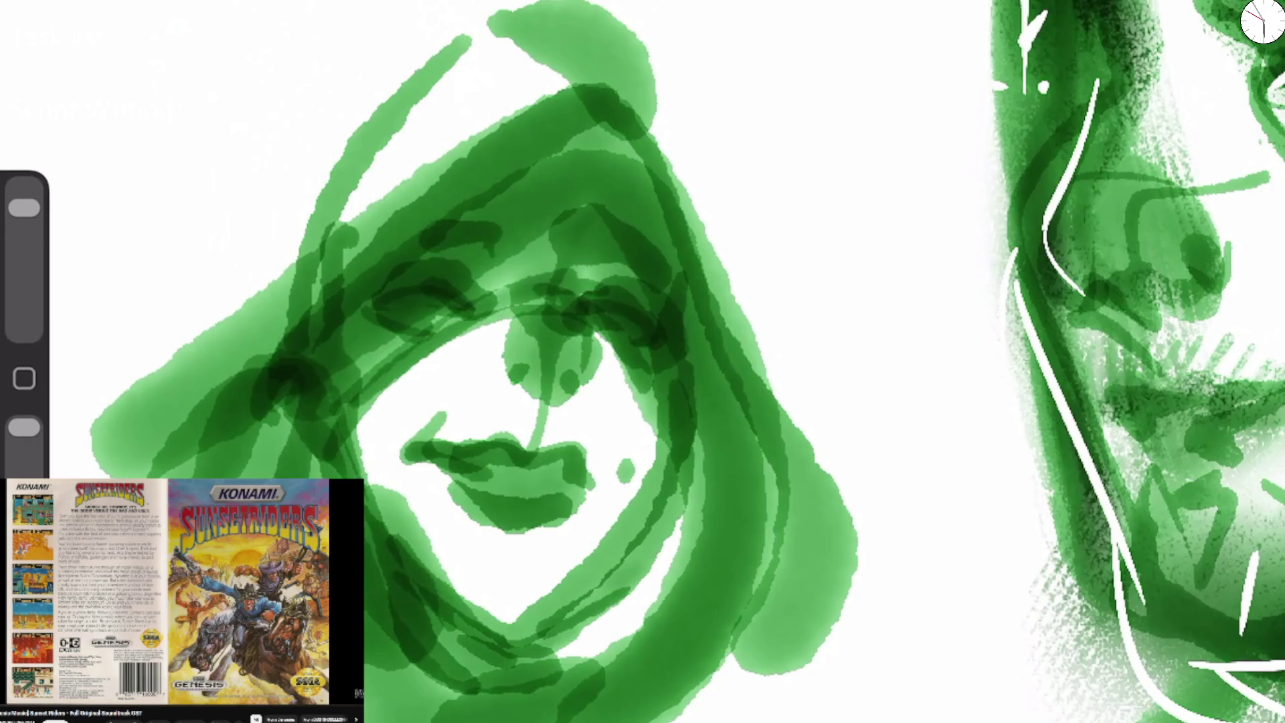
drag(164, 411, 428, 134)
mouse_move(709, 321)
mouse_down()
mouse_move(793, 468)
mouse_move(569, 719)
mouse_up()
drag(689, 532, 499, 719)
drag(589, 478, 629, 455)
scroll(642, 361, down, 5)
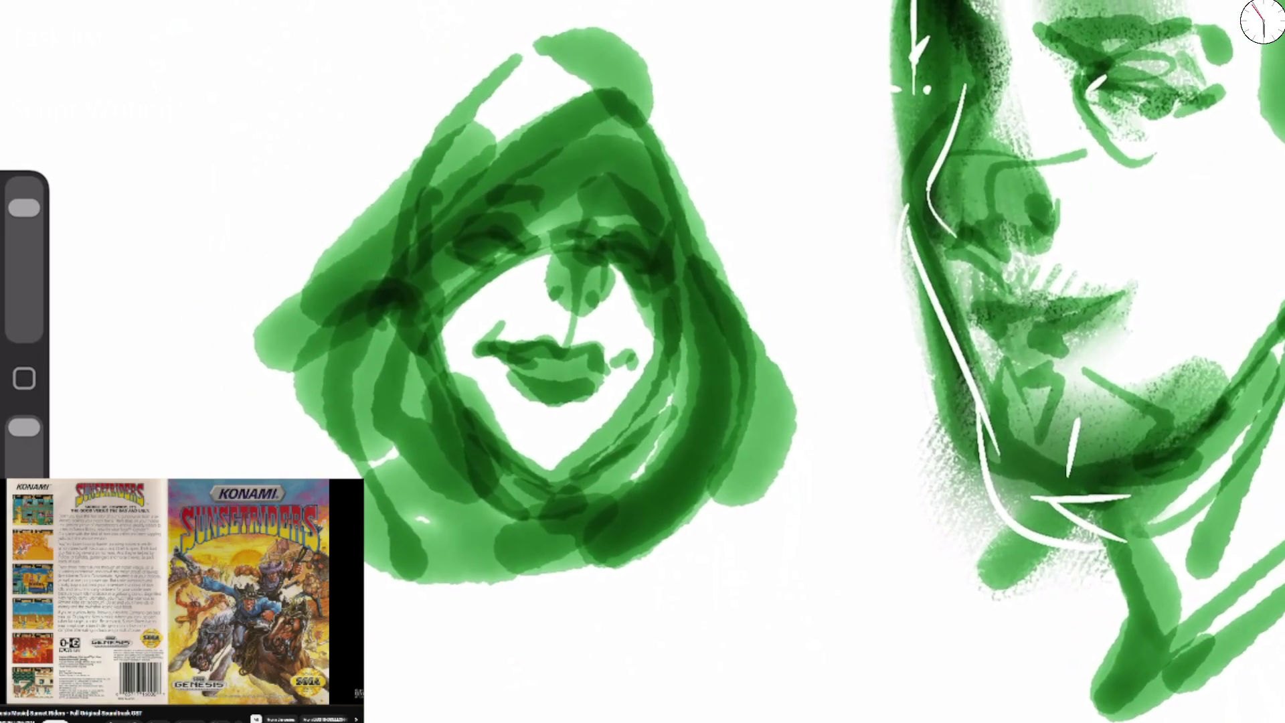
Switch to magenta and trace the face's left edge, an eyebrow and the hood's apex.
click(1261, 21)
click(1024, 477)
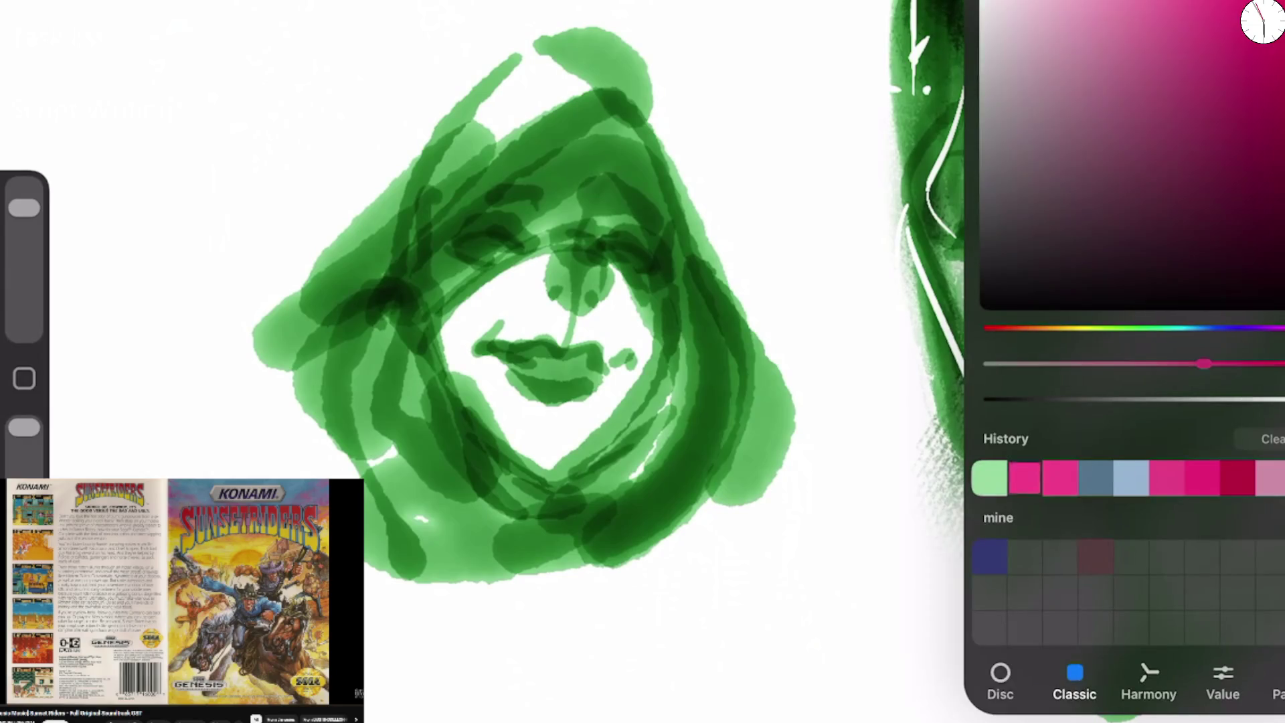
mouse_move(410, 358)
mouse_down()
mouse_move(422, 242)
mouse_move(616, 99)
mouse_move(693, 340)
mouse_move(686, 388)
mouse_up()
drag(593, 194, 631, 188)
drag(562, 157, 639, 127)
drag(519, 170, 675, 247)
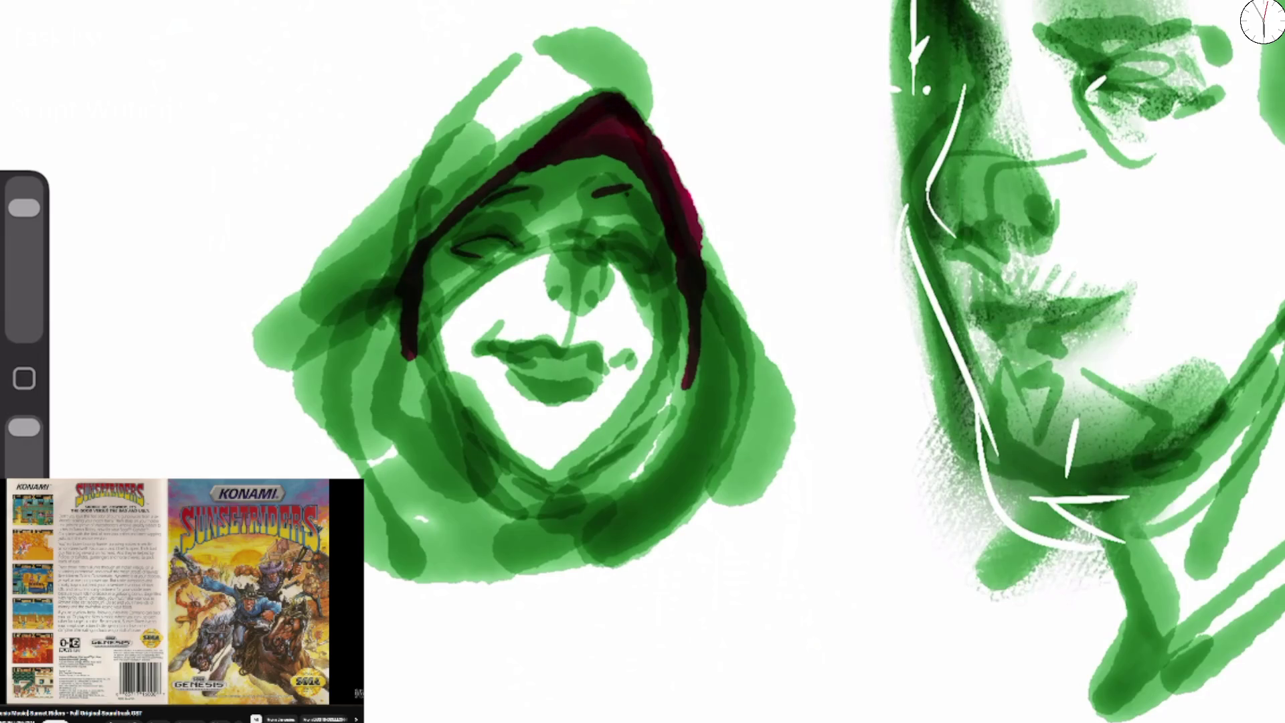
Draw magenta down the face's right side, along the lower edge, and over the left eye.
mouse_move(577, 158)
mouse_down()
mouse_move(666, 258)
mouse_move(672, 331)
mouse_move(636, 435)
mouse_move(575, 495)
mouse_move(492, 503)
mouse_up()
drag(432, 425, 548, 572)
drag(408, 351, 499, 579)
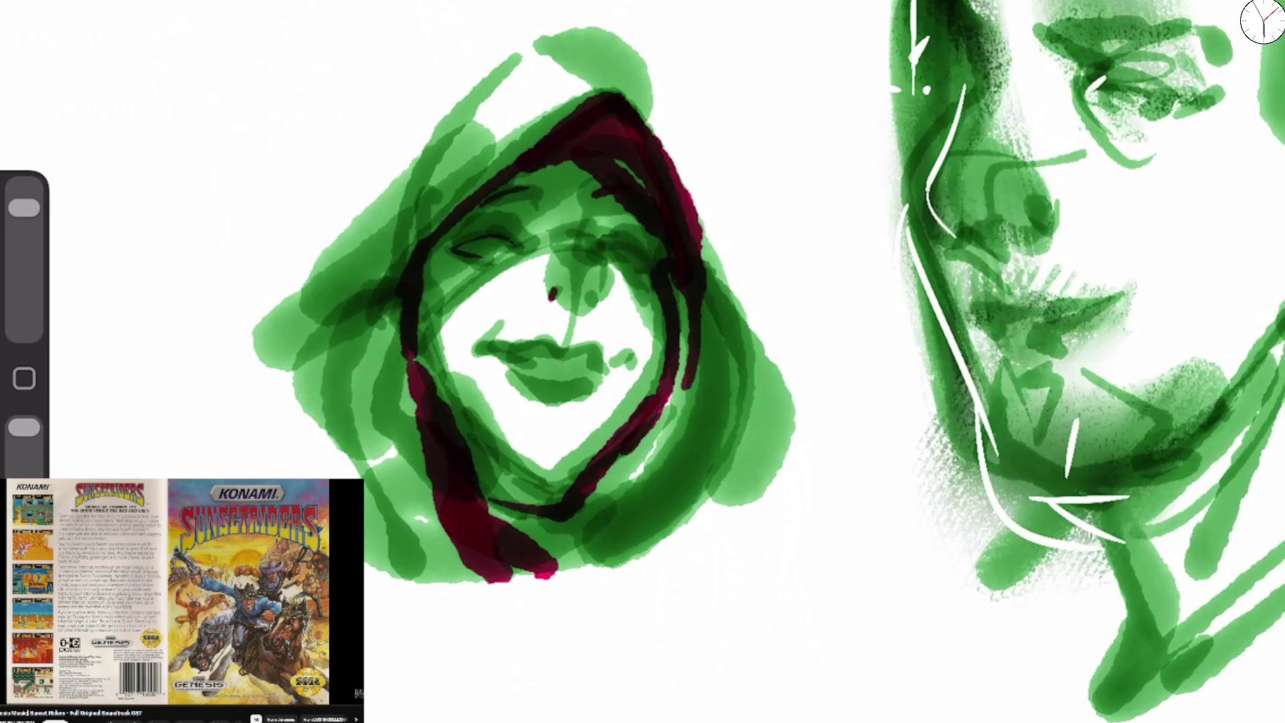
drag(449, 249, 523, 239)
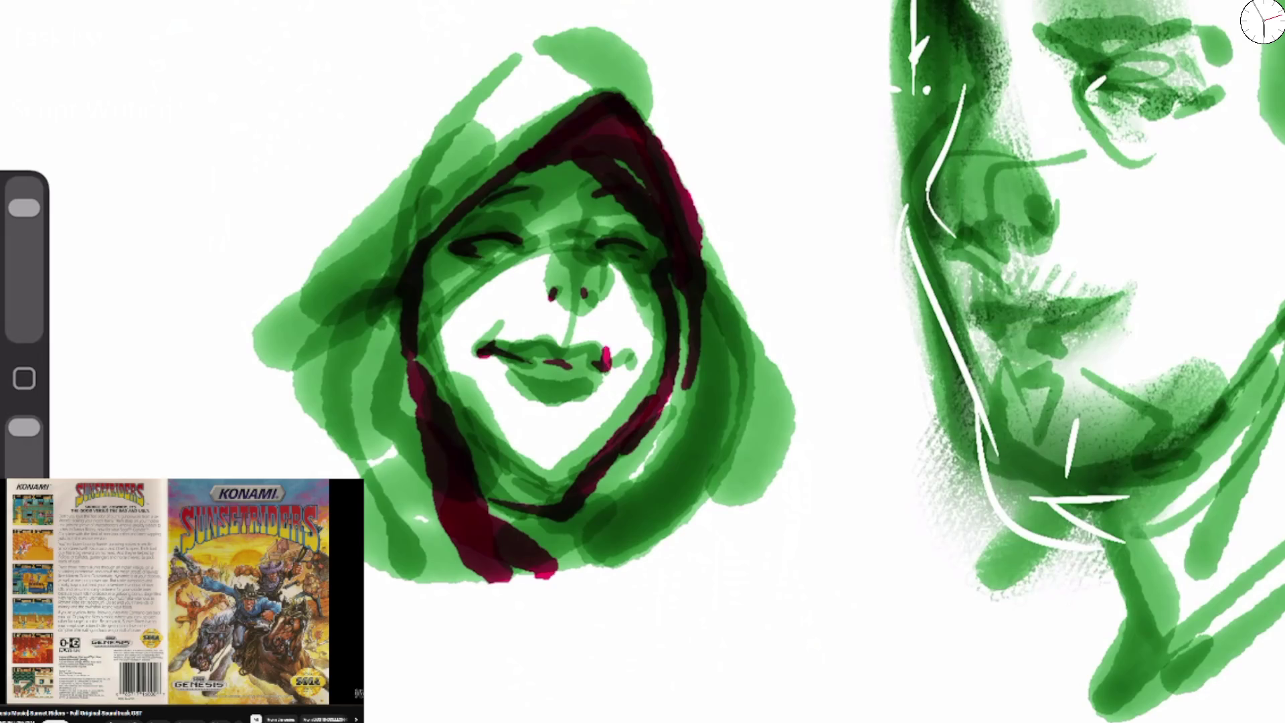
Add long magenta hair lines on both sides, a U-shape under the face, and strokes over the head.
mouse_move(418, 231)
mouse_down()
mouse_move(310, 352)
mouse_move(445, 652)
mouse_move(489, 657)
mouse_up()
mouse_move(711, 291)
mouse_down()
mouse_move(696, 481)
mouse_move(603, 585)
mouse_up()
mouse_move(529, 522)
mouse_down()
mouse_move(589, 686)
mouse_move(710, 432)
mouse_up()
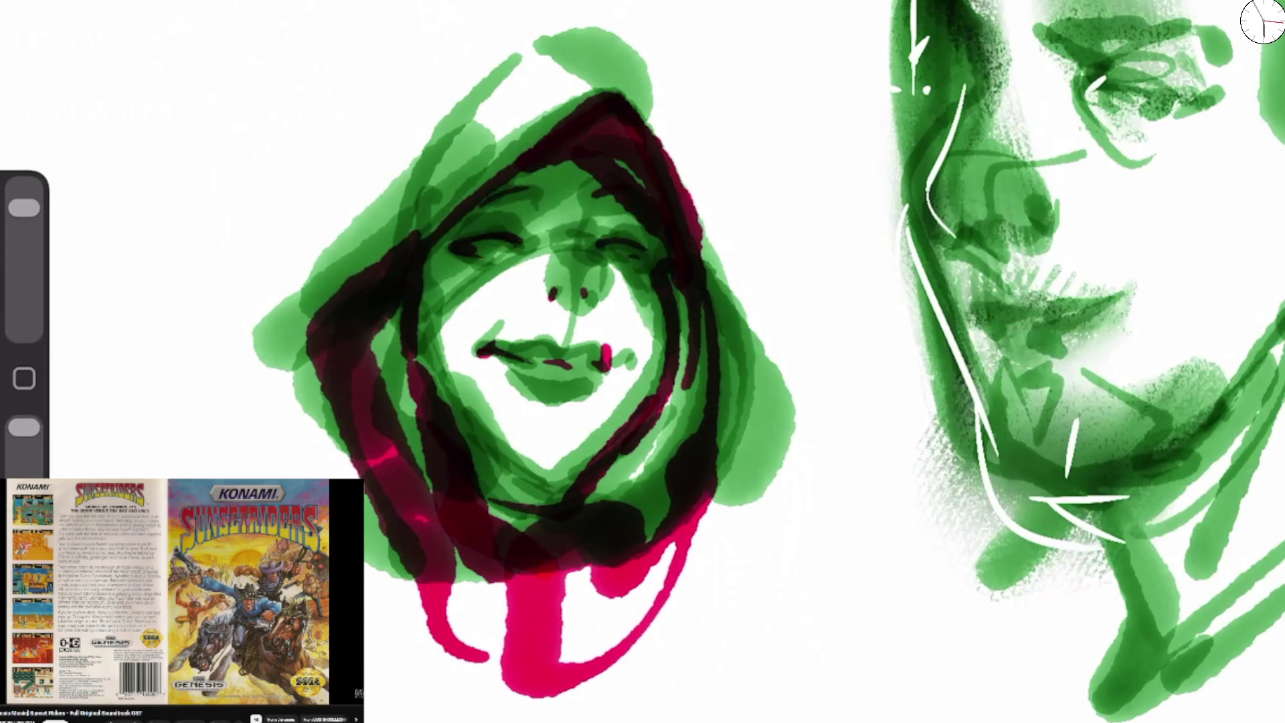
drag(599, 79, 508, 46)
mouse_move(493, 40)
mouse_down()
mouse_move(448, 90)
mouse_move(268, 475)
mouse_up()
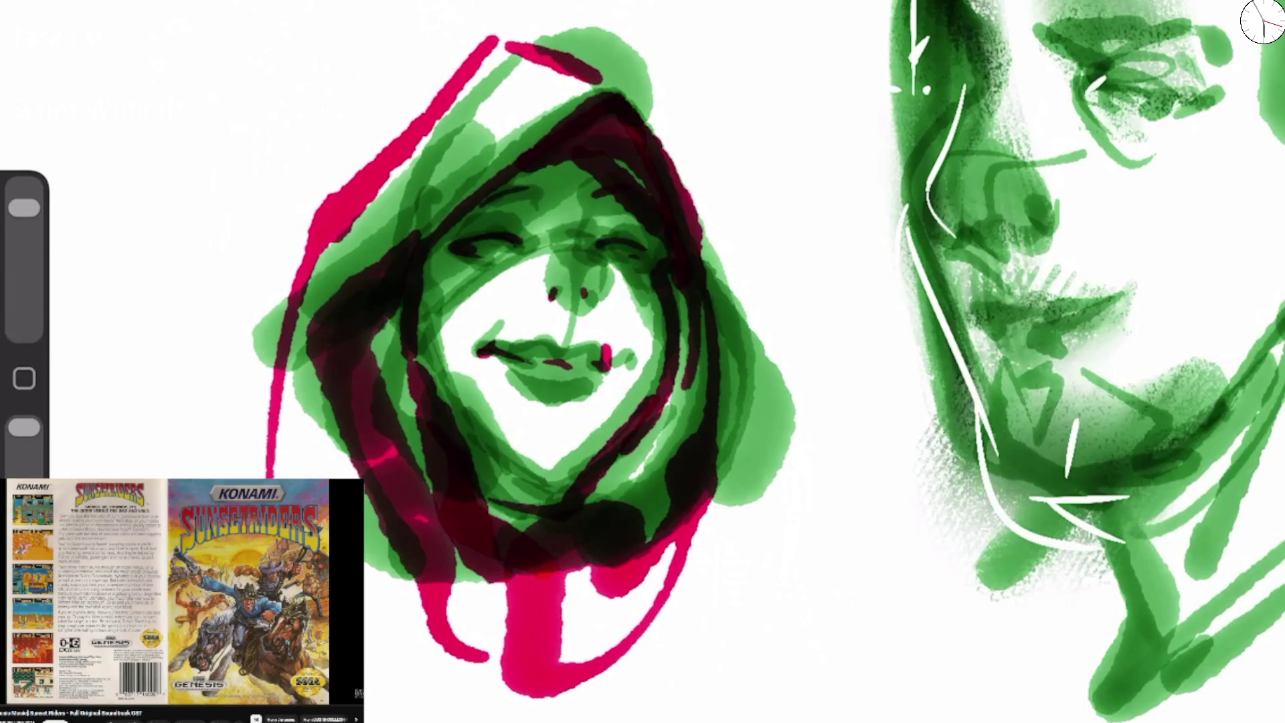
mouse_move(678, 120)
mouse_down()
mouse_move(495, 712)
mouse_move(368, 722)
mouse_up()
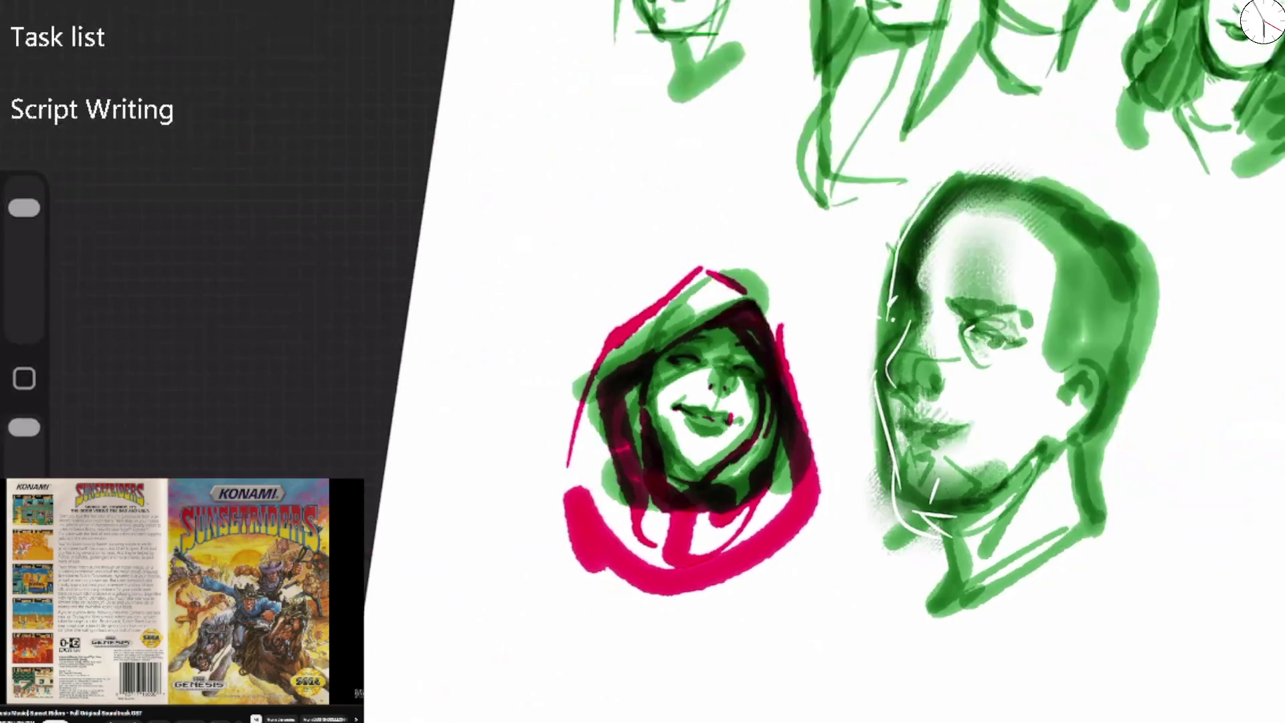
Undo the last magenta stroke and switch the brush back to light green.
scroll(643, 362, down, 3)
key(ctrl+z)
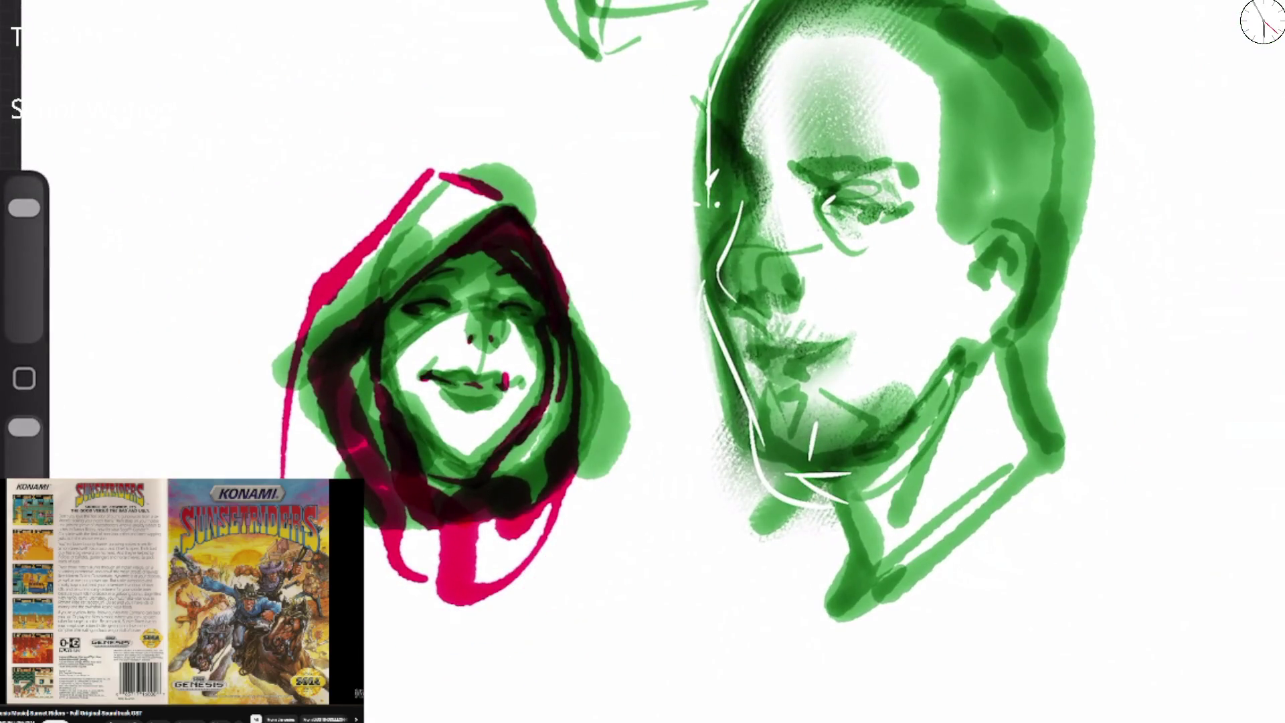
click(1262, 21)
click(1023, 478)
click(1204, 13)
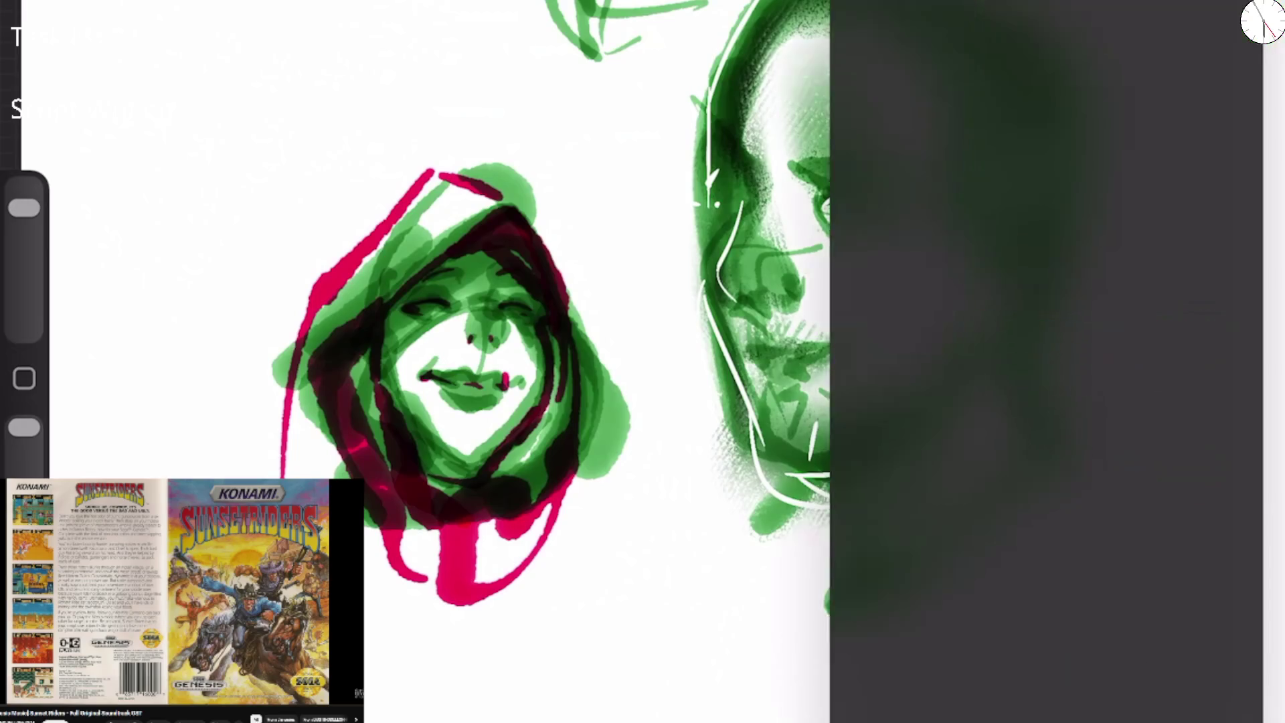
click(1204, 13)
scroll(468, 368, up, 3)
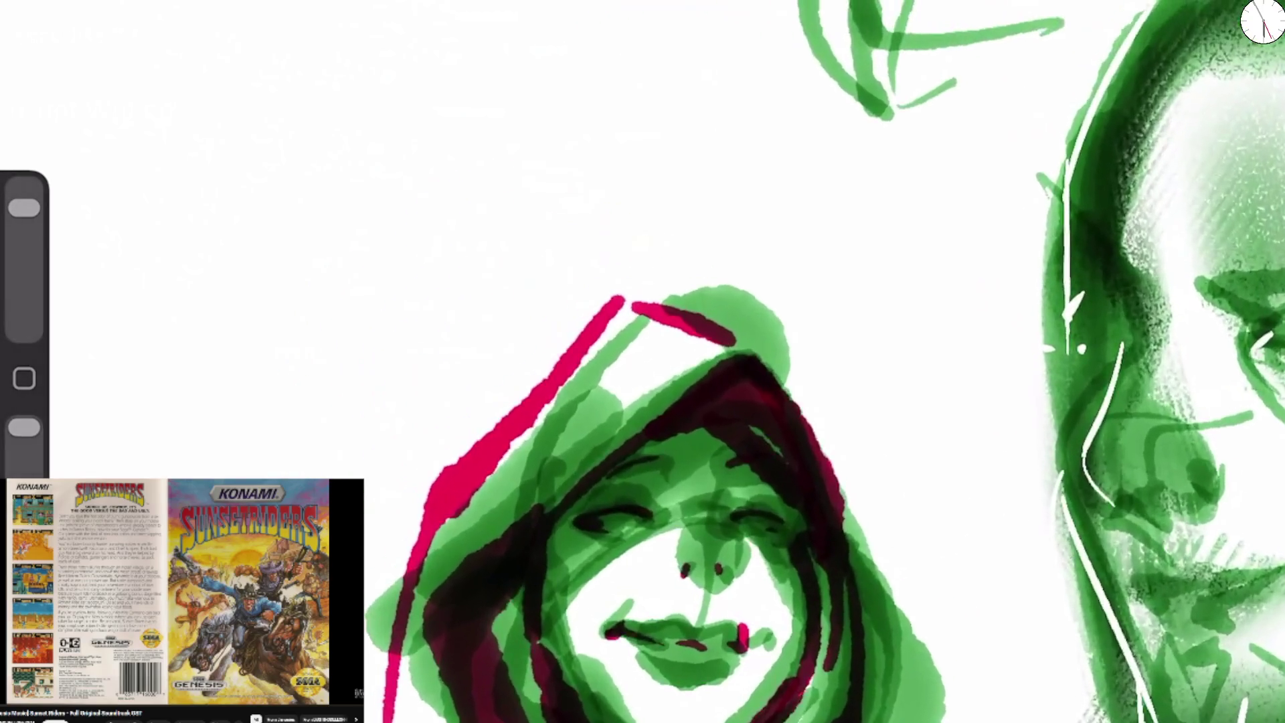
Paint a tall profile line for a new face, with upper eyelid, eyebrow and lower eyelid.
mouse_move(240, 1)
mouse_down()
mouse_move(237, 475)
mouse_move(236, 3)
mouse_up()
drag(242, 479, 258, 2)
mouse_move(300, 272)
mouse_down()
mouse_move(298, 305)
mouse_move(344, 214)
mouse_move(422, 187)
mouse_up()
mouse_move(304, 314)
mouse_down()
mouse_move(315, 253)
mouse_move(438, 190)
mouse_up()
drag(271, 155, 482, 155)
drag(310, 340, 438, 294)
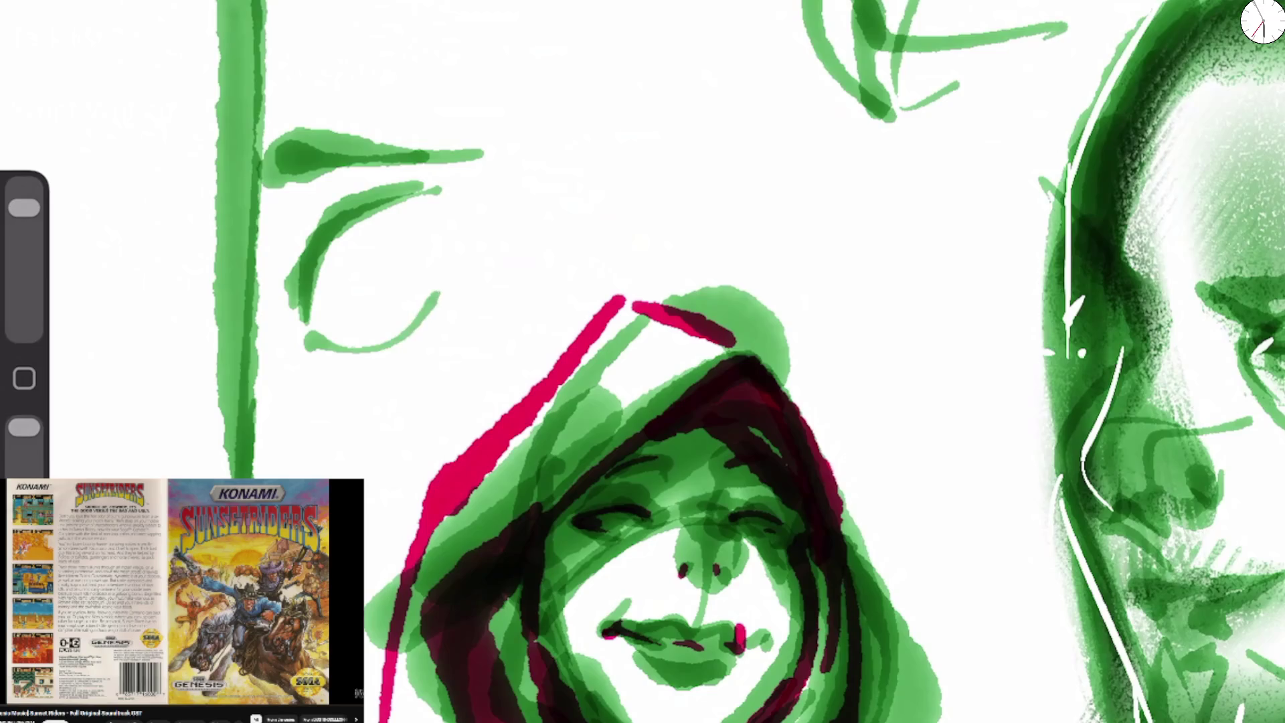
Add the iris and dark pupil, darken the lid and brow, and dab strokes below the eye.
mouse_move(331, 237)
mouse_down()
mouse_move(422, 257)
mouse_move(358, 209)
mouse_move(365, 274)
mouse_up()
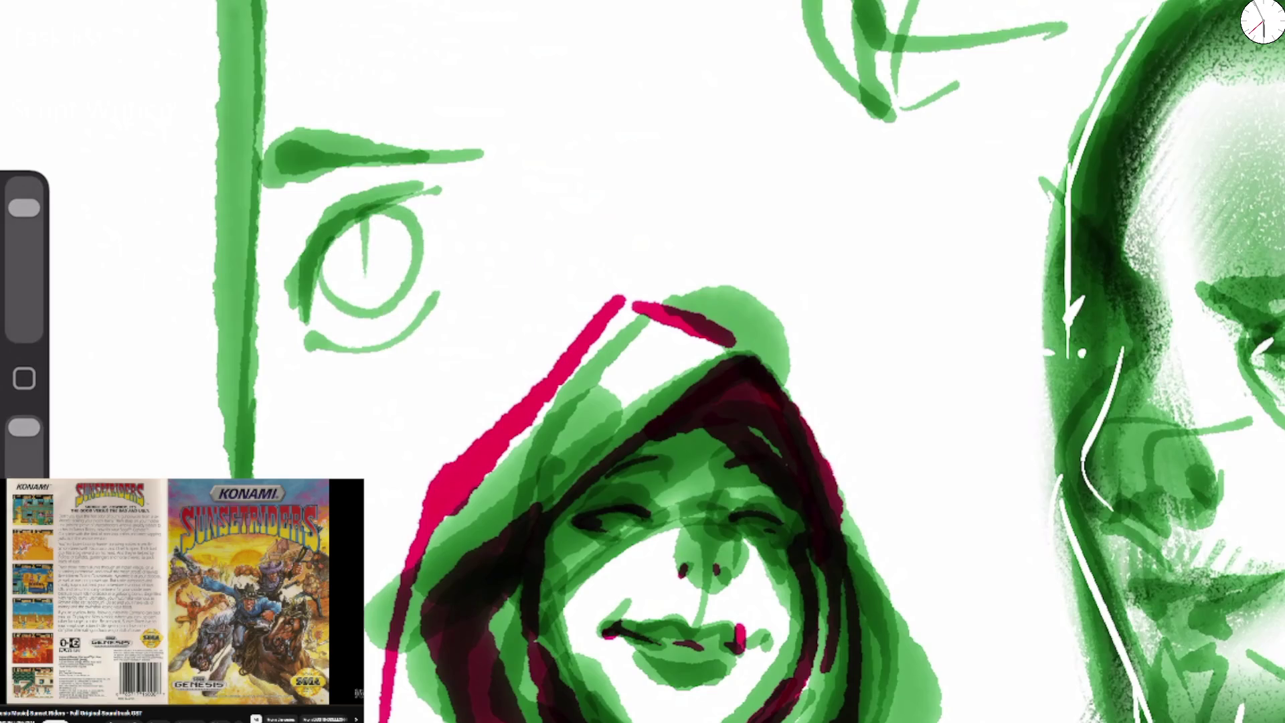
drag(365, 222, 375, 285)
mouse_move(321, 249)
mouse_down()
mouse_move(416, 229)
mouse_move(312, 305)
mouse_move(422, 241)
mouse_move(294, 308)
mouse_move(462, 212)
mouse_up()
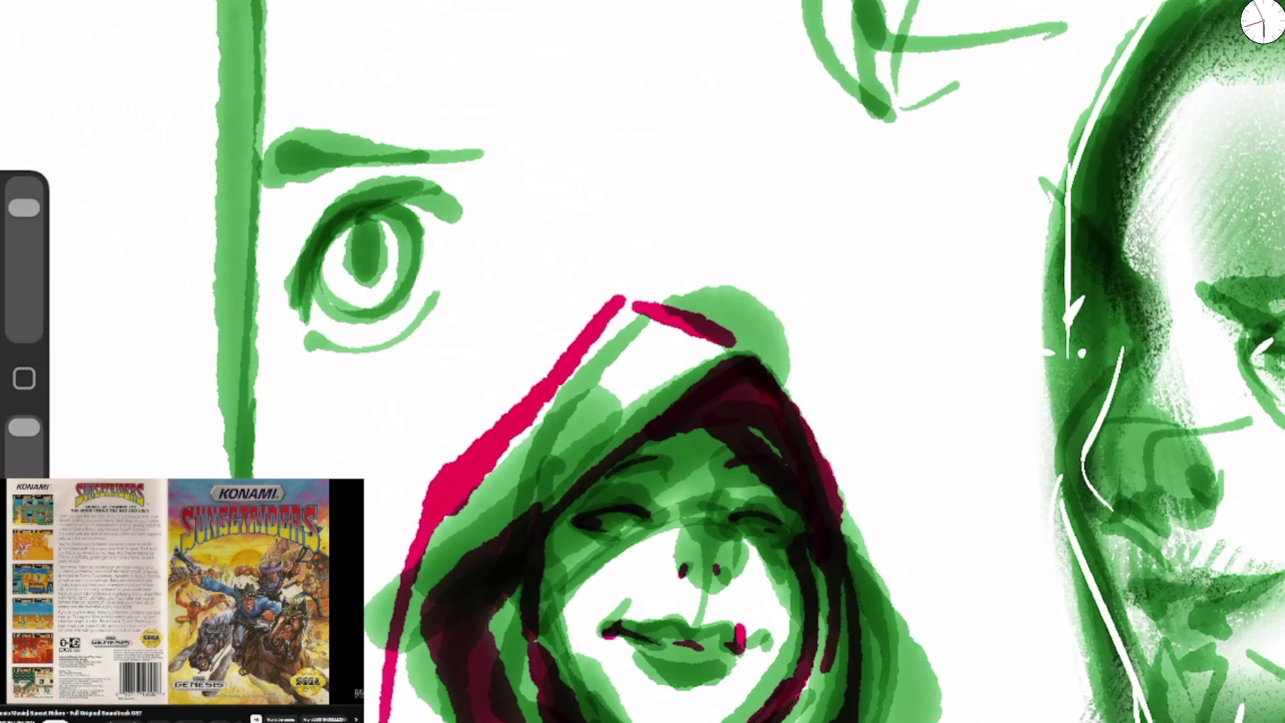
drag(291, 157, 378, 154)
drag(264, 476, 299, 464)
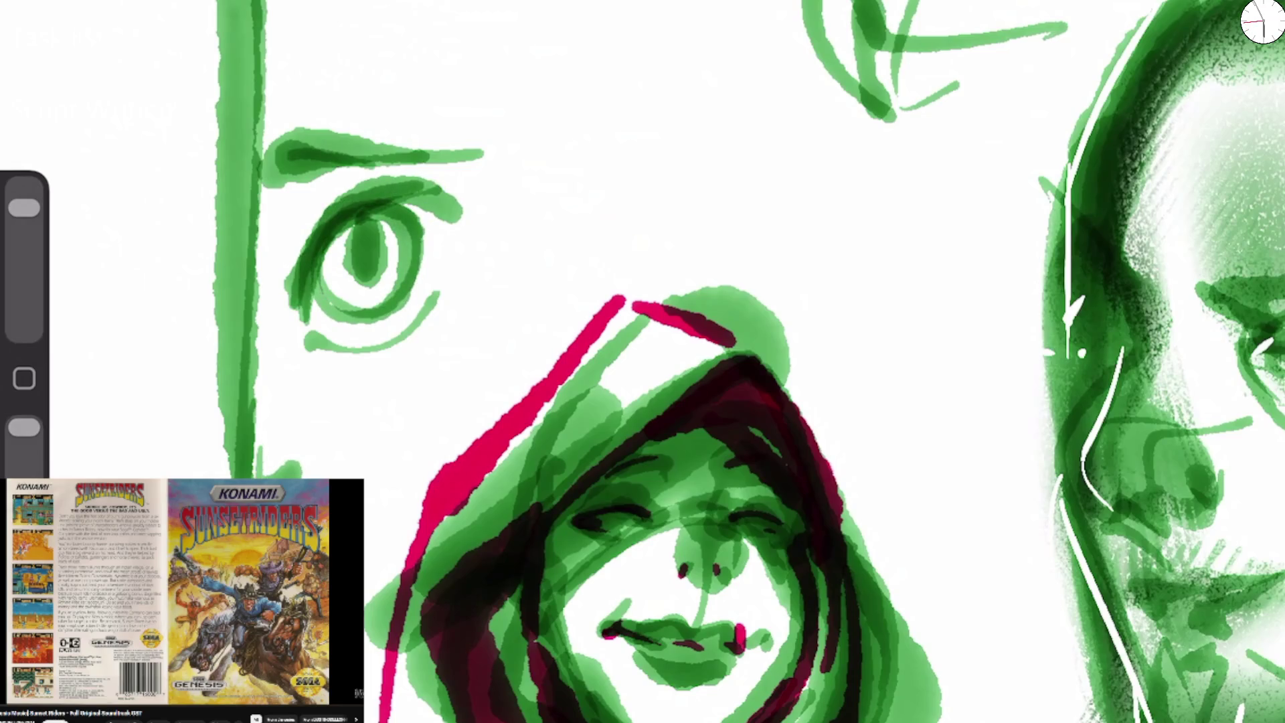
mouse_move(375, 548)
mouse_down()
mouse_move(393, 515)
mouse_move(381, 498)
mouse_up()
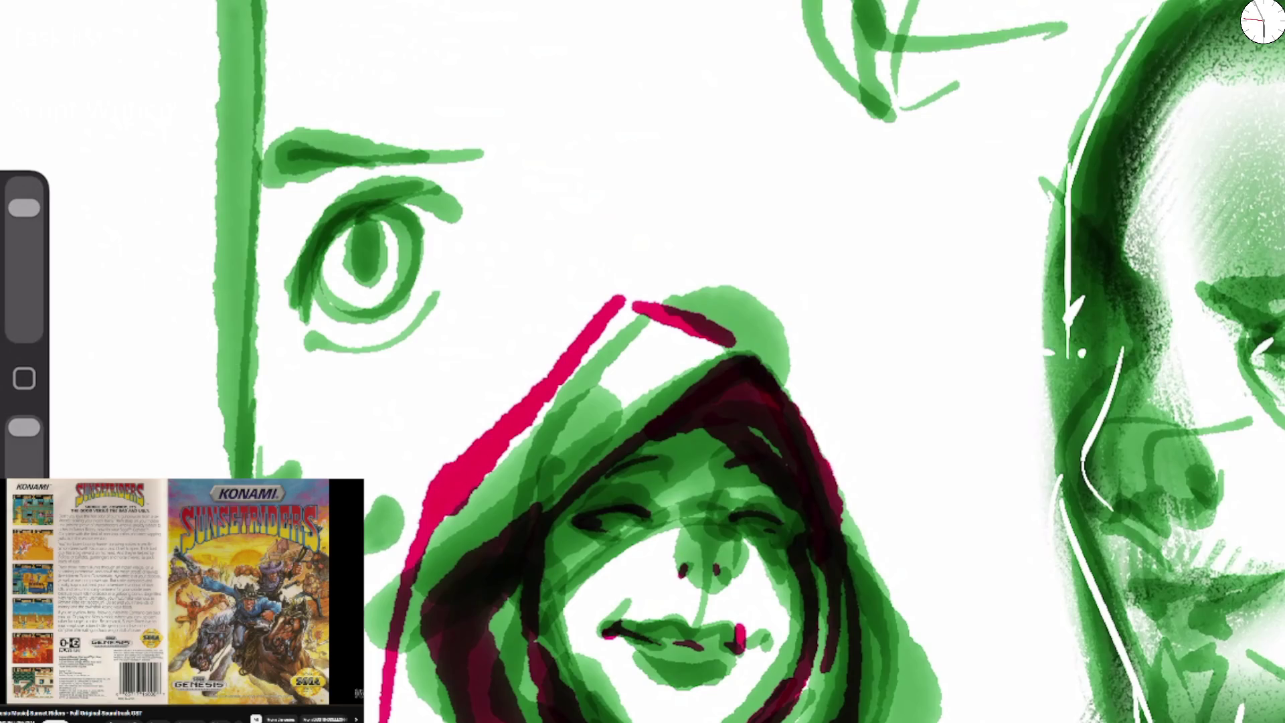
Sweep a diagonal hair line across the eye and remove the stray green blob beside the hood.
mouse_move(298, 2)
mouse_down()
mouse_move(316, 54)
mouse_move(562, 321)
mouse_move(598, 341)
mouse_up()
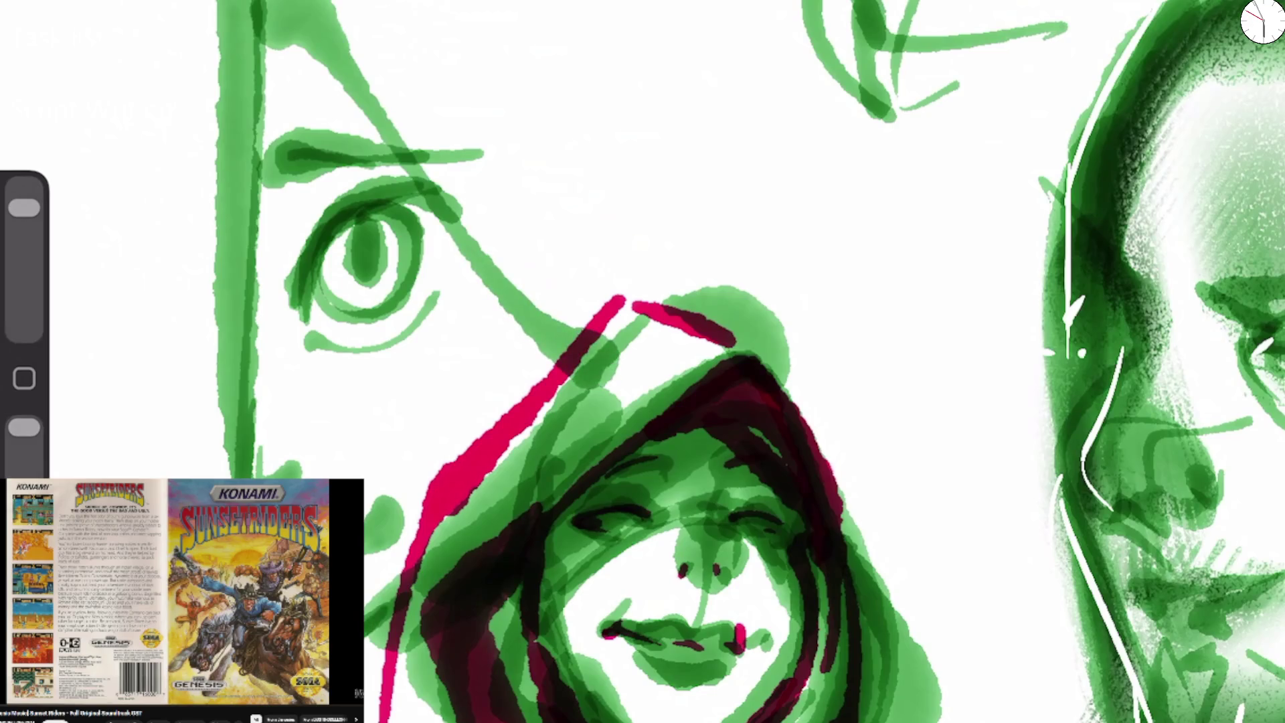
drag(24, 208, 24, 255)
mouse_move(381, 542)
mouse_down()
mouse_move(385, 512)
mouse_move(392, 535)
mouse_up()
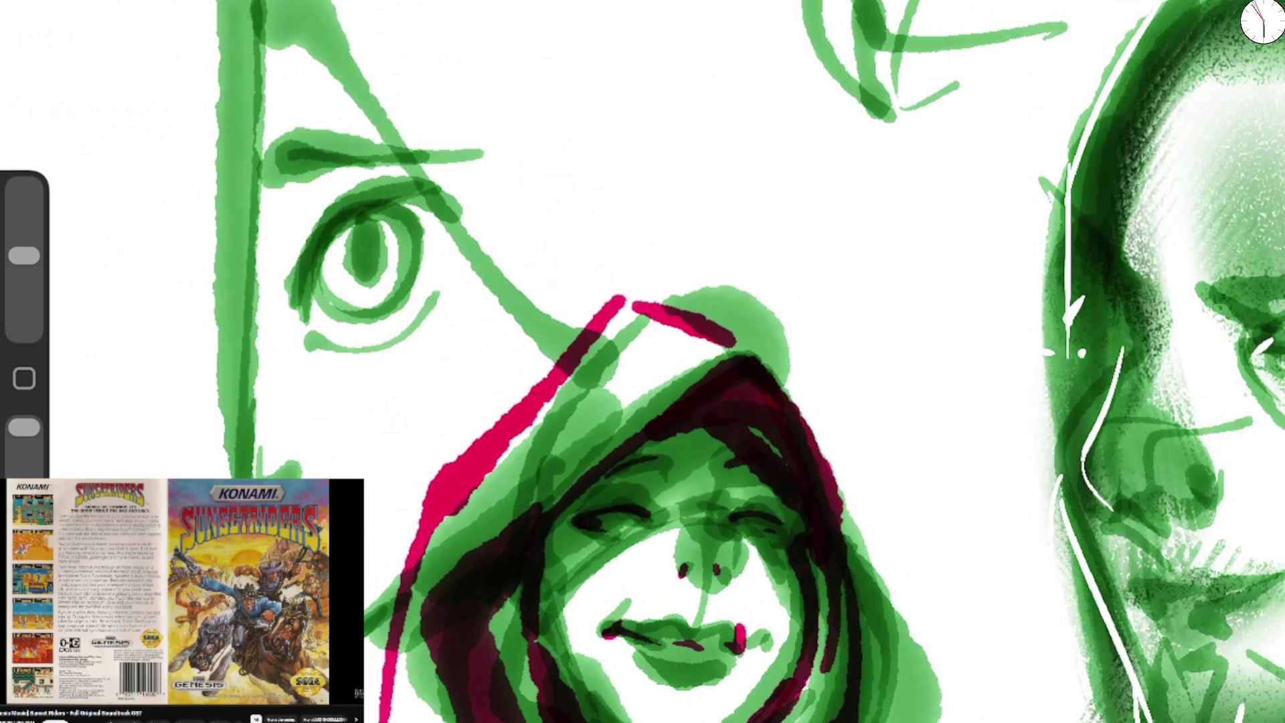
drag(24, 256, 24, 208)
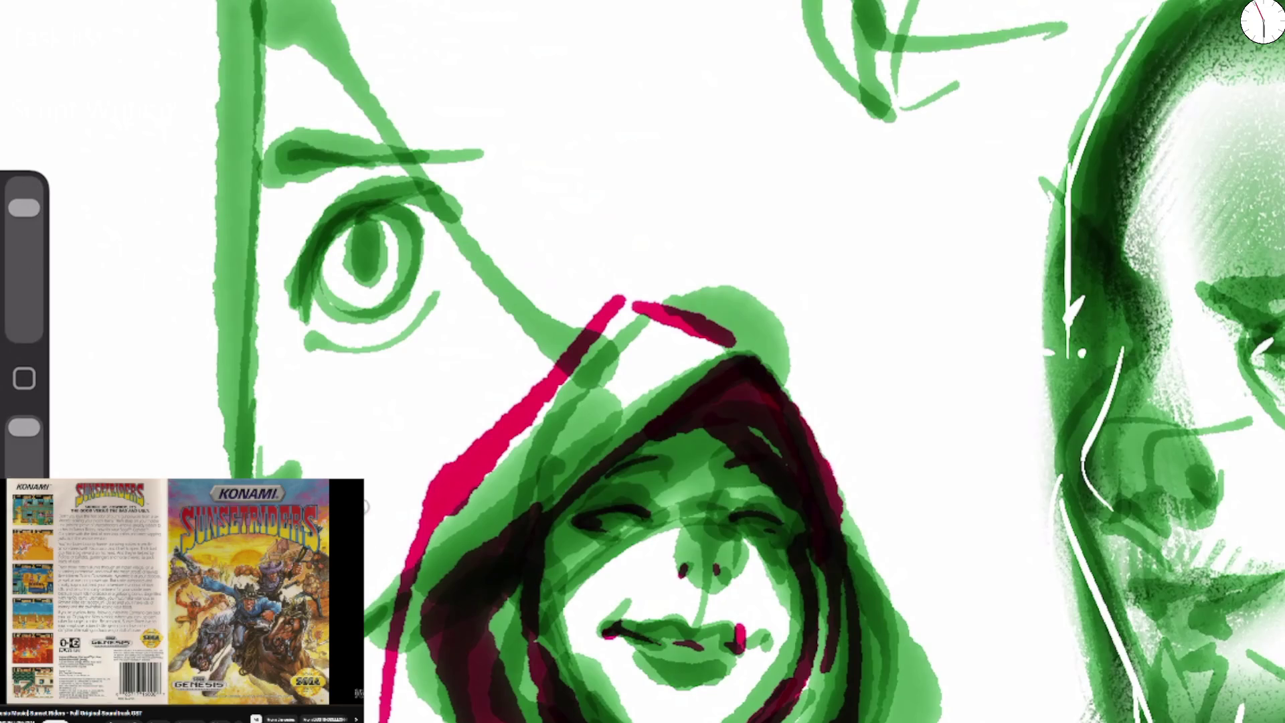
drag(286, 473, 312, 454)
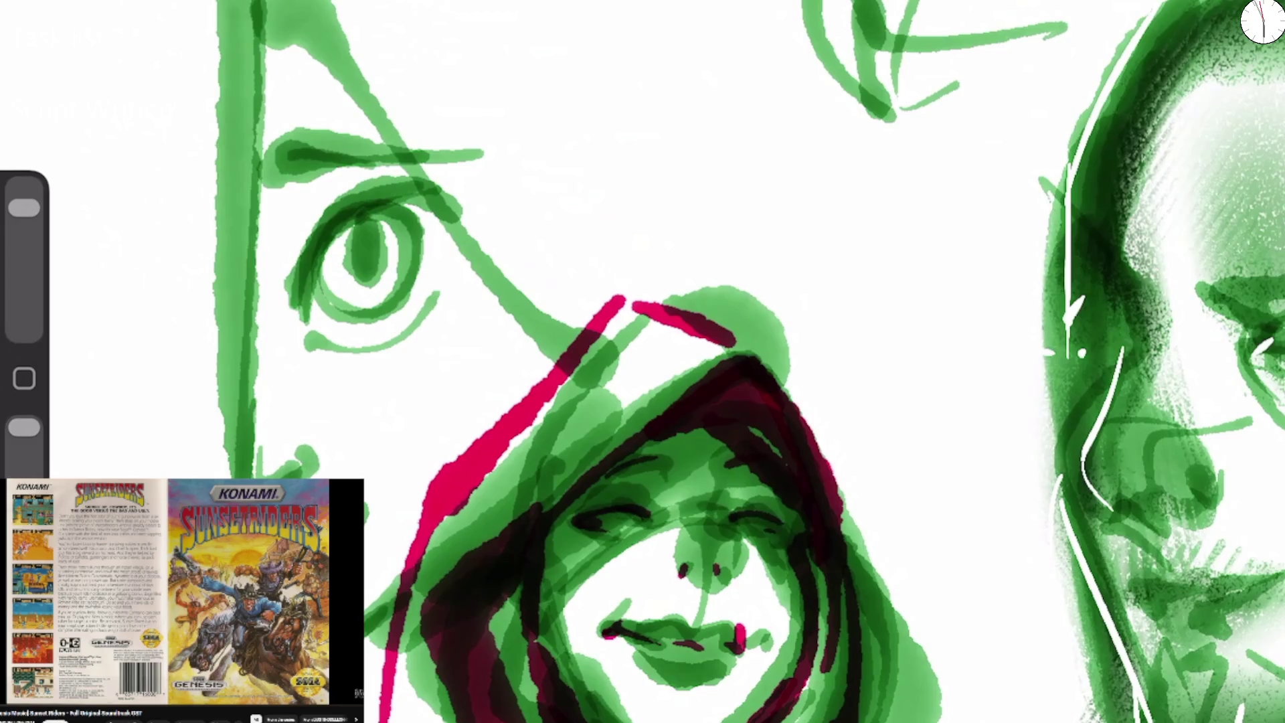
Darken the upper eyelid, iris and brow, and draw long hair curves past the eye.
drag(295, 303, 371, 210)
drag(315, 241, 408, 231)
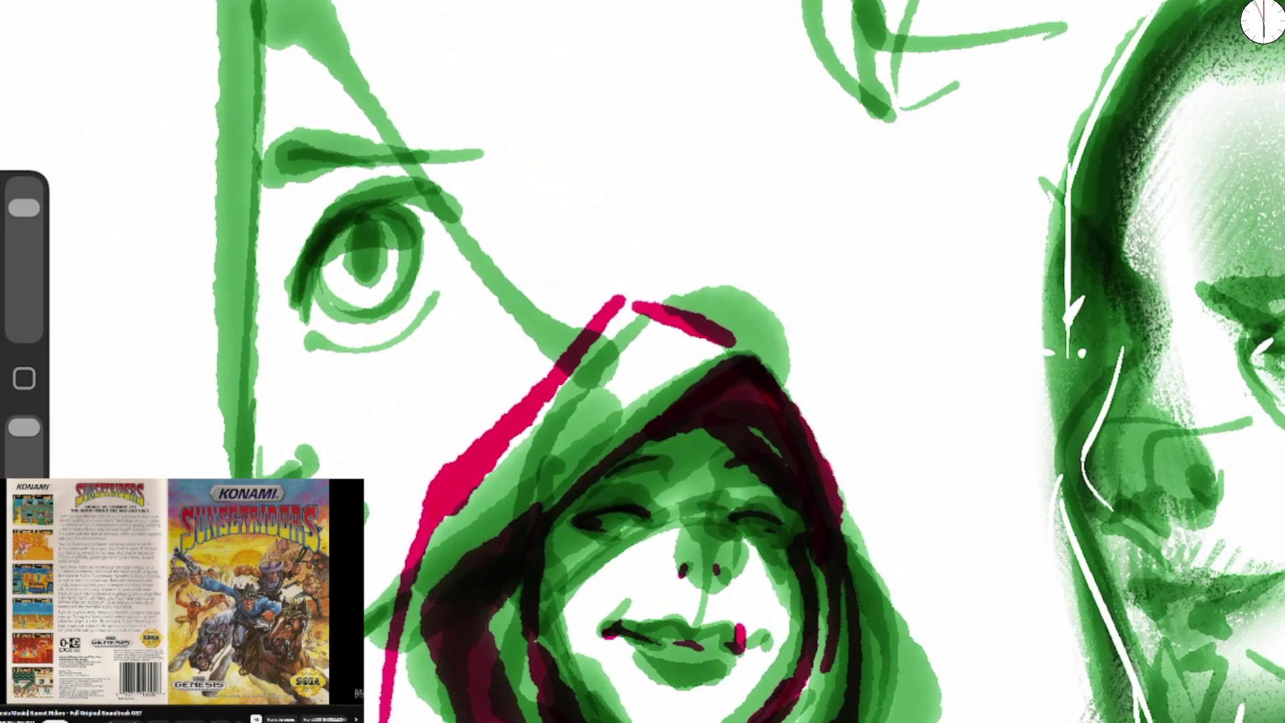
drag(268, 161, 455, 167)
drag(348, 24, 599, 308)
drag(399, 37, 535, 361)
drag(528, 318, 491, 425)
Curve hair strands down beside the hood, darken the profile line, and undo a wide under-eye stroke.
drag(477, 168, 481, 381)
drag(489, 302, 396, 487)
mouse_move(498, 201)
mouse_down()
mouse_move(435, 414)
mouse_move(385, 515)
mouse_up()
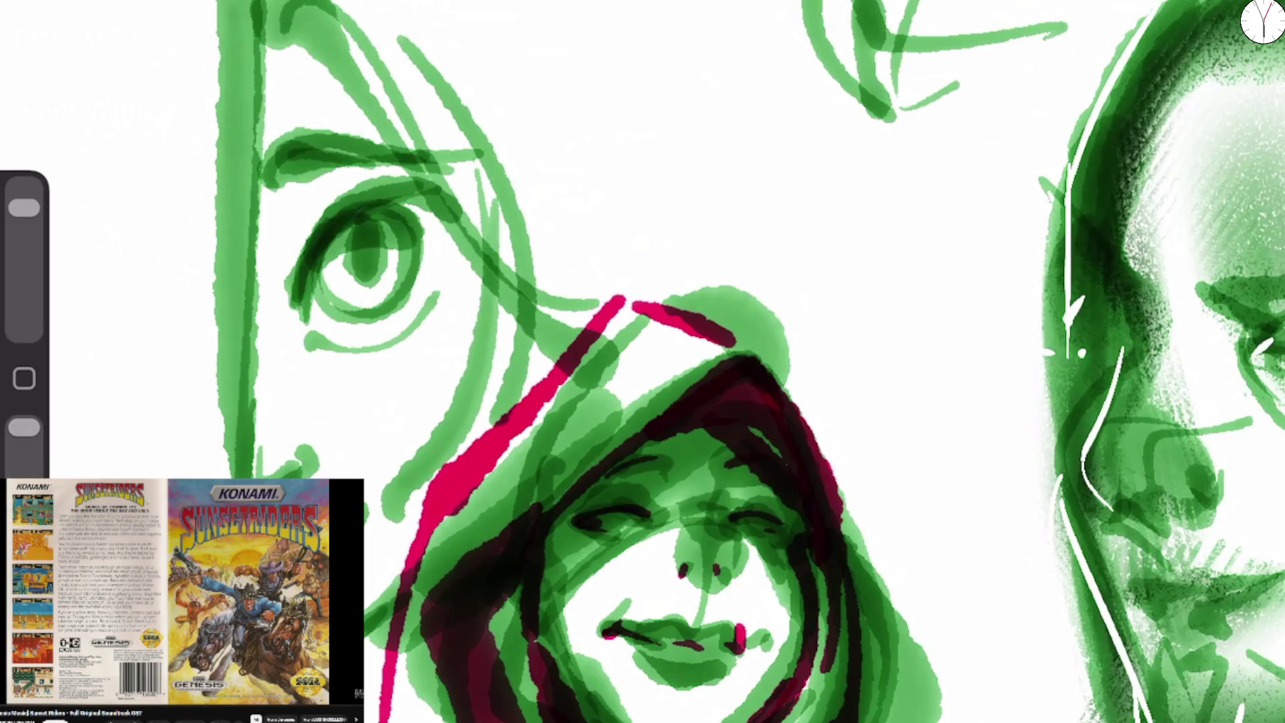
drag(271, 7, 249, 476)
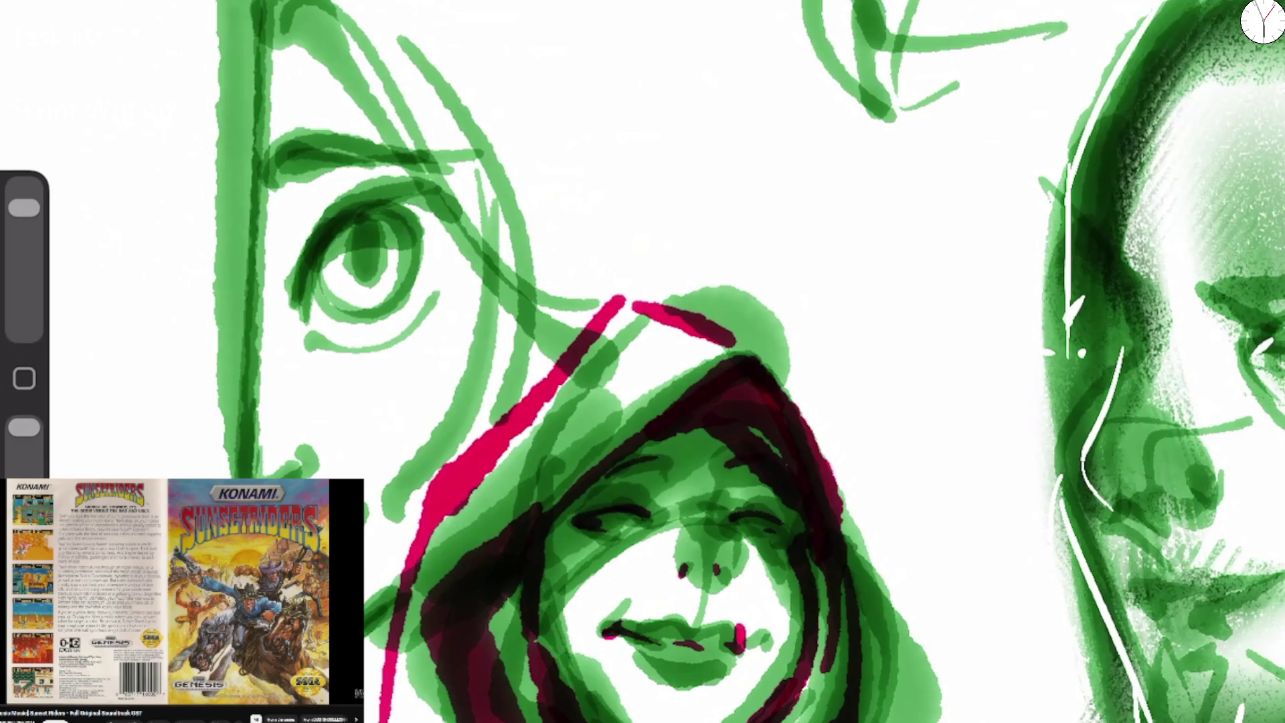
click(173, 295)
mouse_move(268, 378)
mouse_down()
mouse_move(472, 285)
mouse_move(435, 298)
mouse_up()
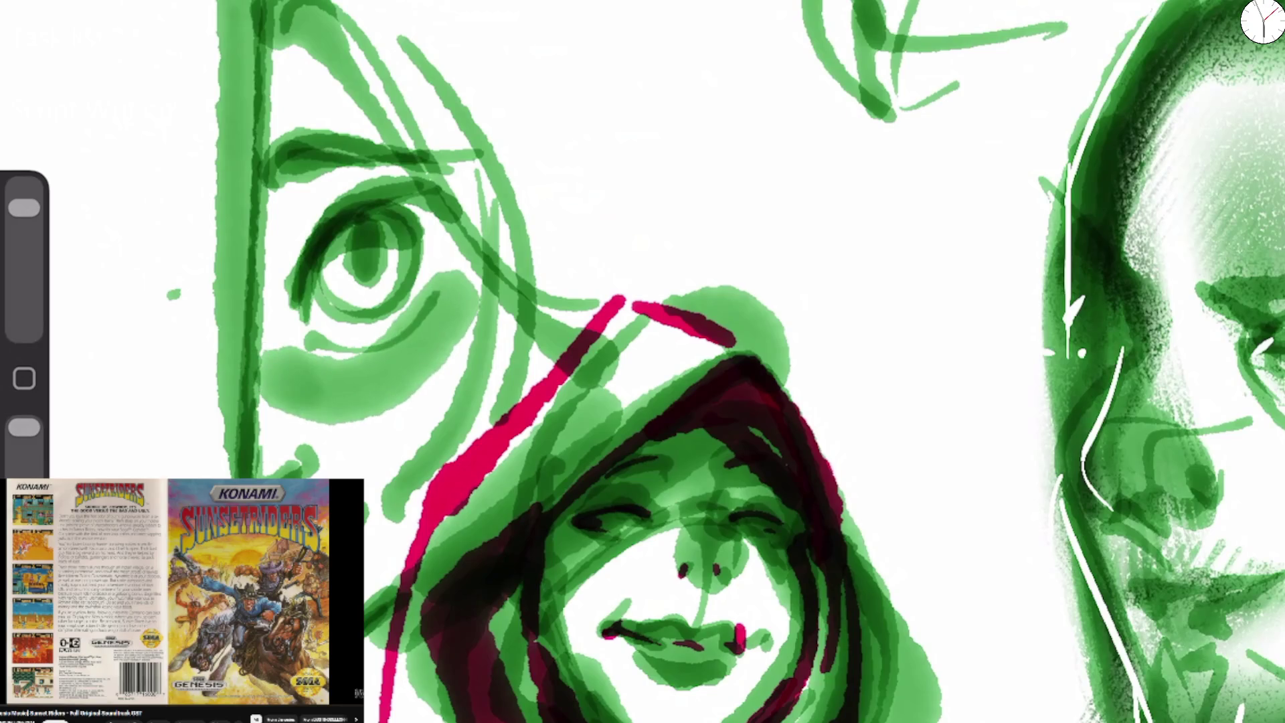
key(ctrl+z)
Draw a green line across the top, switch to pink, and undo a trial cheek blush.
scroll(642, 362, down, 3)
mouse_move(435, 67)
mouse_down()
mouse_move(463, 57)
mouse_move(659, 295)
mouse_up()
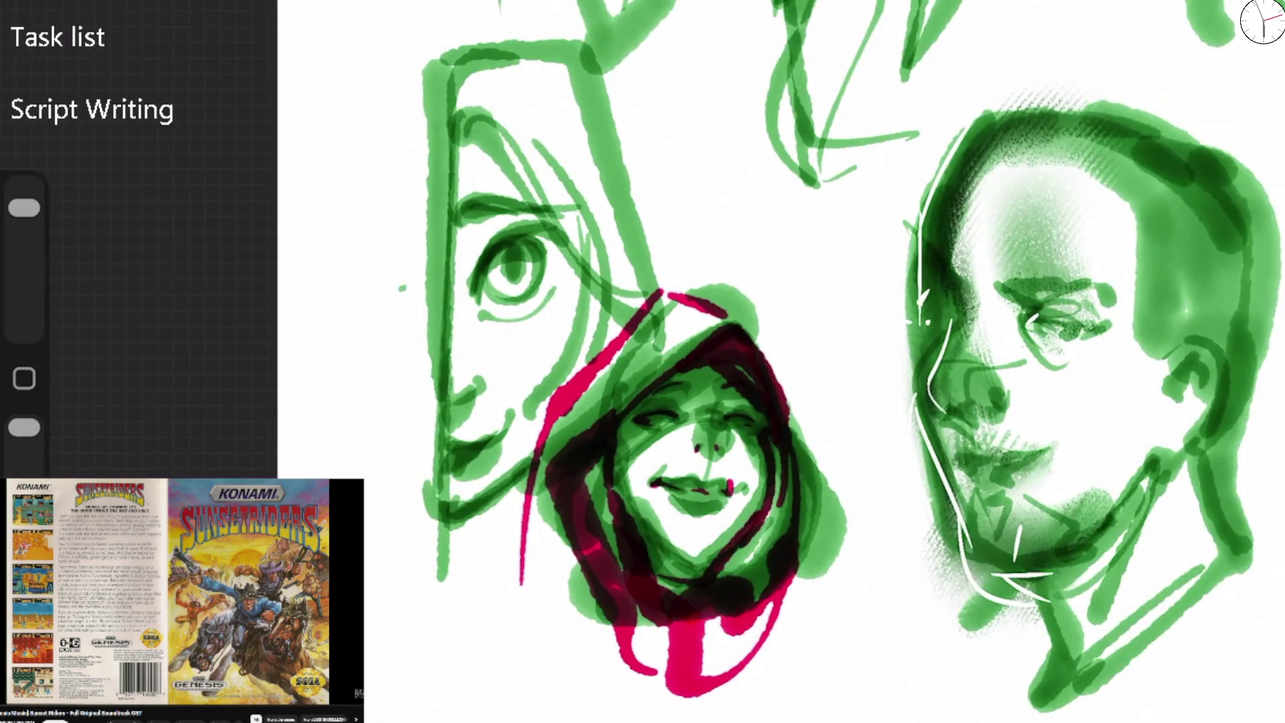
click(1262, 22)
click(1042, 478)
mouse_move(501, 362)
mouse_down()
mouse_move(462, 314)
mouse_move(569, 315)
mouse_move(481, 402)
mouse_move(495, 482)
mouse_move(468, 455)
mouse_up()
scroll(643, 362, up, 5)
key(ctrl+z)
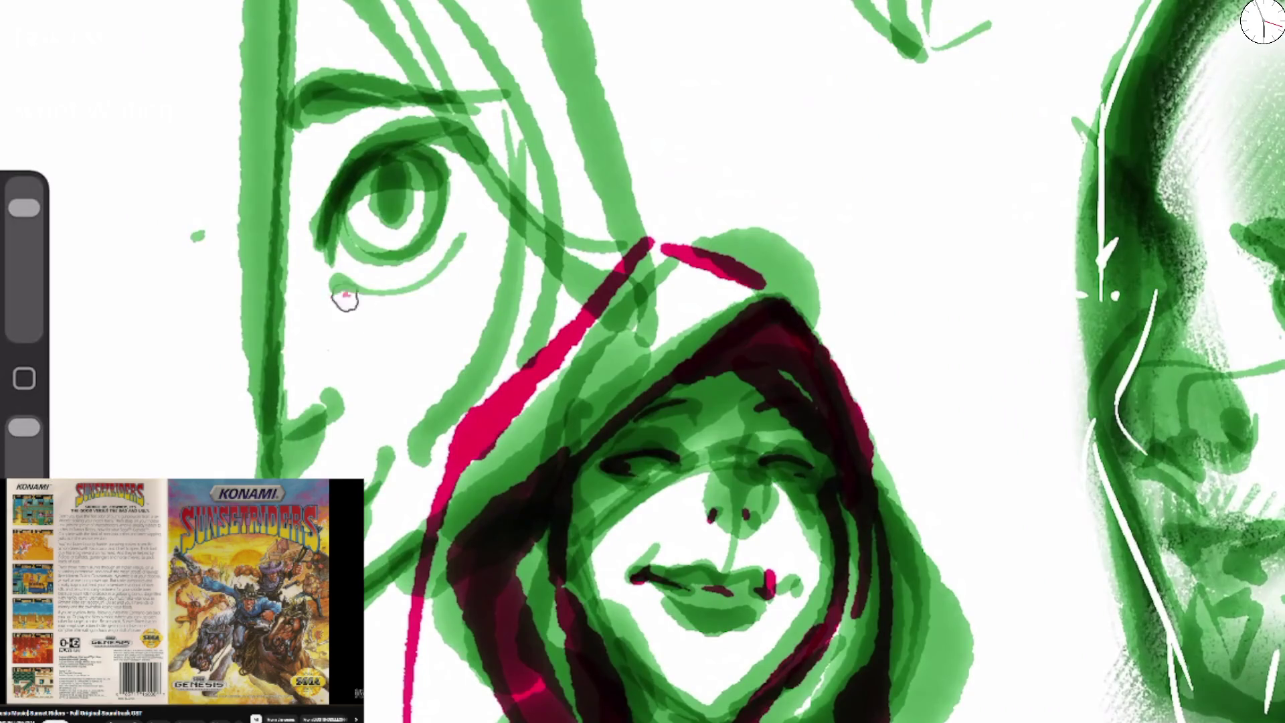
Paint pink blush under the left face's eye and a pink nose with dark outline.
drag(338, 301, 488, 257)
mouse_move(294, 334)
mouse_down()
mouse_move(287, 361)
mouse_move(281, 261)
mouse_up()
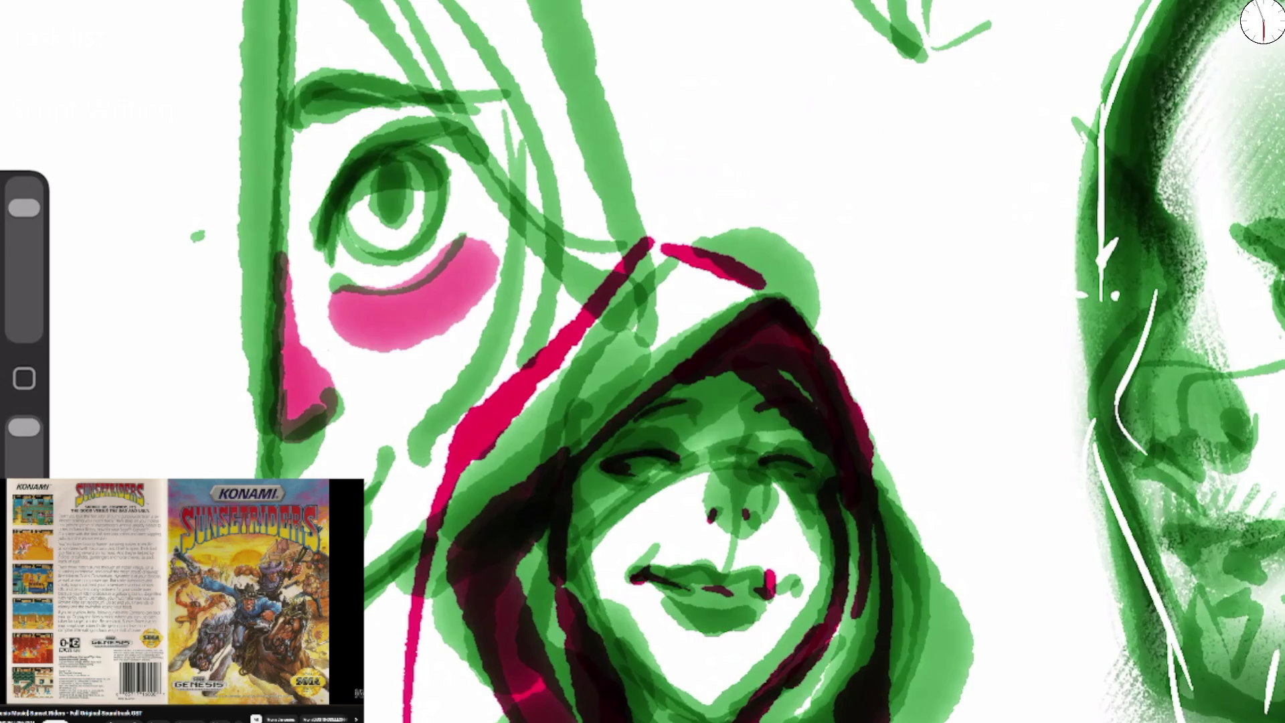
key(ctrl+z)
mouse_move(311, 364)
mouse_down()
mouse_move(288, 422)
mouse_move(334, 395)
mouse_up()
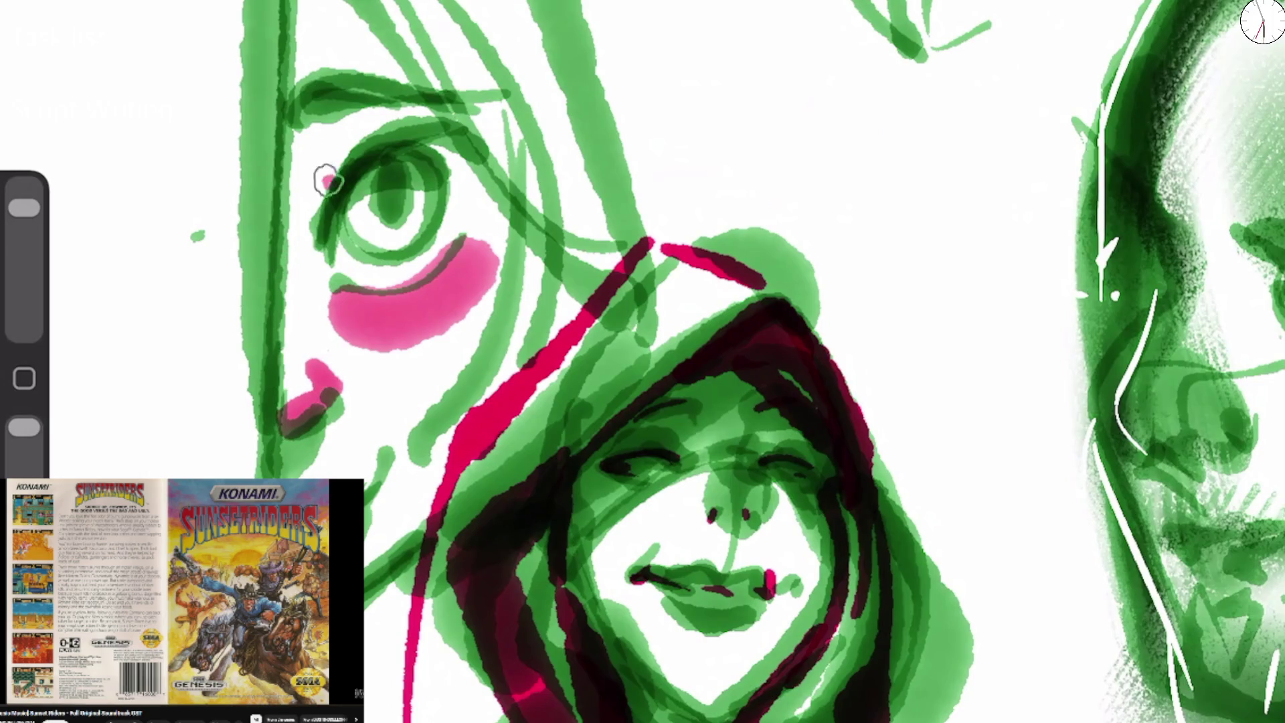
Accent the left face's eye with a pink upper lid and dark lid, iris and pupil outlines.
drag(327, 184, 402, 111)
mouse_move(311, 131)
mouse_down()
mouse_move(462, 113)
mouse_move(455, 103)
mouse_up()
drag(476, 189, 462, 249)
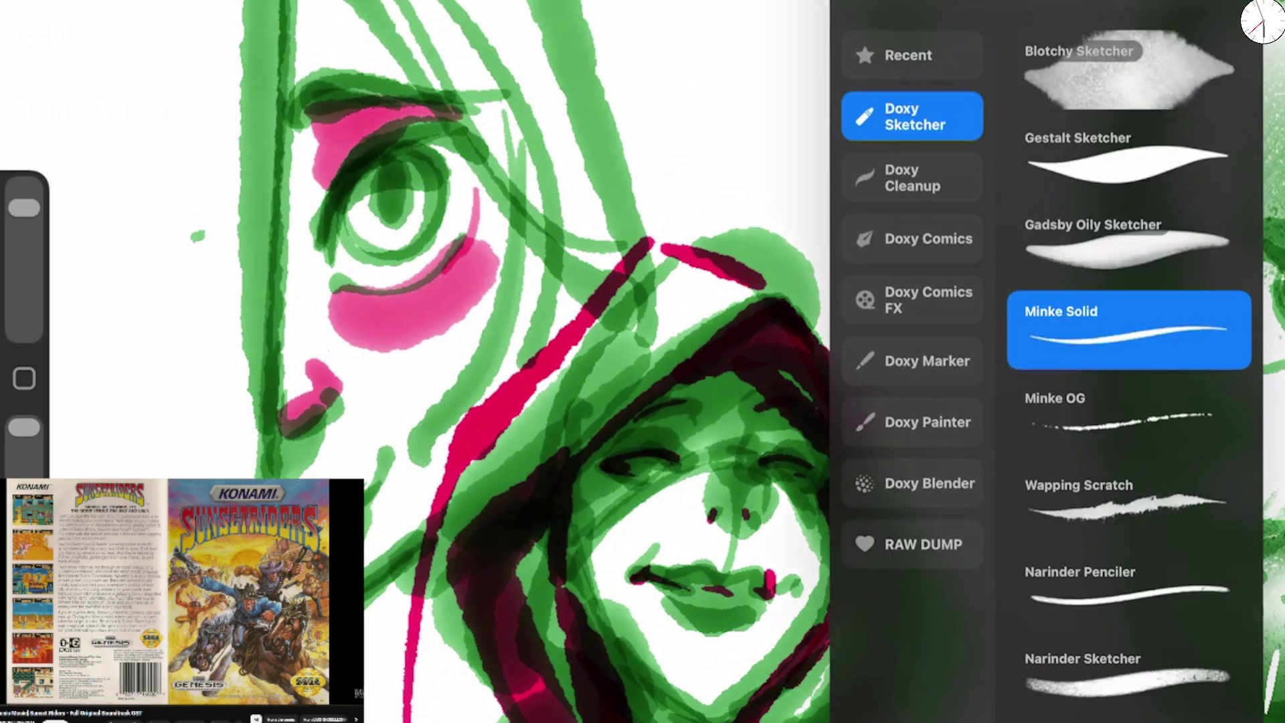
mouse_move(321, 238)
mouse_down()
mouse_move(341, 158)
mouse_move(344, 178)
mouse_move(458, 128)
mouse_up()
mouse_move(374, 186)
mouse_down()
mouse_move(378, 231)
mouse_move(438, 247)
mouse_up()
drag(435, 154, 438, 244)
mouse_move(332, 285)
mouse_down()
mouse_move(472, 228)
mouse_move(464, 251)
mouse_up()
Reshape the left face's chin and lip with pink and dark strokes.
mouse_move(288, 432)
mouse_down()
mouse_move(348, 393)
mouse_move(338, 419)
mouse_up()
drag(265, 475, 278, 465)
drag(383, 476, 368, 505)
drag(402, 445, 382, 469)
drag(378, 488, 364, 628)
Add pink strokes along the left face's hairline and hair.
drag(298, 3, 303, 80)
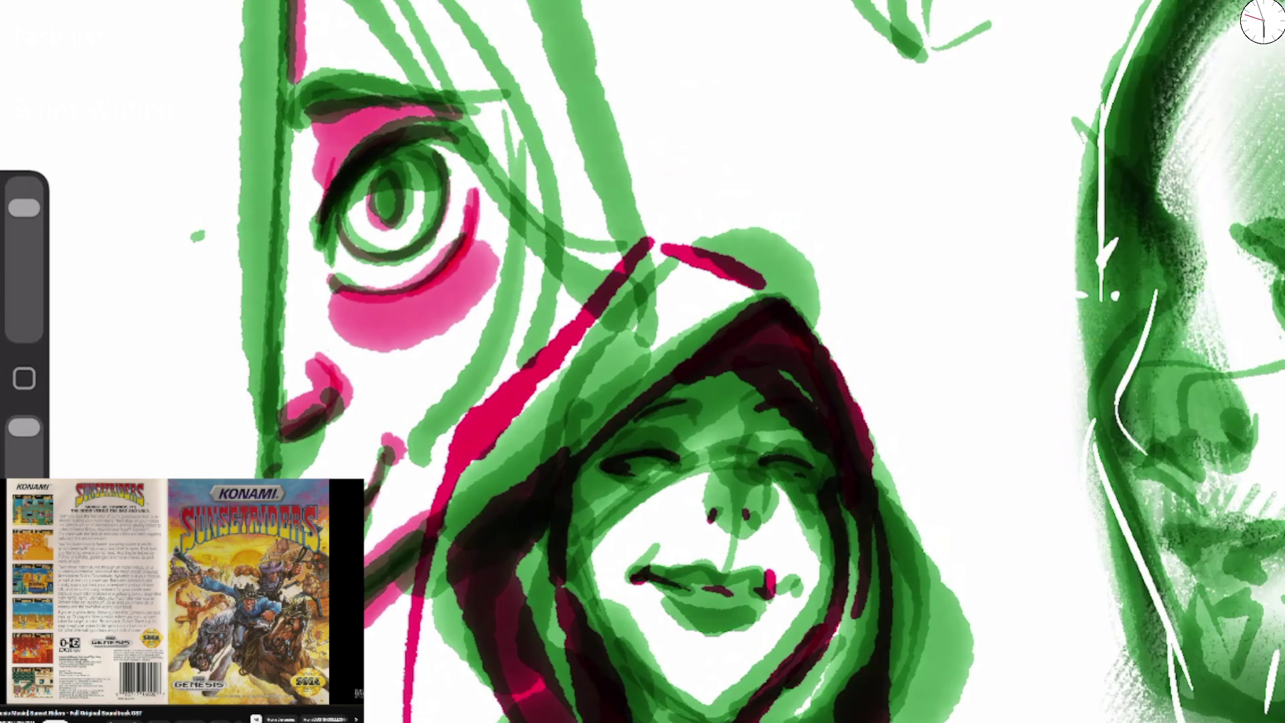
drag(372, 2, 556, 218)
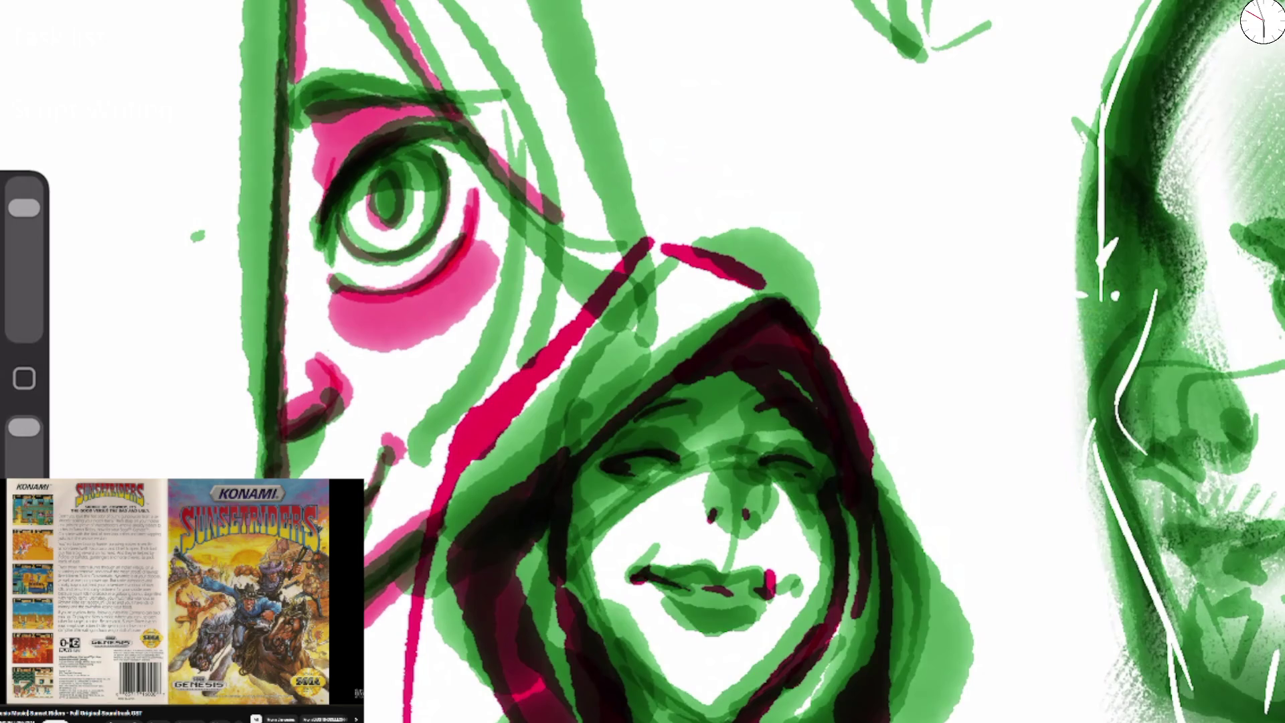
scroll(643, 361, down, 5)
scroll(642, 361, up, 5)
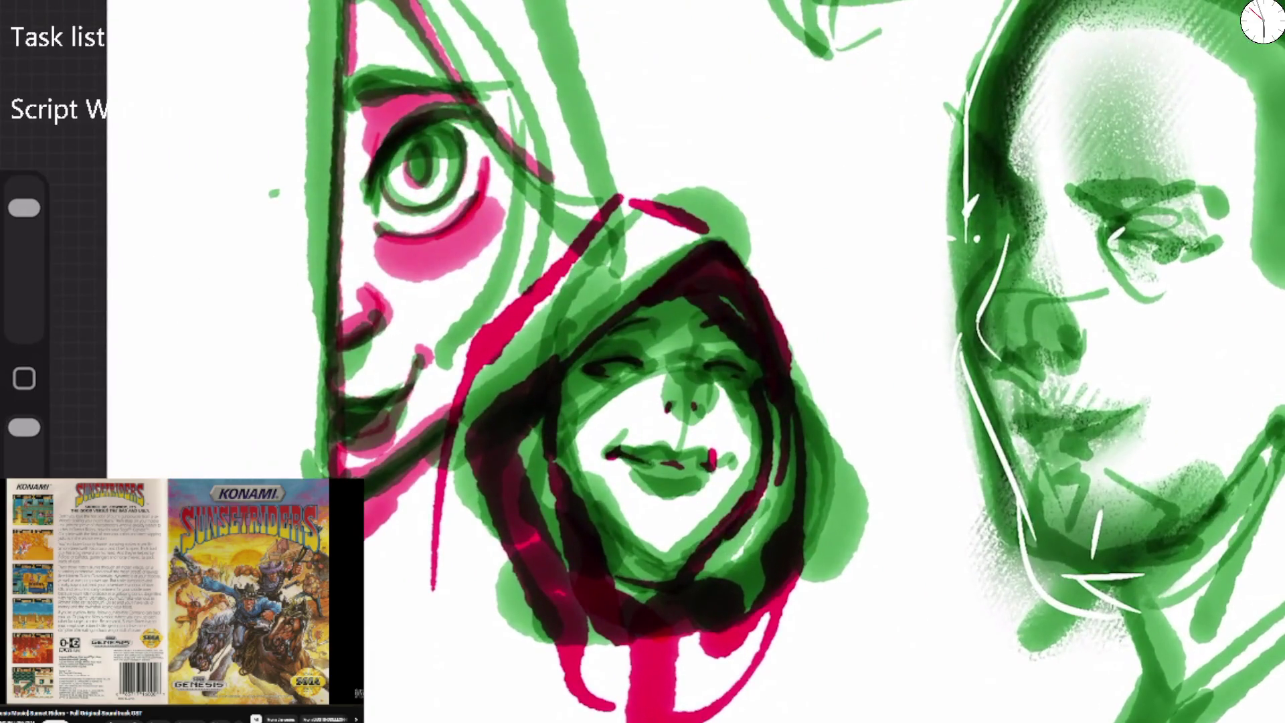
scroll(548, 187, up, 5)
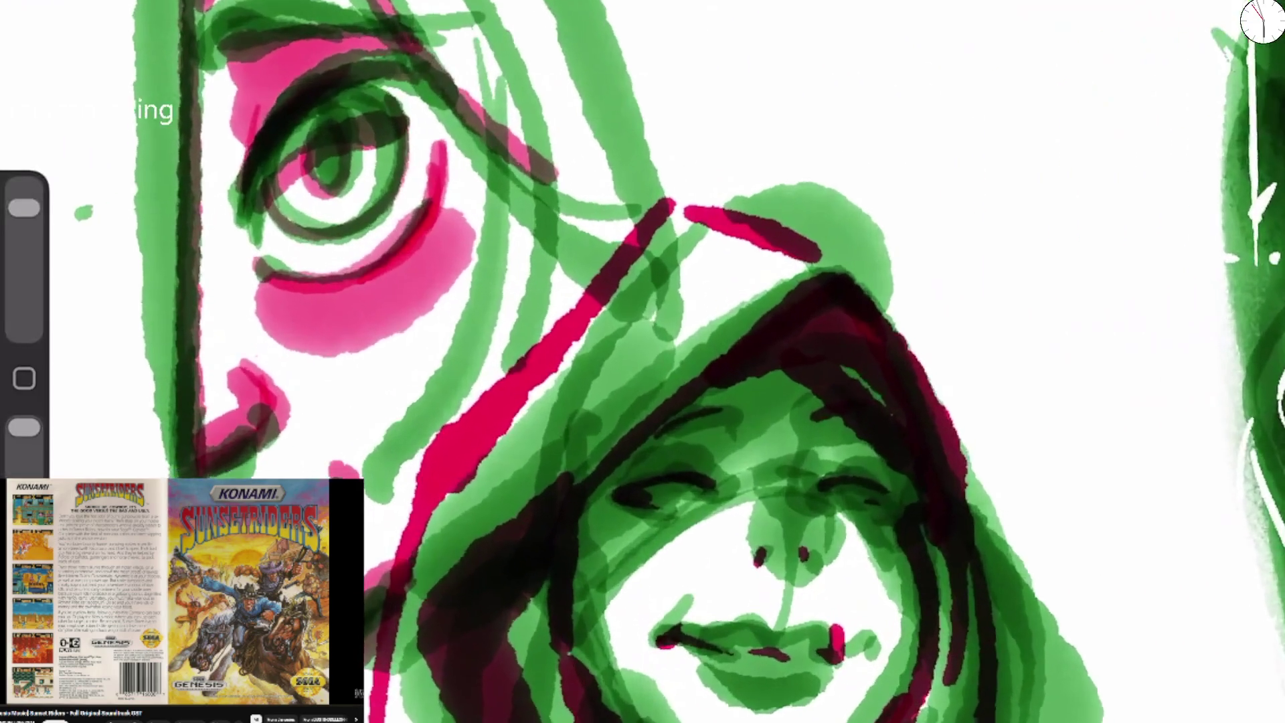
Darken the left face's eye circle, upper arc and lower lid.
drag(261, 257, 439, 160)
mouse_move(304, 117)
mouse_down()
mouse_move(354, 73)
mouse_move(262, 201)
mouse_move(412, 101)
mouse_up()
drag(281, 150, 410, 94)
scroll(591, 299, down, 5)
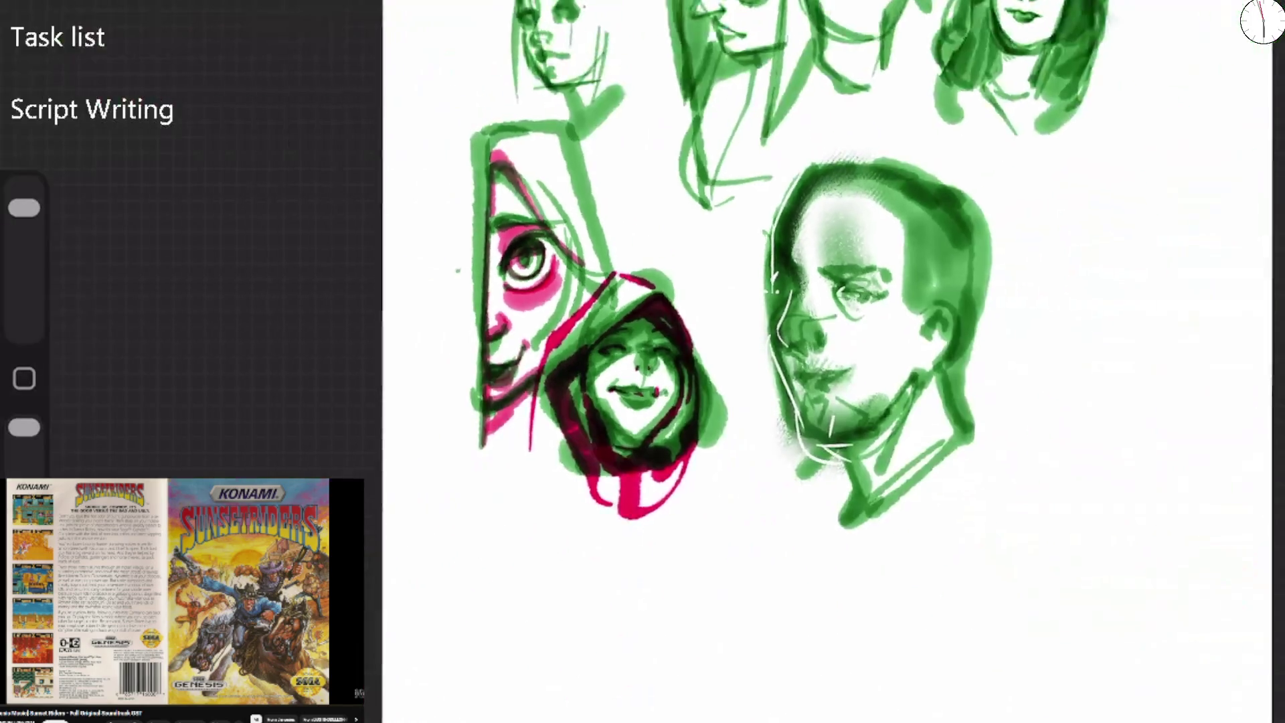
scroll(590, 301, up, 3)
Fill the left face's hair and forehead with pink and add pink across the cheek.
mouse_move(298, 194)
mouse_down()
mouse_move(388, 40)
mouse_move(469, 174)
mouse_move(415, 281)
mouse_move(515, 268)
mouse_up()
drag(435, 114, 557, 334)
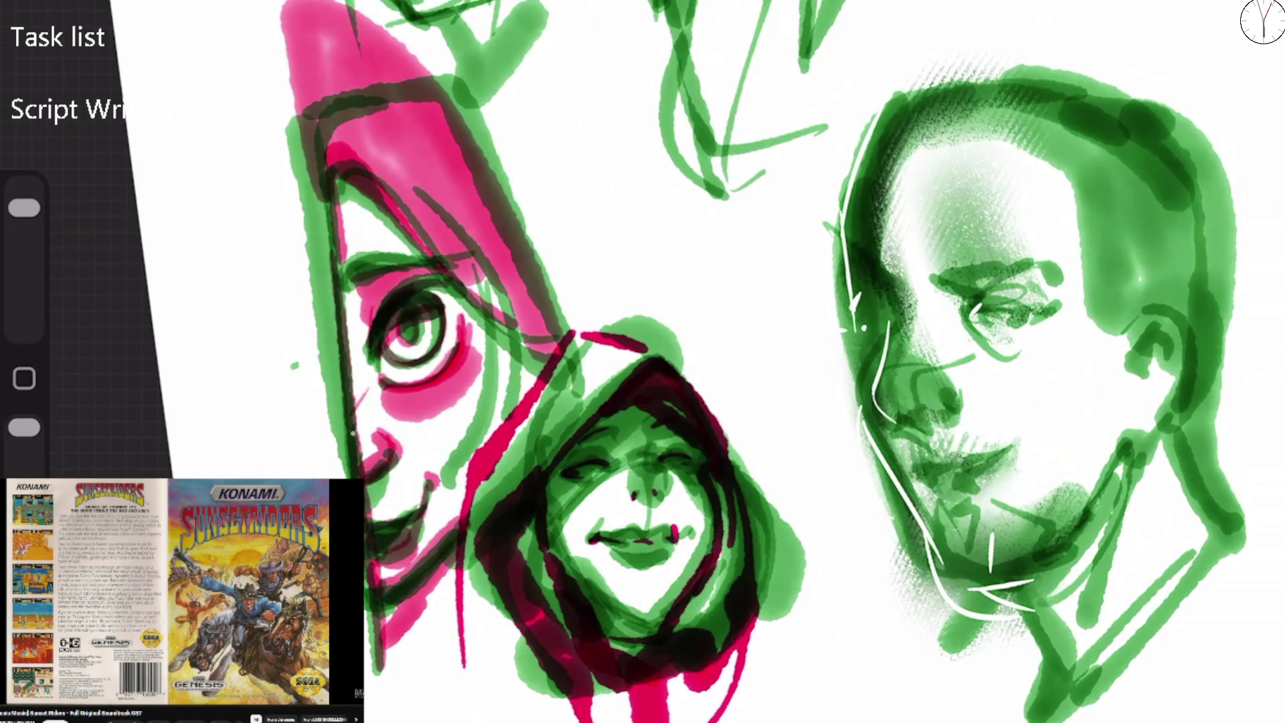
mouse_move(375, 398)
mouse_down()
mouse_move(419, 445)
mouse_move(502, 323)
mouse_move(344, 418)
mouse_up()
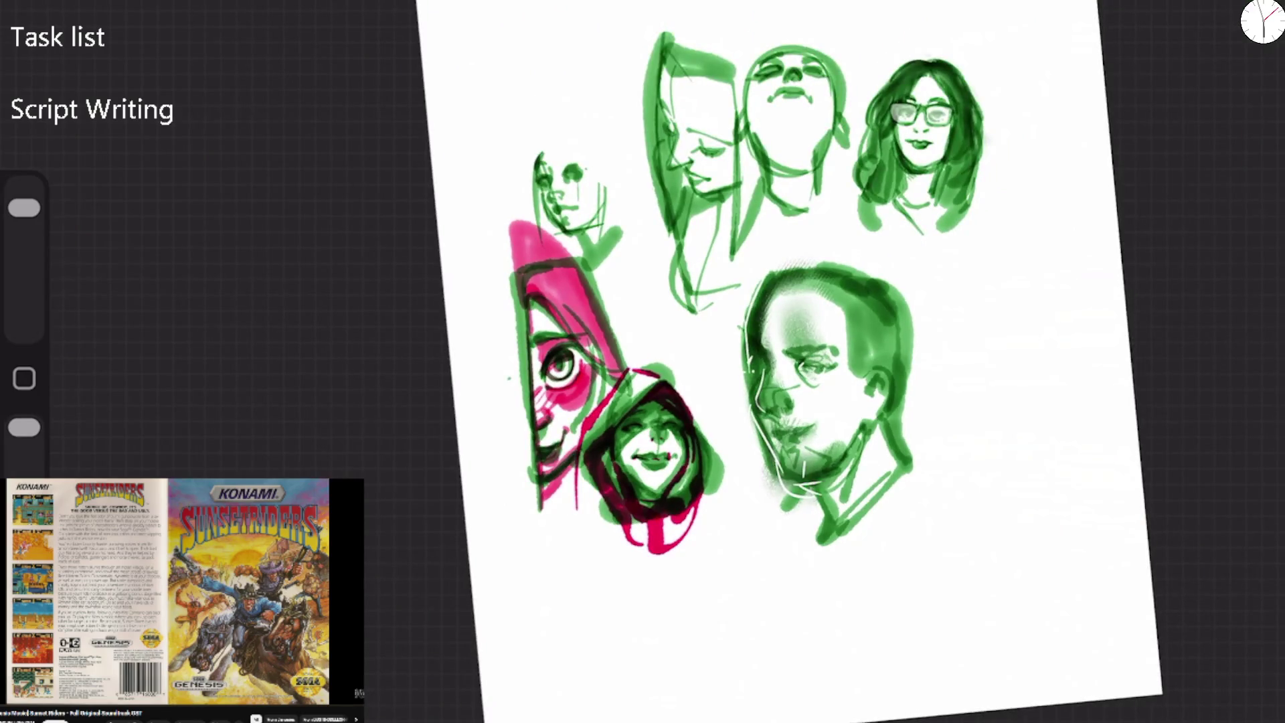
scroll(652, 455, up, 5)
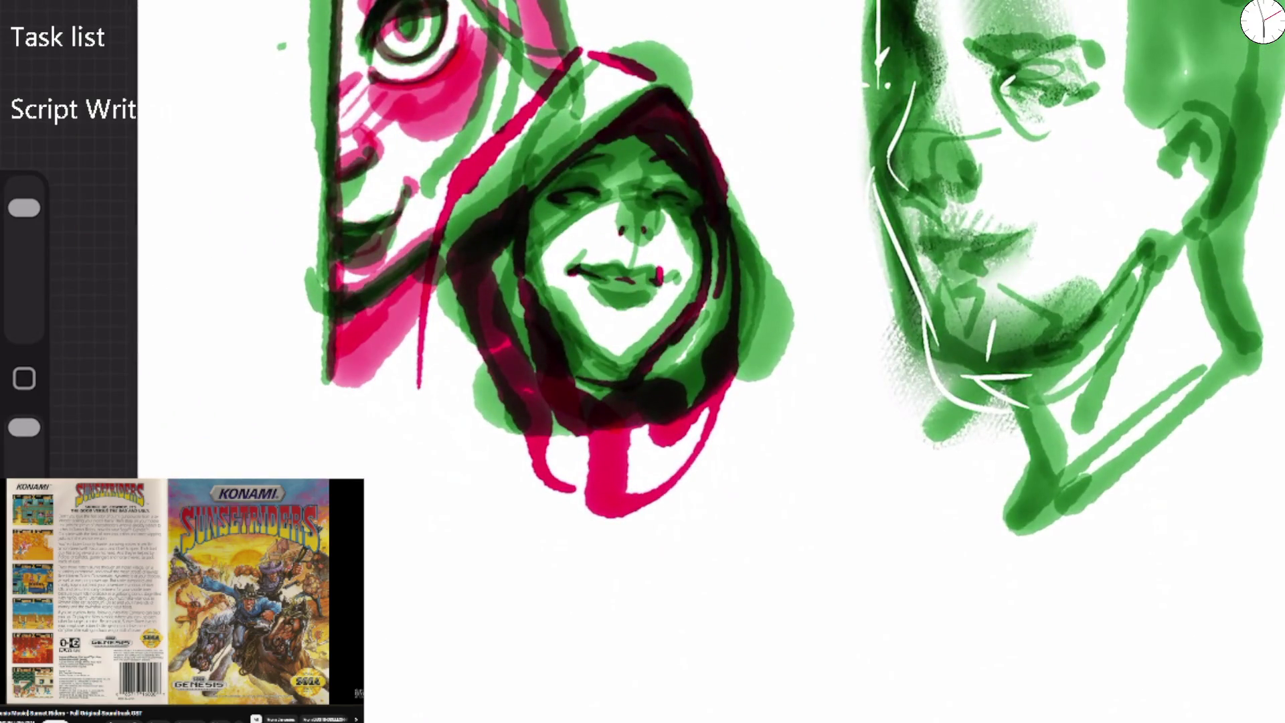
Shade the hooded face's edge, forehead, cheek, nose and left eye darker green.
drag(555, 191, 539, 328)
mouse_move(576, 167)
mouse_down()
mouse_move(693, 271)
mouse_move(679, 325)
mouse_up()
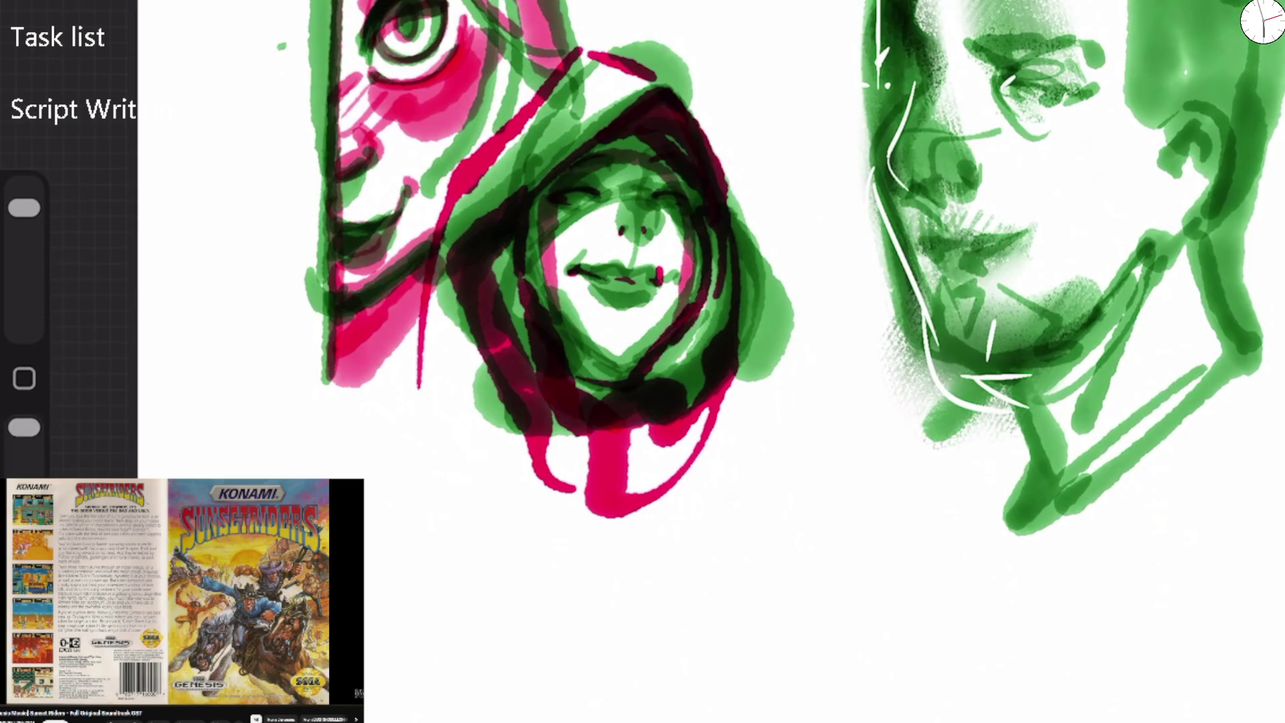
drag(596, 281, 643, 284)
mouse_move(646, 180)
mouse_down()
mouse_move(629, 218)
mouse_move(656, 234)
mouse_up()
drag(602, 177, 568, 179)
drag(554, 198, 556, 217)
Deepen the green on the hooded face's hairline, jaw and the hood's edges.
mouse_move(626, 173)
mouse_down()
mouse_move(602, 191)
mouse_move(662, 164)
mouse_move(699, 200)
mouse_move(675, 245)
mouse_up()
drag(689, 194, 683, 314)
mouse_move(639, 95)
mouse_down()
mouse_move(488, 291)
mouse_move(495, 435)
mouse_up()
scroll(535, 301, down, 5)
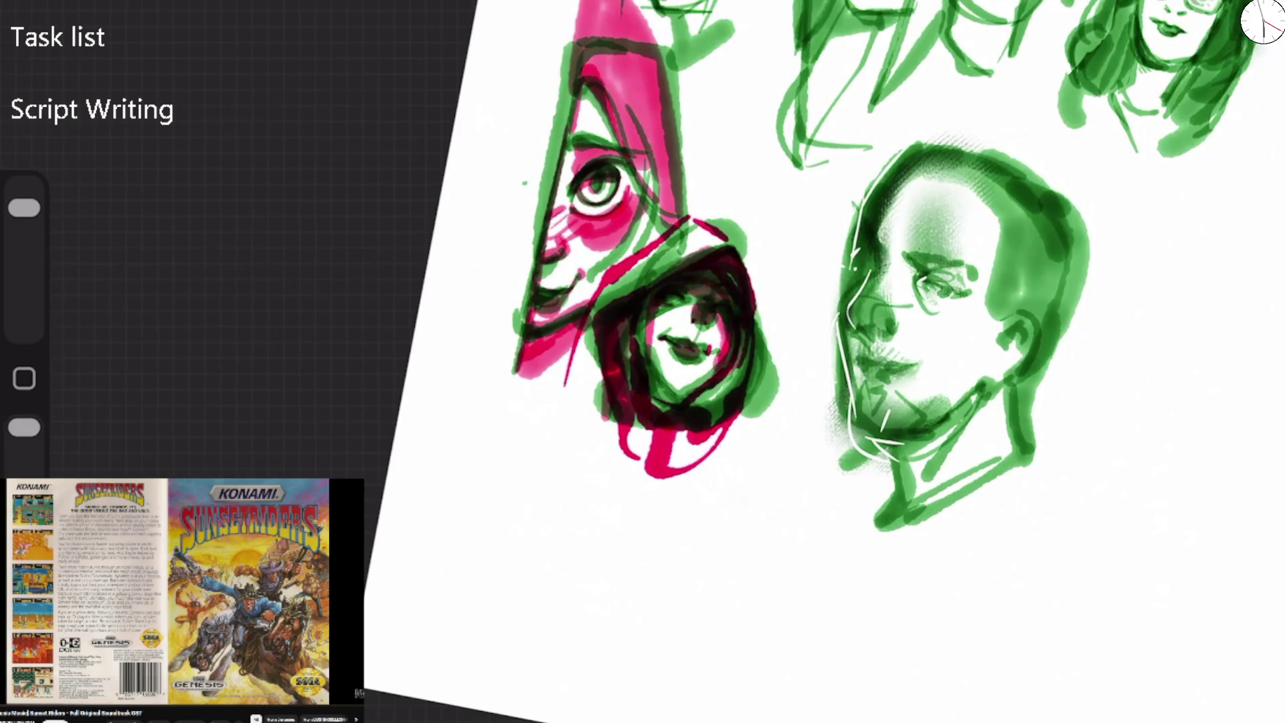
scroll(535, 301, up, 4)
mouse_move(515, 227)
mouse_down()
mouse_move(576, 267)
mouse_move(653, 421)
mouse_up()
Pan down to blank canvas and sketch two trial face curves, then undo them.
key(b)
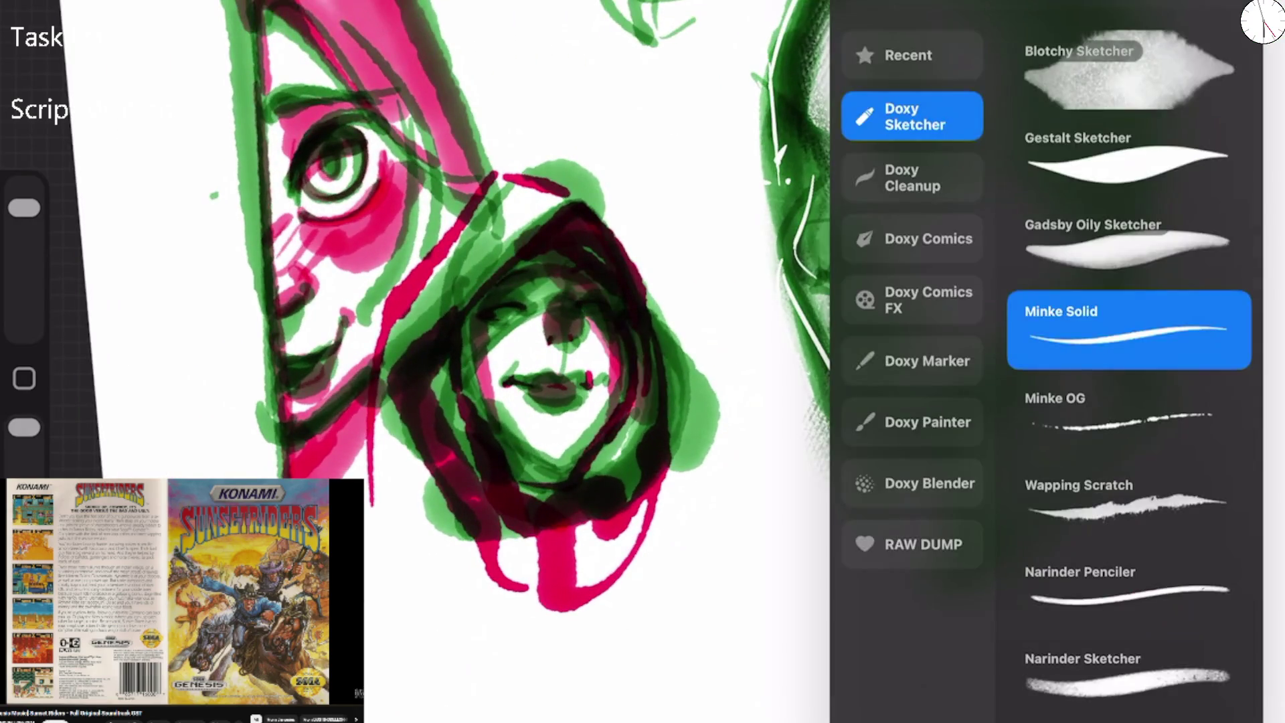
key(Escape)
scroll(642, 361, down, 10)
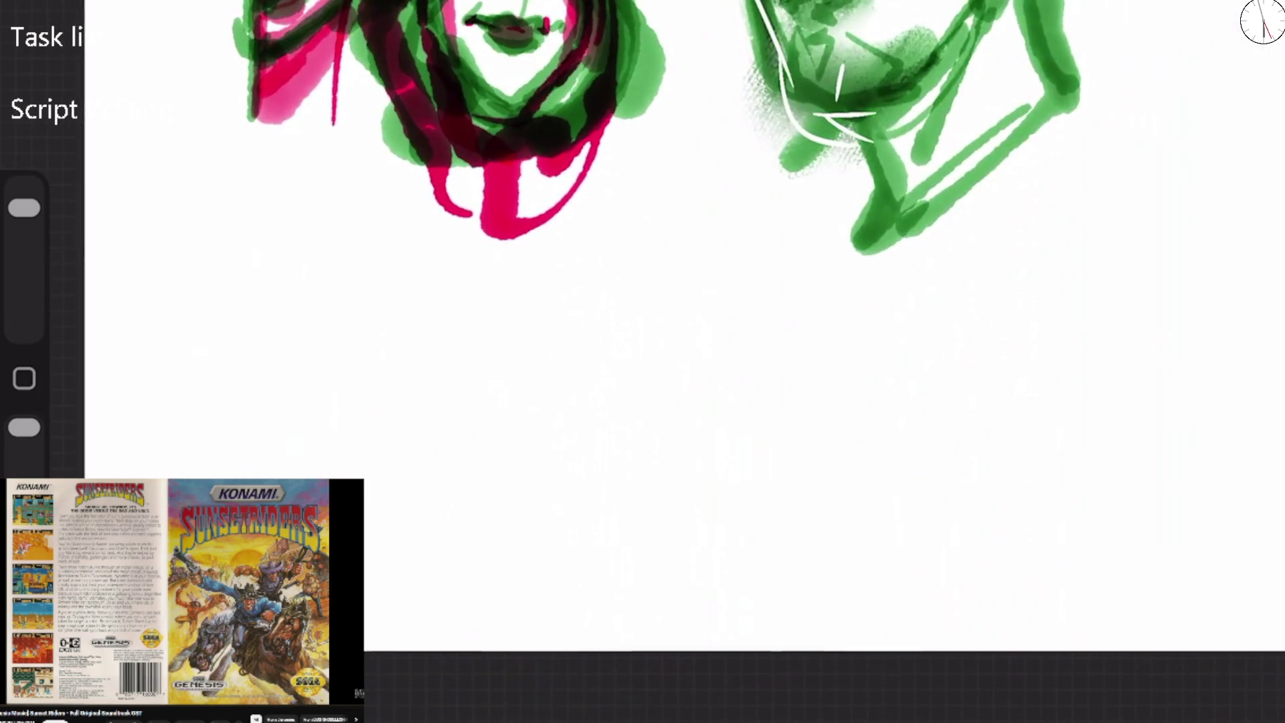
drag(197, 472, 235, 191)
mouse_move(278, 147)
mouse_down()
mouse_move(396, 309)
mouse_move(367, 529)
mouse_up()
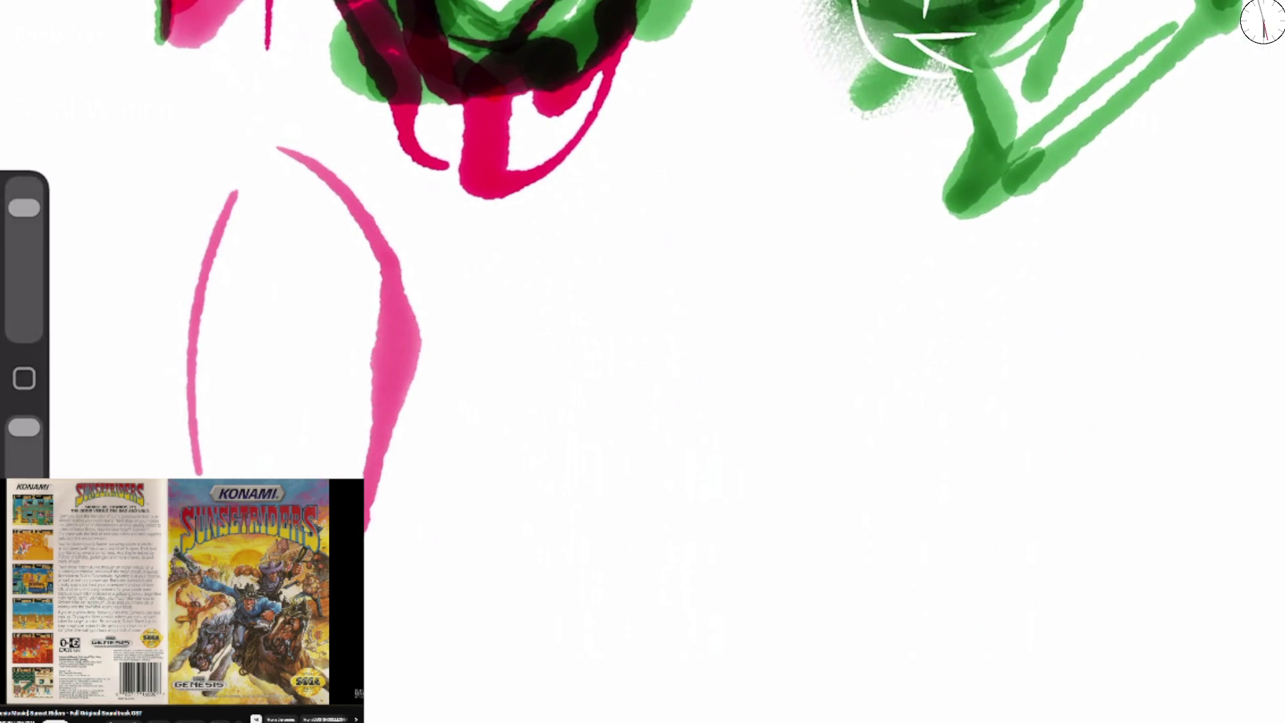
key(ctrl+z)
key(ctrl+z)
Try thick pink strokes for both eyes, undoing the last attempt.
mouse_move(160, 301)
mouse_down()
mouse_move(204, 299)
mouse_move(343, 394)
mouse_move(299, 395)
mouse_up()
drag(257, 357, 166, 355)
mouse_move(186, 395)
mouse_down()
mouse_move(234, 461)
mouse_move(304, 450)
mouse_up()
mouse_move(455, 385)
mouse_down()
mouse_move(643, 310)
mouse_move(485, 368)
mouse_move(528, 333)
mouse_move(418, 421)
mouse_up()
mouse_move(142, 294)
mouse_down()
mouse_move(262, 306)
mouse_move(338, 391)
mouse_up()
mouse_move(211, 370)
mouse_down()
mouse_move(298, 409)
mouse_move(288, 422)
mouse_move(311, 385)
mouse_move(281, 395)
mouse_up()
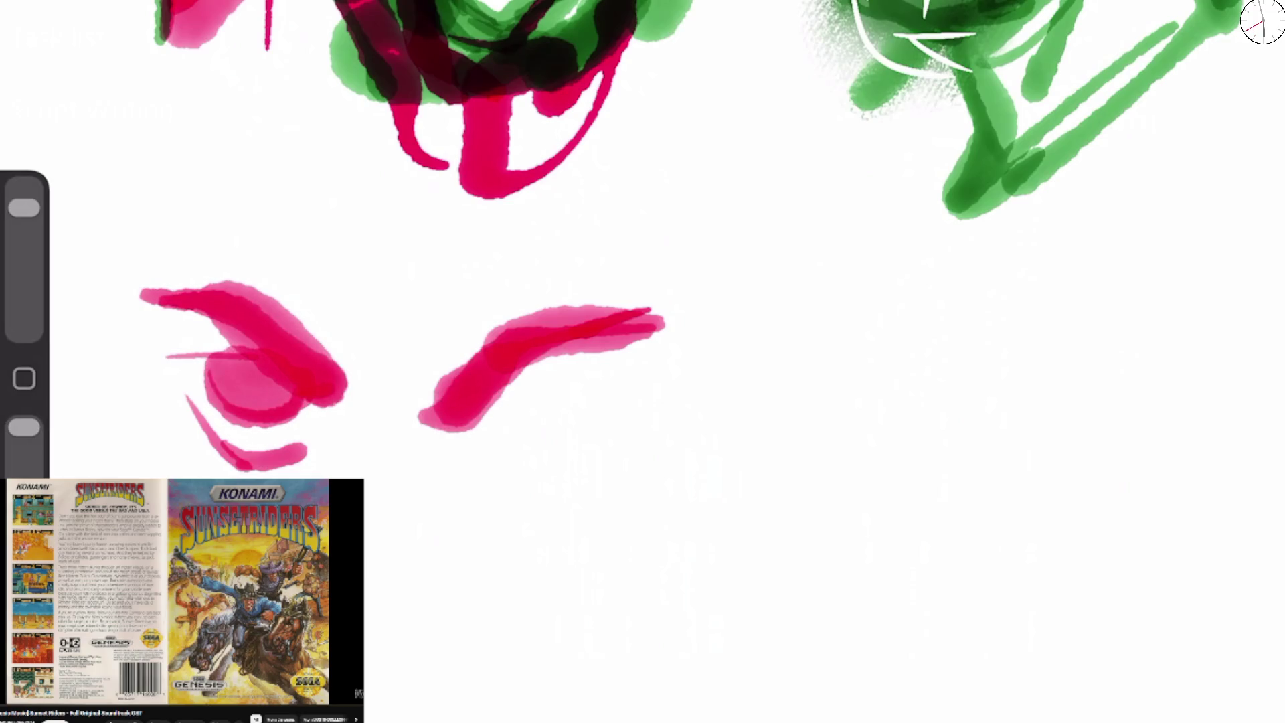
mouse_move(485, 438)
mouse_down()
mouse_move(609, 432)
mouse_move(575, 462)
mouse_up()
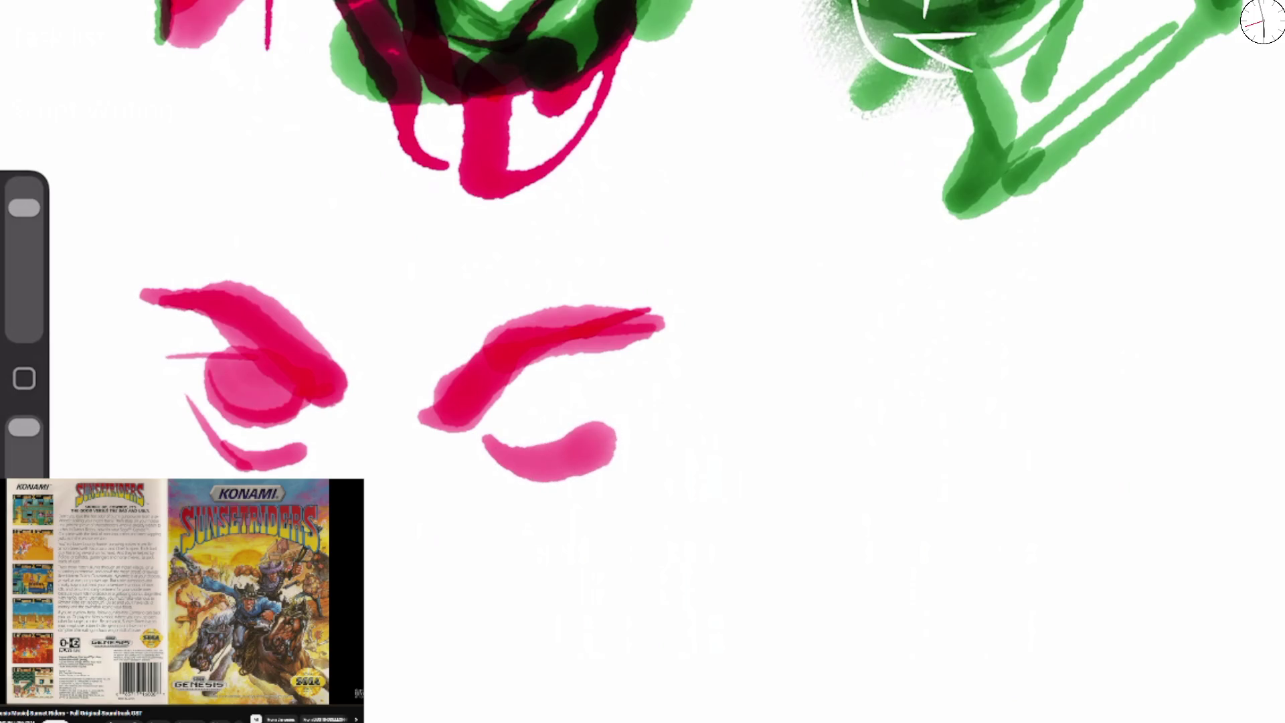
key(ctrl+z)
key(ctrl+z)
key(ctrl+z)
key(ctrl+z)
With a larger brush, paint both eyes' upper and lower lids and both eyebrows.
drag(24, 255, 24, 207)
mouse_move(261, 320)
mouse_down()
mouse_move(368, 414)
mouse_move(278, 313)
mouse_move(298, 380)
mouse_move(395, 405)
mouse_up()
drag(253, 226, 338, 263)
mouse_move(248, 308)
mouse_down()
mouse_move(322, 325)
mouse_move(395, 402)
mouse_move(274, 323)
mouse_move(395, 378)
mouse_move(409, 404)
mouse_up()
drag(523, 407, 647, 332)
mouse_move(519, 415)
mouse_down()
mouse_move(646, 385)
mouse_move(522, 422)
mouse_up()
drag(275, 352, 400, 411)
drag(261, 258, 432, 287)
drag(549, 293, 668, 278)
Fill in the irises and darken both eyebrows, extending the left brow's tail.
mouse_move(305, 345)
mouse_down()
mouse_move(368, 380)
mouse_move(302, 348)
mouse_move(342, 364)
mouse_up()
mouse_move(545, 401)
mouse_down()
mouse_move(599, 378)
mouse_move(535, 415)
mouse_move(602, 375)
mouse_move(606, 385)
mouse_up()
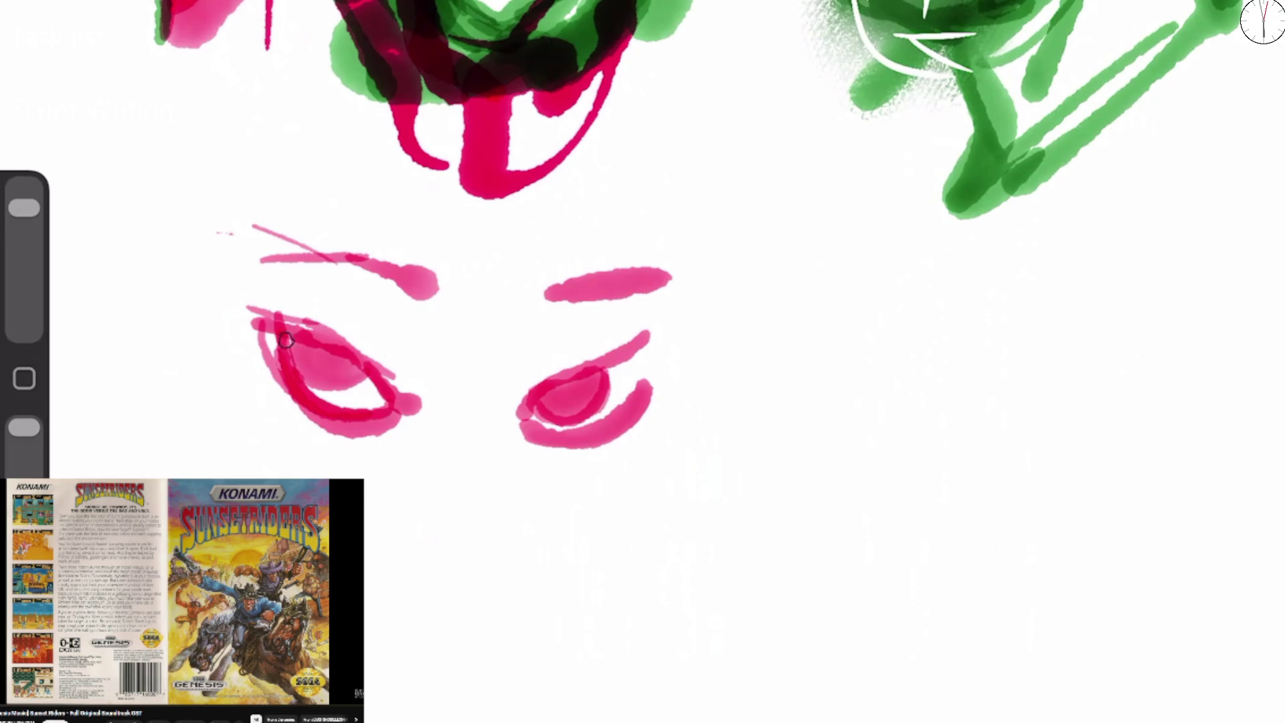
drag(289, 333, 365, 356)
mouse_move(395, 271)
mouse_down()
mouse_move(449, 318)
mouse_move(334, 261)
mouse_move(254, 253)
mouse_up()
drag(529, 335, 655, 281)
Refine both eyelids, dot beneath the left eye, and add a short nose tick.
drag(525, 388, 639, 327)
mouse_move(519, 432)
mouse_down()
mouse_move(677, 324)
mouse_move(606, 422)
mouse_up()
drag(639, 375, 579, 442)
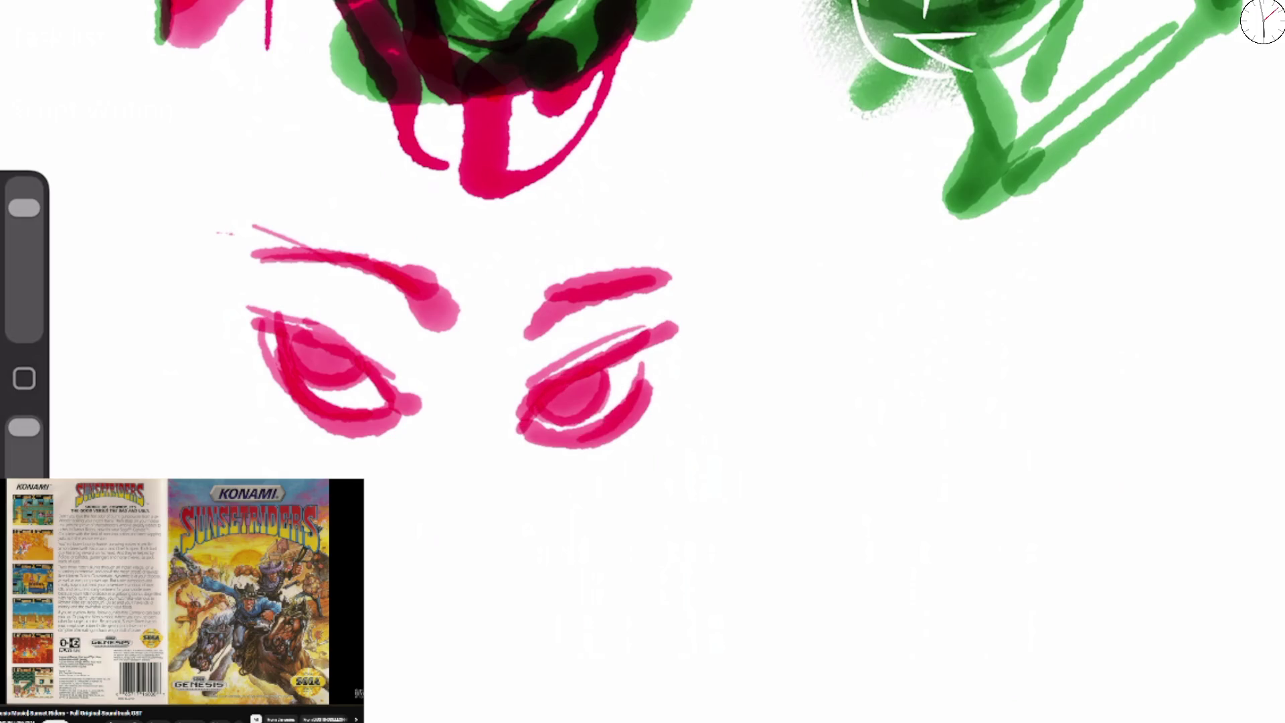
drag(271, 371, 388, 425)
click(268, 435)
click(297, 445)
mouse_move(422, 503)
mouse_down()
mouse_move(448, 556)
mouse_move(411, 545)
mouse_move(495, 569)
mouse_move(522, 529)
mouse_up()
Fill in and shade the nose, and darken the left eye's lower iris.
mouse_move(429, 528)
mouse_down()
mouse_move(529, 522)
mouse_move(492, 575)
mouse_up()
drag(521, 492, 519, 554)
drag(534, 331, 508, 401)
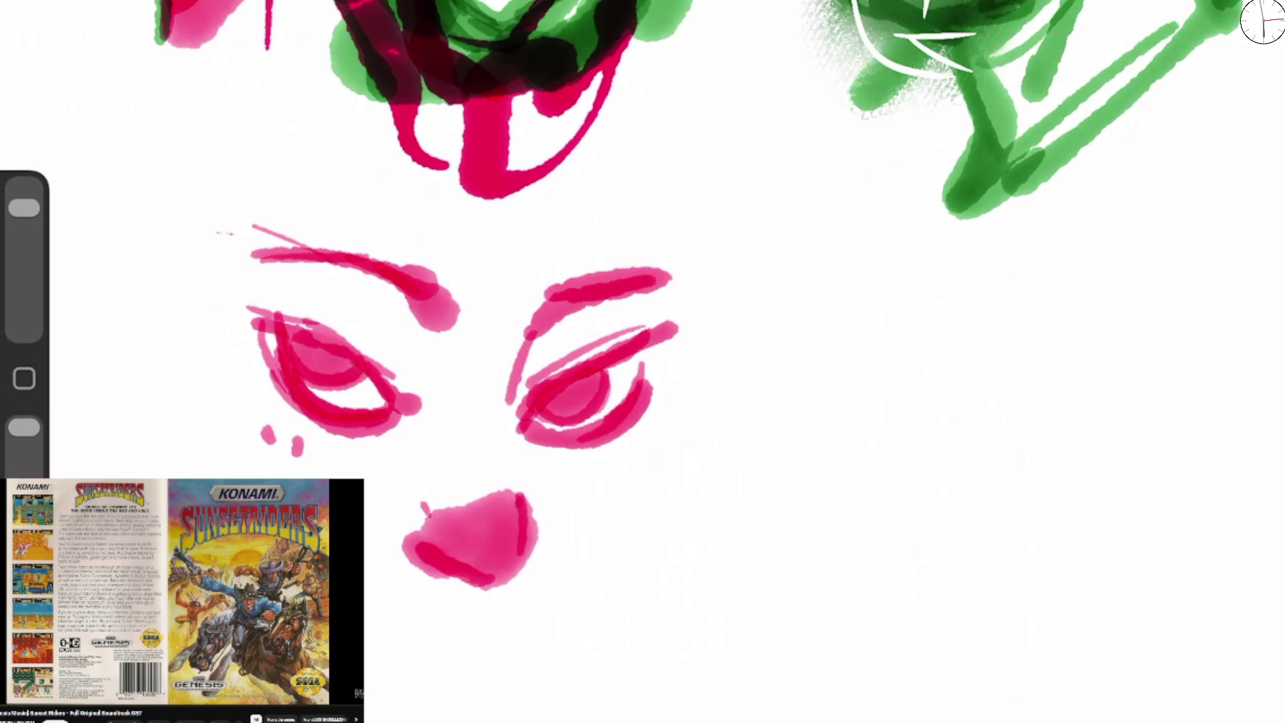
drag(298, 383, 358, 362)
mouse_move(325, 402)
mouse_down()
mouse_move(362, 376)
mouse_move(353, 395)
mouse_up()
Repaint both irises in darker red, resizing the brush and erasing the pink right iris.
drag(24, 207, 24, 256)
mouse_move(549, 415)
mouse_down()
mouse_move(605, 388)
mouse_move(548, 402)
mouse_move(606, 378)
mouse_up()
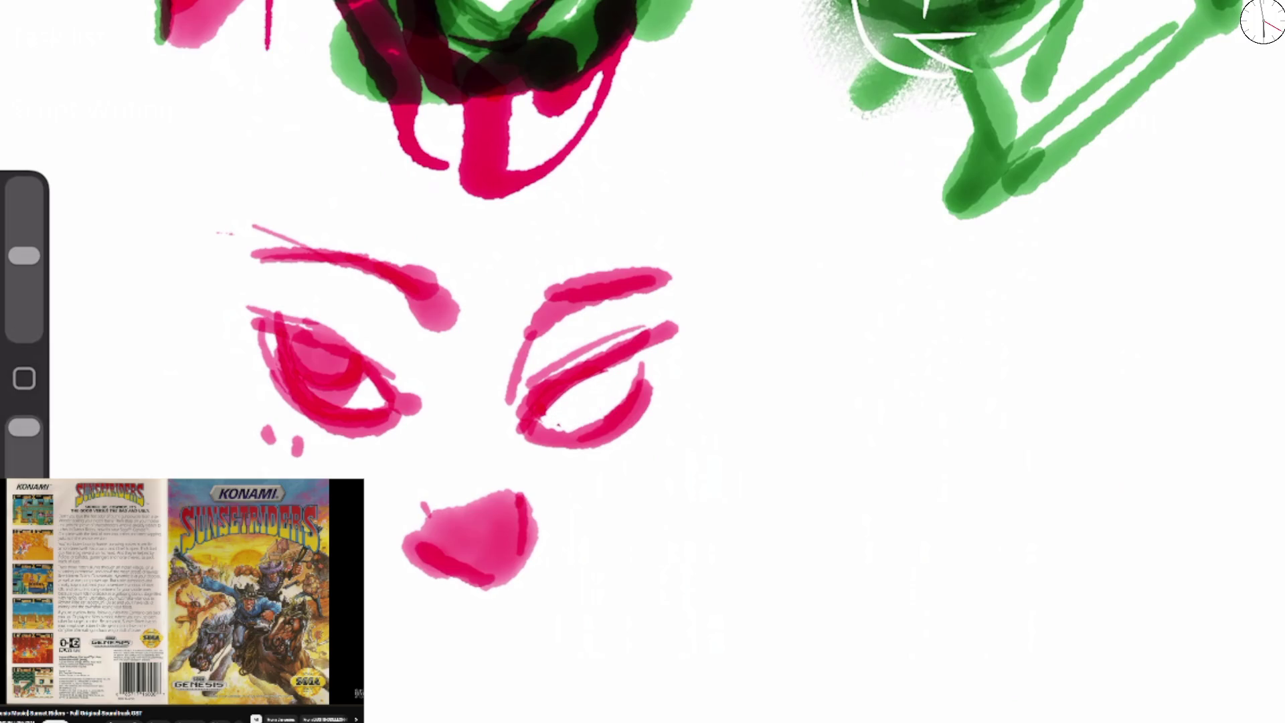
drag(24, 255, 25, 207)
mouse_move(535, 411)
mouse_down()
mouse_move(606, 375)
mouse_move(586, 381)
mouse_up()
mouse_move(542, 422)
mouse_down()
mouse_move(588, 414)
mouse_move(605, 375)
mouse_move(562, 423)
mouse_up()
drag(308, 395, 361, 378)
drag(277, 355, 344, 318)
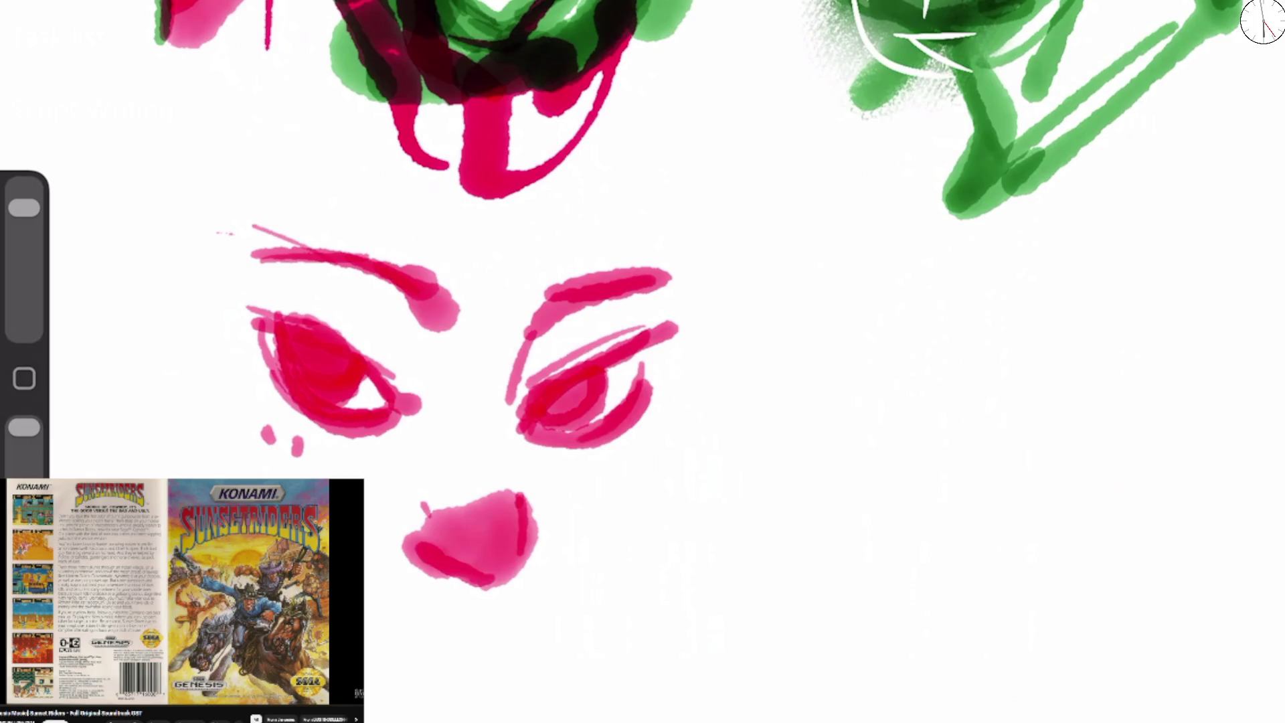
drag(549, 411, 585, 382)
drag(542, 385, 575, 371)
drag(546, 428, 592, 415)
drag(348, 365, 385, 344)
drag(268, 328, 311, 315)
Undo two lid strokes, then darken the left brow and lid and add creases above both eyes.
drag(24, 208, 24, 256)
key(ctrl+z)
key(ctrl+z)
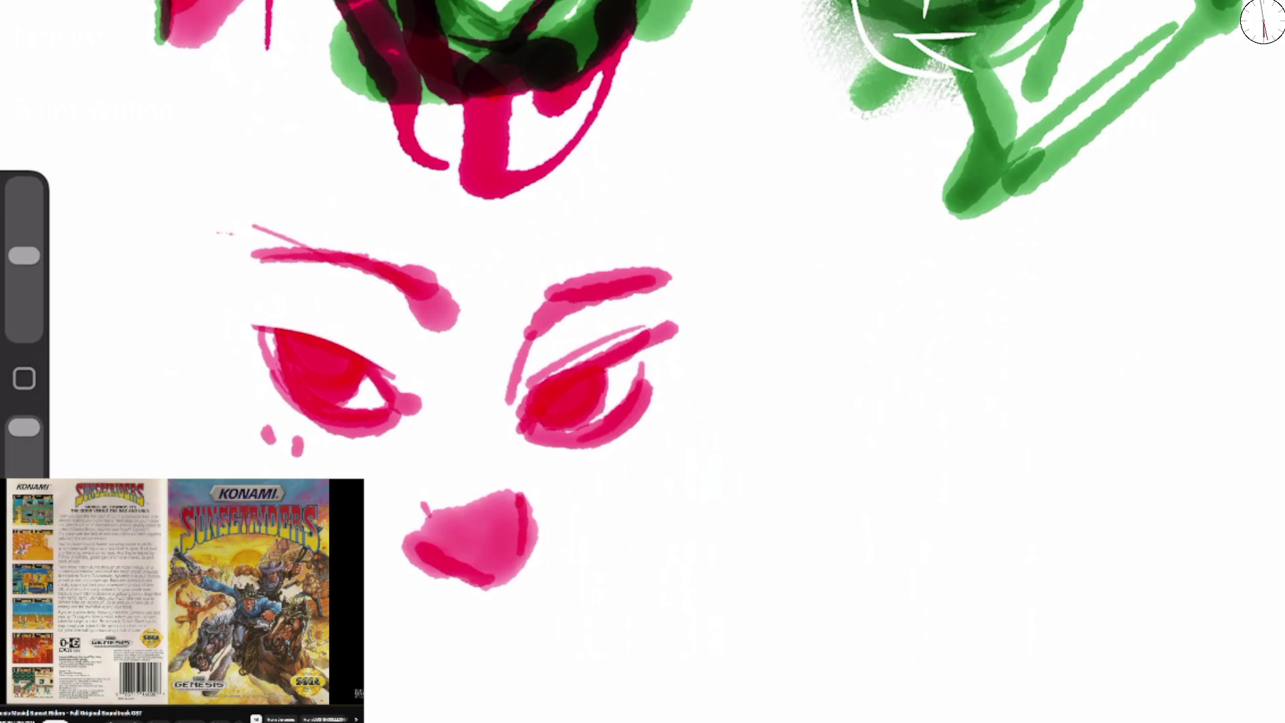
key(ctrl+z)
key(ctrl+z)
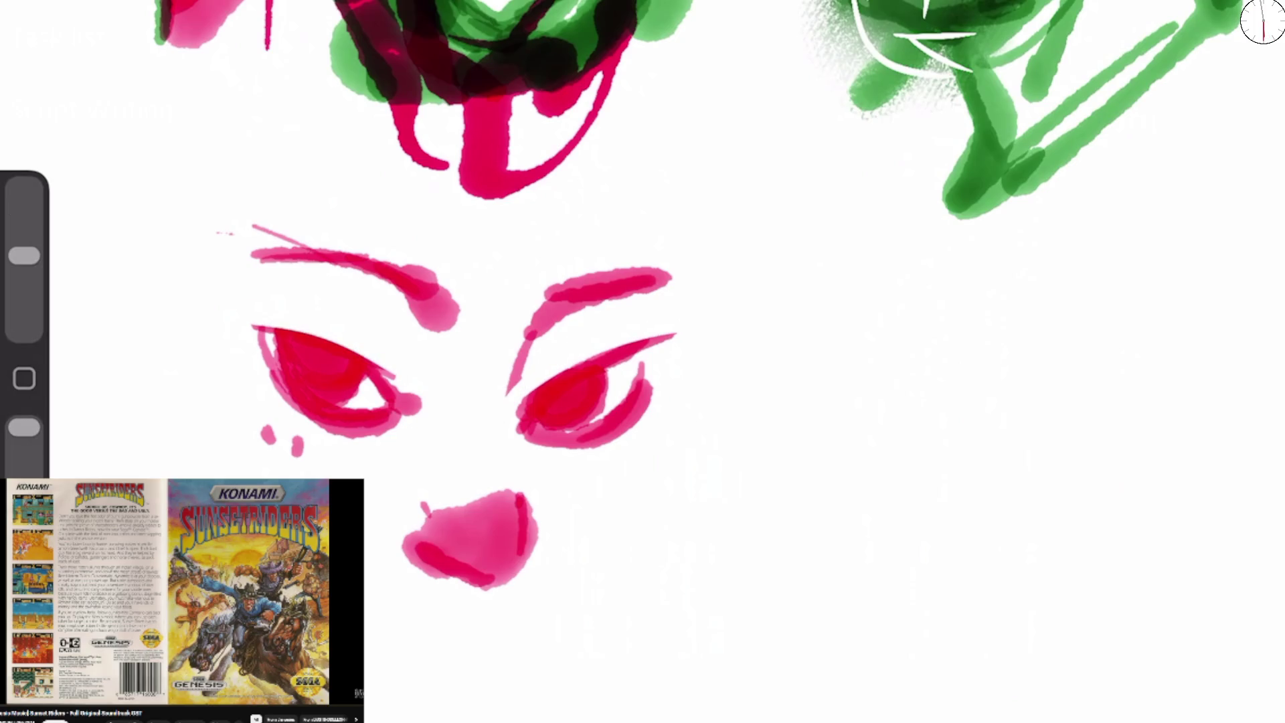
drag(24, 255, 24, 208)
mouse_move(289, 258)
mouse_down()
mouse_move(445, 315)
mouse_move(327, 269)
mouse_up()
drag(245, 345, 404, 387)
drag(274, 304, 373, 319)
mouse_move(529, 381)
mouse_down()
mouse_move(559, 349)
mouse_move(648, 316)
mouse_up()
Extend the nose, draw a line under it, and paint the mouth with upper and lower lips.
click(391, 539)
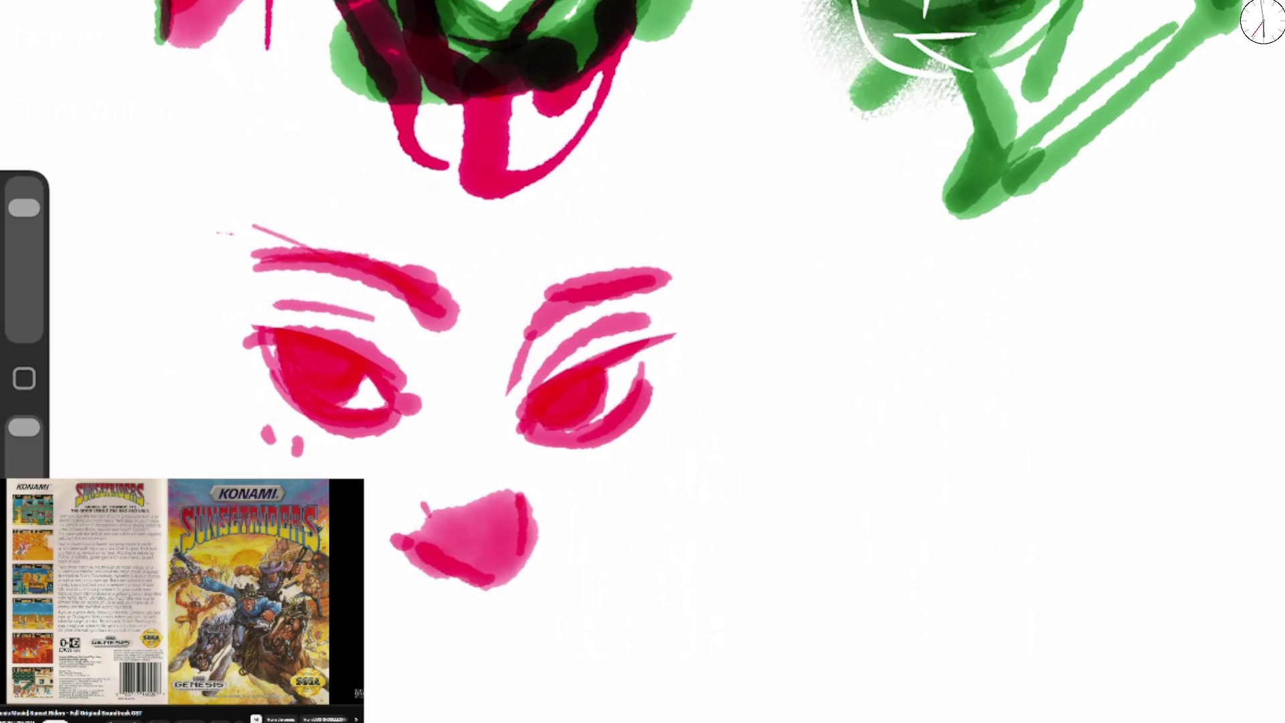
drag(496, 590, 577, 586)
click(411, 650)
mouse_move(384, 606)
mouse_down()
mouse_move(456, 629)
mouse_move(523, 617)
mouse_move(498, 623)
mouse_move(512, 632)
mouse_up()
drag(541, 574, 550, 599)
mouse_move(519, 639)
mouse_down()
mouse_move(428, 689)
mouse_move(401, 672)
mouse_move(428, 689)
mouse_up()
Refine the lips with dabs, add a cheek line, and outline the nose and bridge.
click(512, 678)
click(533, 616)
drag(412, 613, 506, 615)
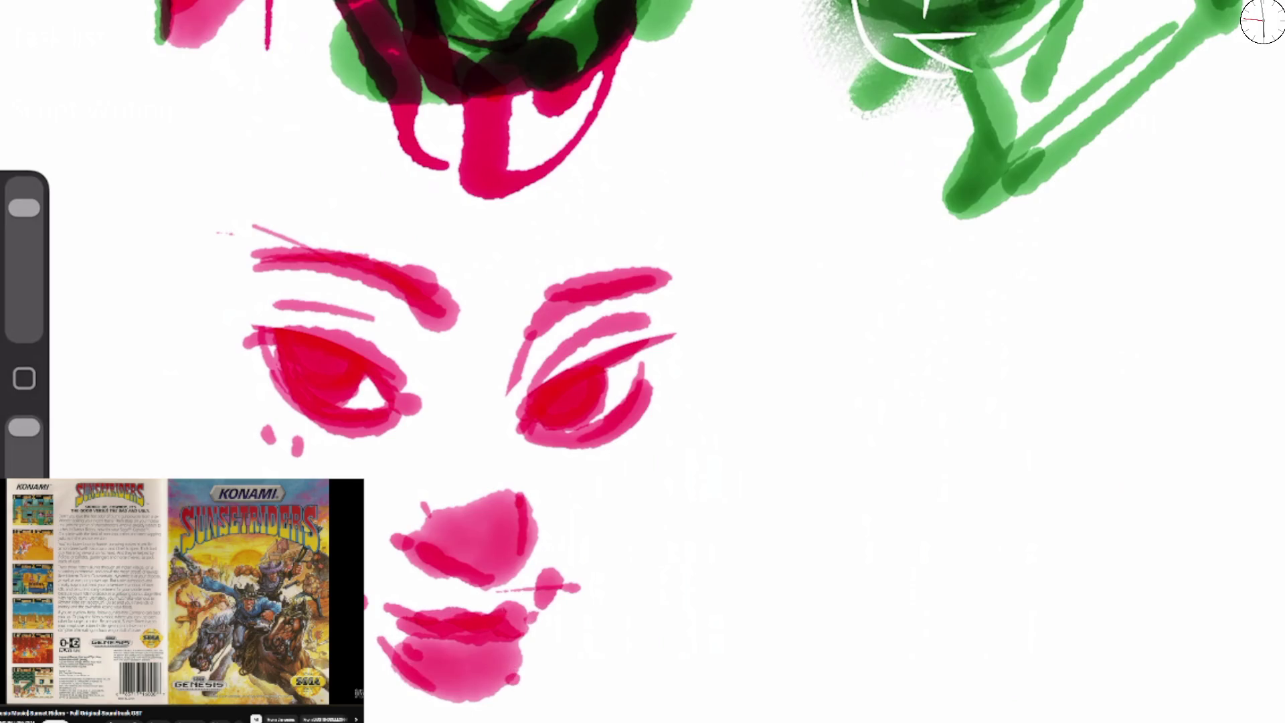
click(561, 587)
drag(579, 468, 562, 612)
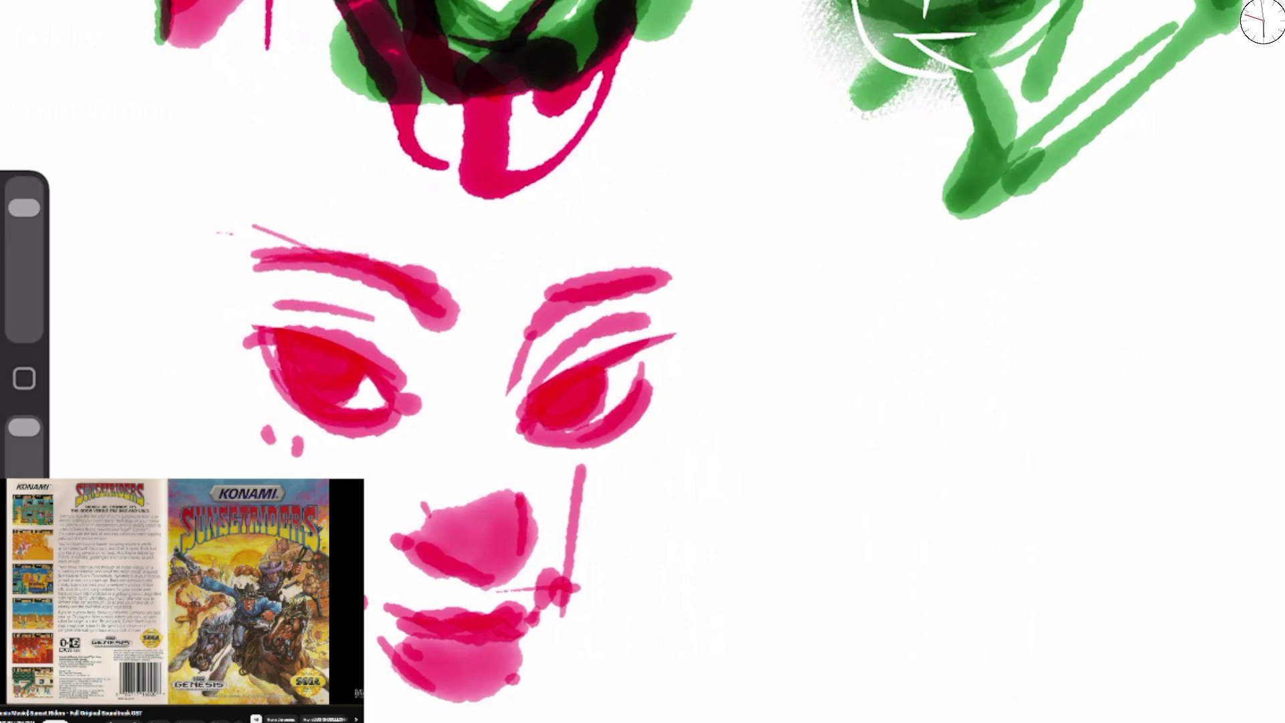
mouse_move(366, 600)
mouse_down()
mouse_move(418, 626)
mouse_move(463, 621)
mouse_up()
mouse_move(400, 543)
mouse_down()
mouse_move(520, 529)
mouse_move(512, 432)
mouse_up()
Draw the face contours and head outline, redoing the right contour.
drag(529, 334, 579, 271)
mouse_move(288, 338)
mouse_down()
mouse_move(274, 355)
mouse_move(244, 315)
mouse_move(281, 476)
mouse_up()
mouse_move(676, 285)
mouse_down()
mouse_move(673, 375)
mouse_move(626, 599)
mouse_up()
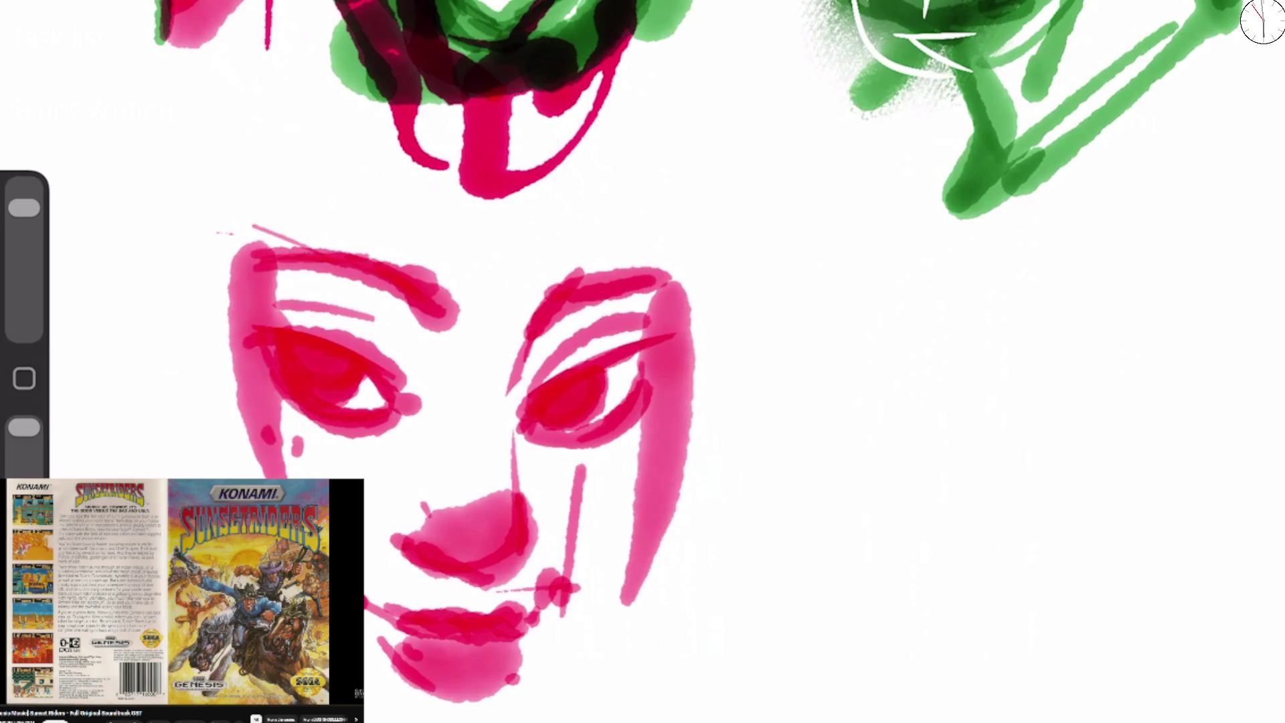
key(ctrl+z)
drag(231, 285, 441, 94)
drag(582, 94, 709, 154)
mouse_move(689, 107)
mouse_down()
mouse_move(696, 201)
mouse_move(670, 321)
mouse_move(689, 402)
mouse_move(672, 509)
mouse_move(682, 469)
mouse_move(585, 625)
mouse_move(585, 669)
mouse_up()
drag(478, 120, 261, 475)
Sweep long magenta hair across the forehead and down both sides of the head.
mouse_move(401, 101)
mouse_down()
mouse_move(234, 475)
mouse_move(194, 475)
mouse_up()
mouse_move(588, 87)
mouse_down()
mouse_move(696, 395)
mouse_move(669, 595)
mouse_up()
mouse_move(575, 121)
mouse_down()
mouse_move(643, 422)
mouse_move(622, 716)
mouse_up()
drag(462, 191, 302, 476)
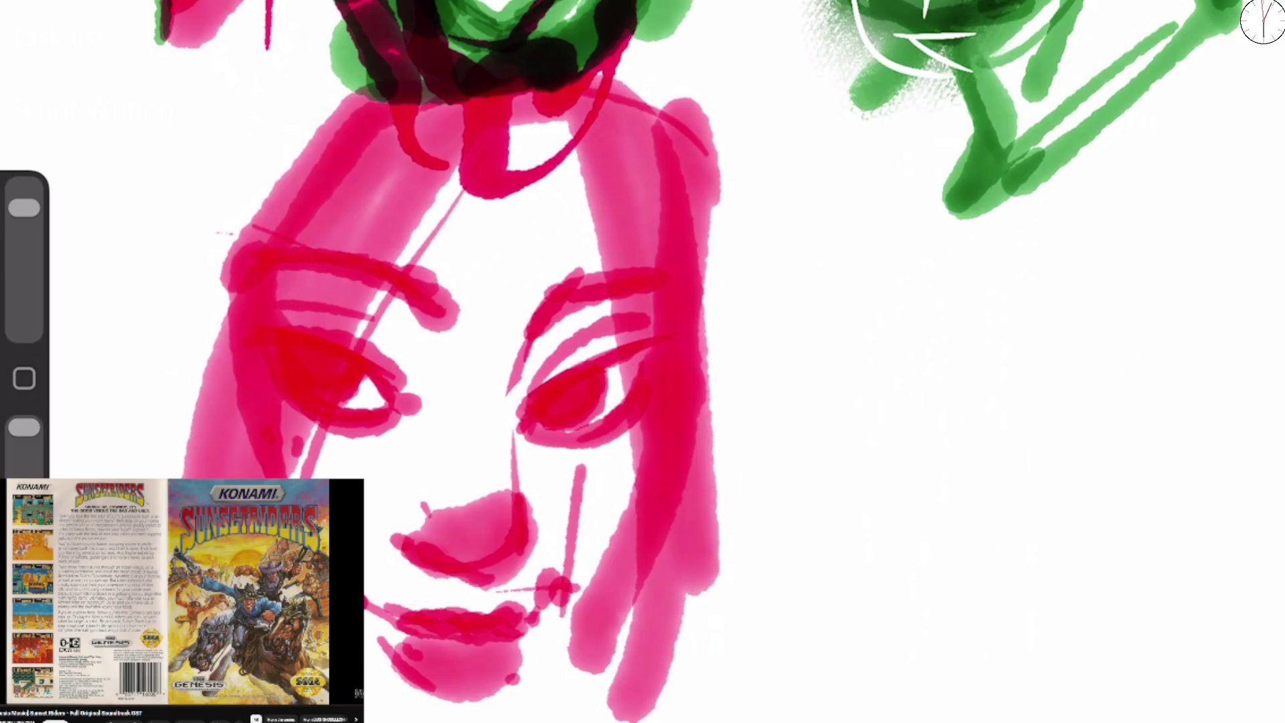
click(1262, 20)
click(1024, 478)
Outline both eyes, the right cheek and the nose underside with dark and green strokes.
click(1262, 20)
mouse_move(488, 114)
mouse_down()
mouse_move(287, 475)
mouse_move(555, 157)
mouse_up()
drag(327, 412, 361, 401)
drag(348, 351, 391, 395)
mouse_move(522, 427)
mouse_down()
mouse_move(579, 367)
mouse_move(626, 349)
mouse_up()
mouse_move(545, 387)
mouse_down()
mouse_move(535, 412)
mouse_move(601, 368)
mouse_move(556, 431)
mouse_up()
mouse_move(525, 355)
mouse_down()
mouse_move(585, 291)
mouse_move(639, 274)
mouse_up()
drag(581, 120, 635, 619)
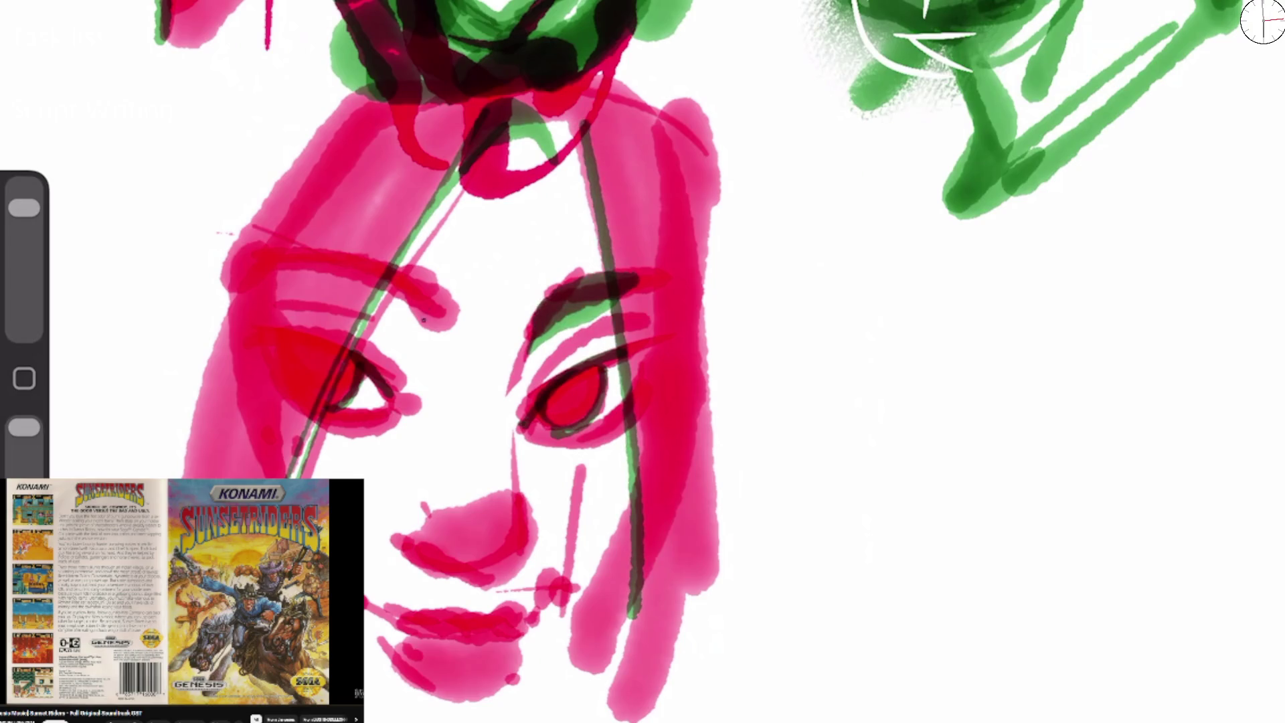
drag(371, 284, 428, 321)
mouse_move(402, 532)
mouse_down()
mouse_move(435, 562)
mouse_move(505, 570)
mouse_up()
drag(518, 351, 515, 452)
Darken the lips, right iris, nose edge, jaw edge and left upper lid.
mouse_move(366, 612)
mouse_down()
mouse_move(492, 616)
mouse_move(554, 599)
mouse_move(485, 632)
mouse_move(522, 626)
mouse_up()
mouse_move(412, 645)
mouse_down()
mouse_move(505, 680)
mouse_move(442, 686)
mouse_up()
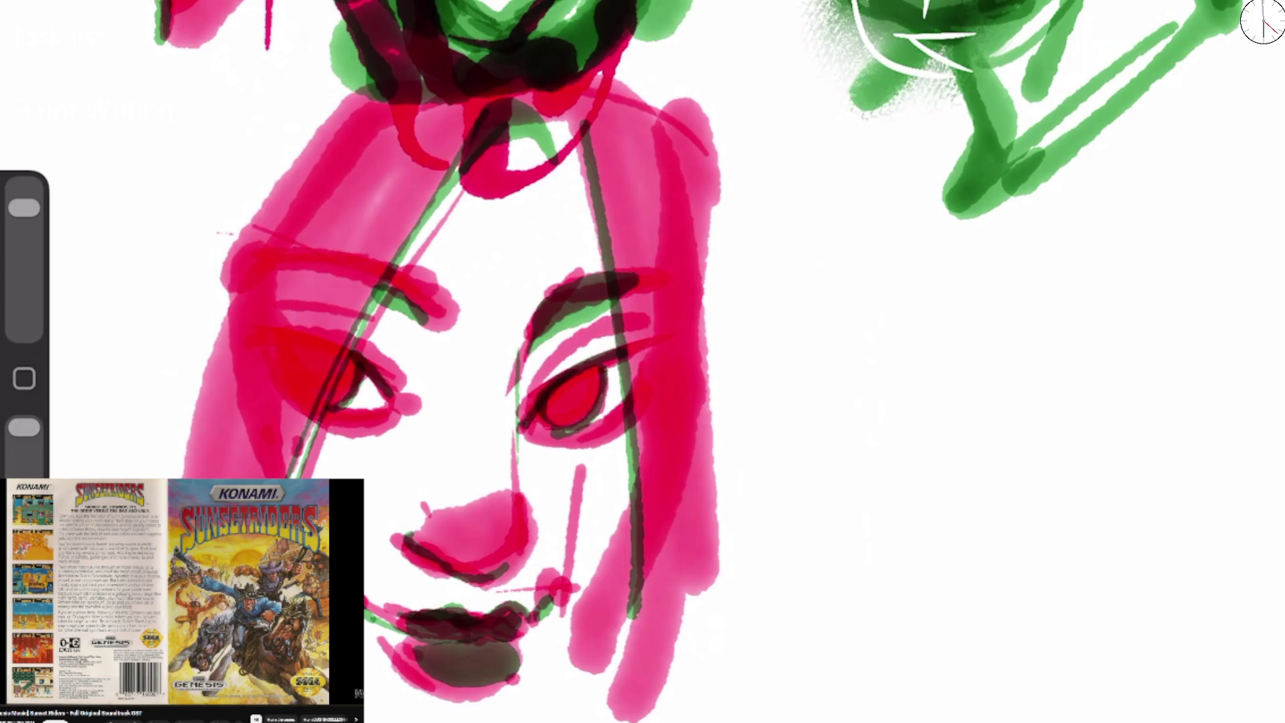
drag(574, 379, 568, 411)
mouse_move(529, 532)
mouse_down()
mouse_move(507, 573)
mouse_move(542, 610)
mouse_up()
mouse_move(630, 425)
mouse_down()
mouse_move(629, 502)
mouse_move(552, 708)
mouse_up()
mouse_move(577, 383)
mouse_down()
mouse_move(552, 410)
mouse_move(604, 370)
mouse_up()
drag(341, 357, 362, 370)
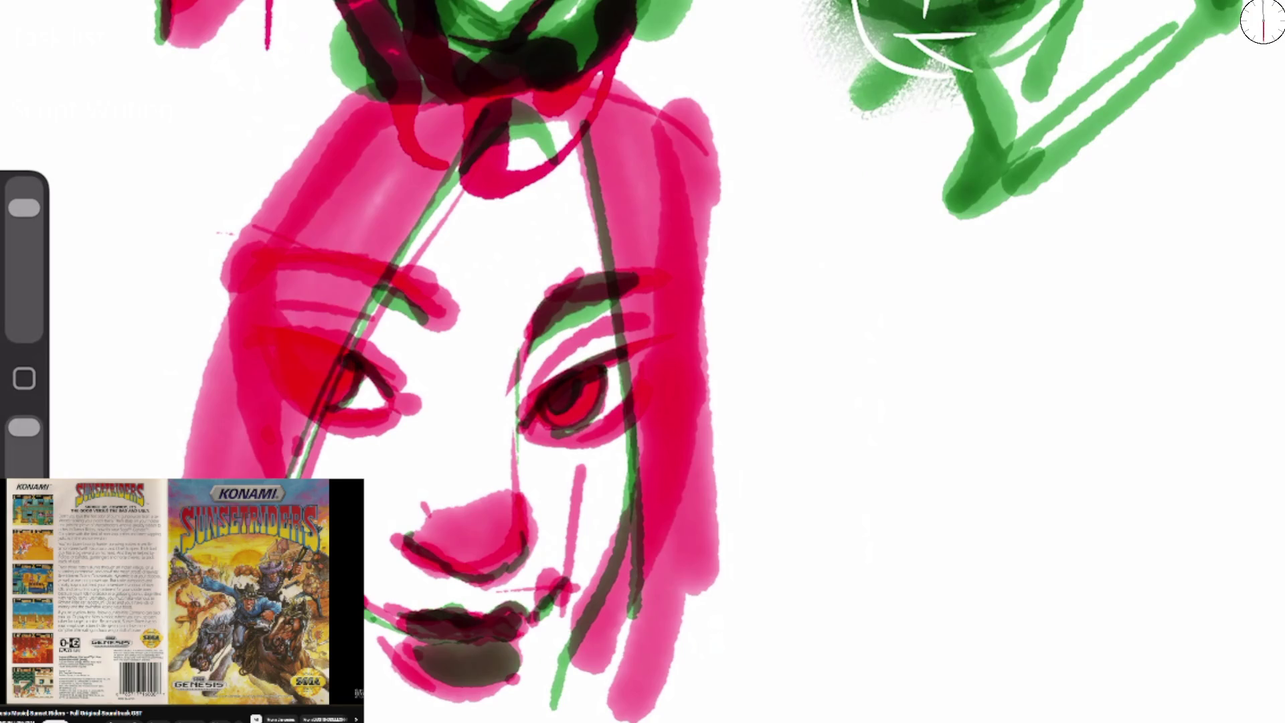
Draw dark strands down both sides of the hair and along the left eyebrow.
drag(391, 280, 439, 302)
mouse_move(415, 224)
mouse_down()
mouse_move(422, 281)
mouse_move(285, 478)
mouse_up()
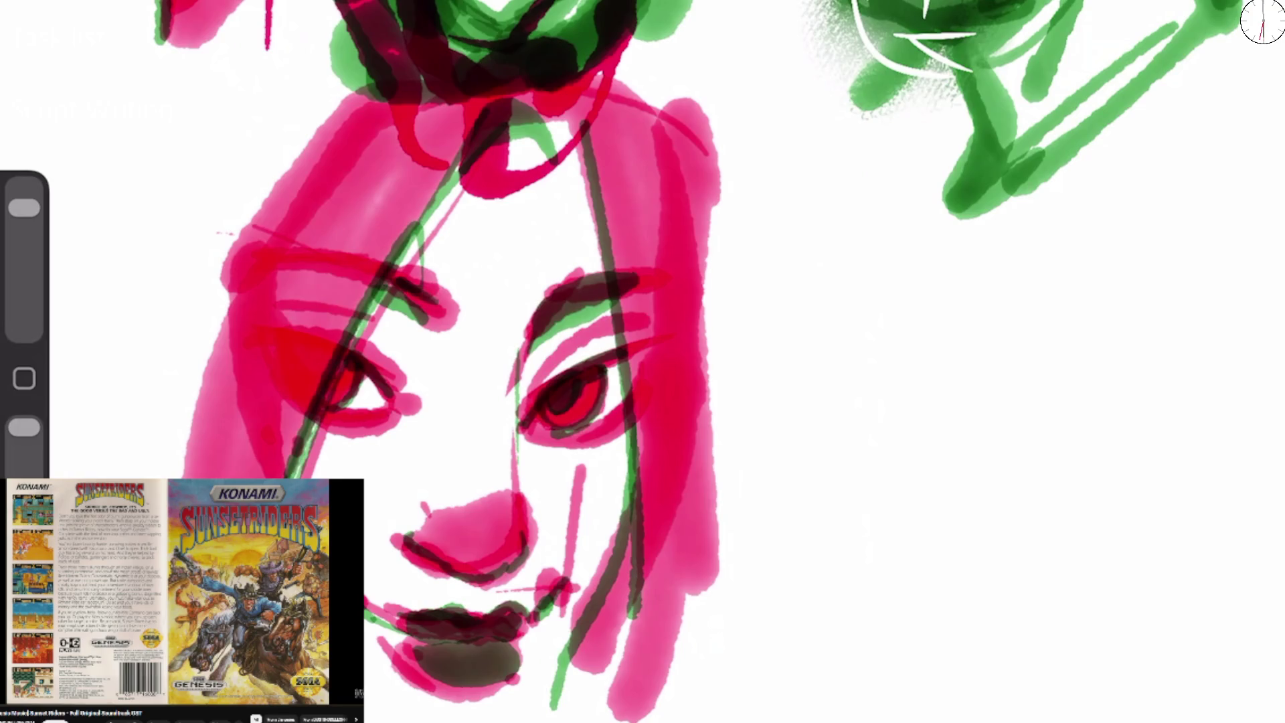
drag(321, 174, 246, 478)
drag(297, 302, 267, 478)
mouse_move(622, 124)
mouse_down()
mouse_move(652, 709)
mouse_move(723, 535)
mouse_up()
drag(726, 416, 672, 679)
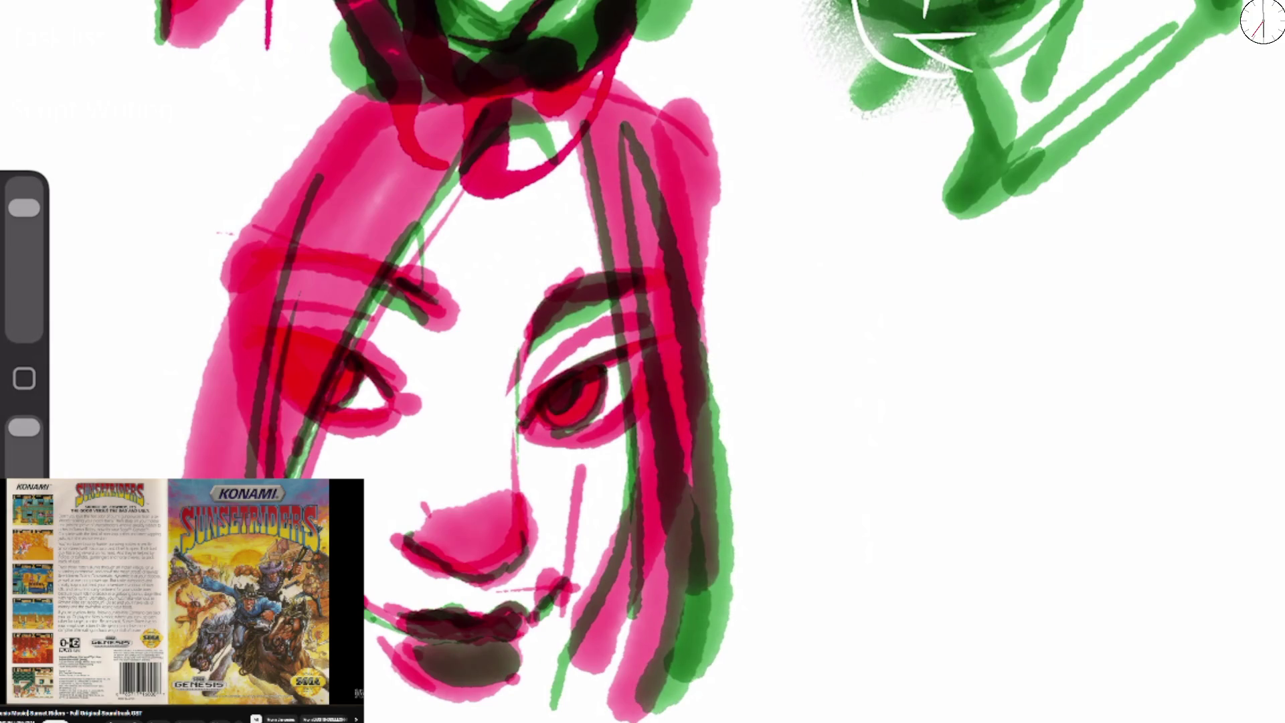
drag(652, 539, 572, 692)
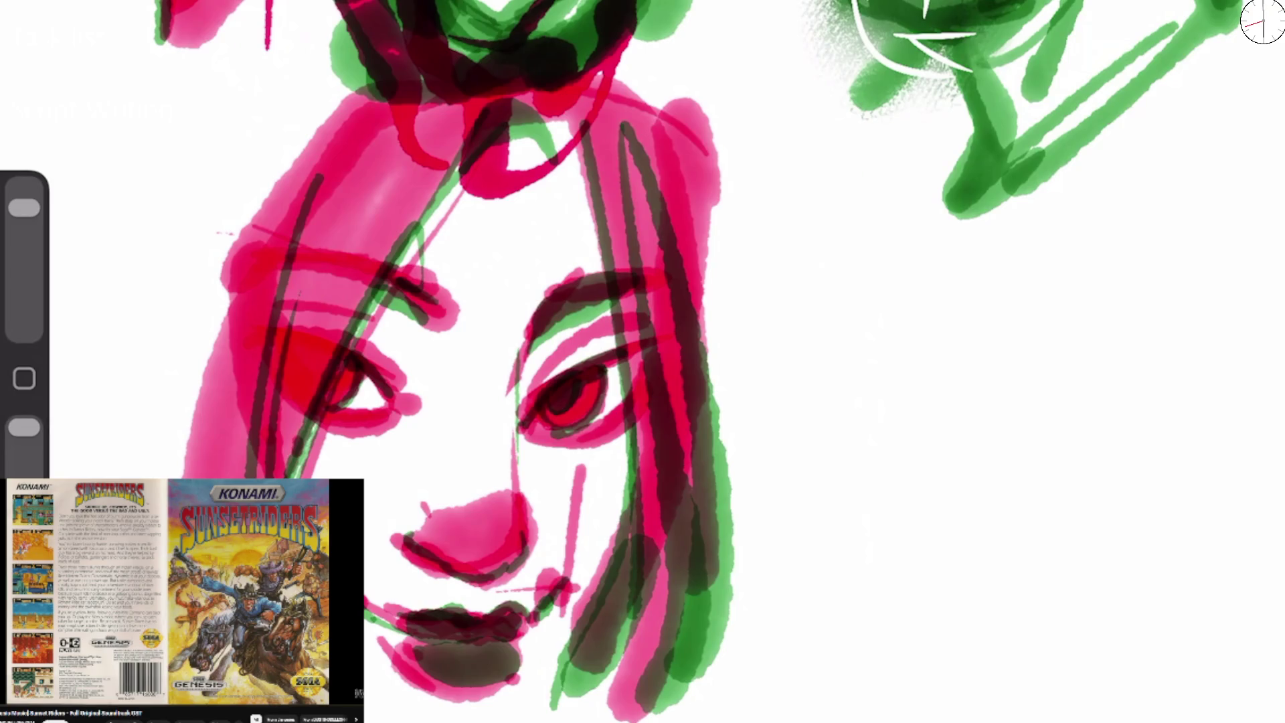
drag(240, 269, 201, 479)
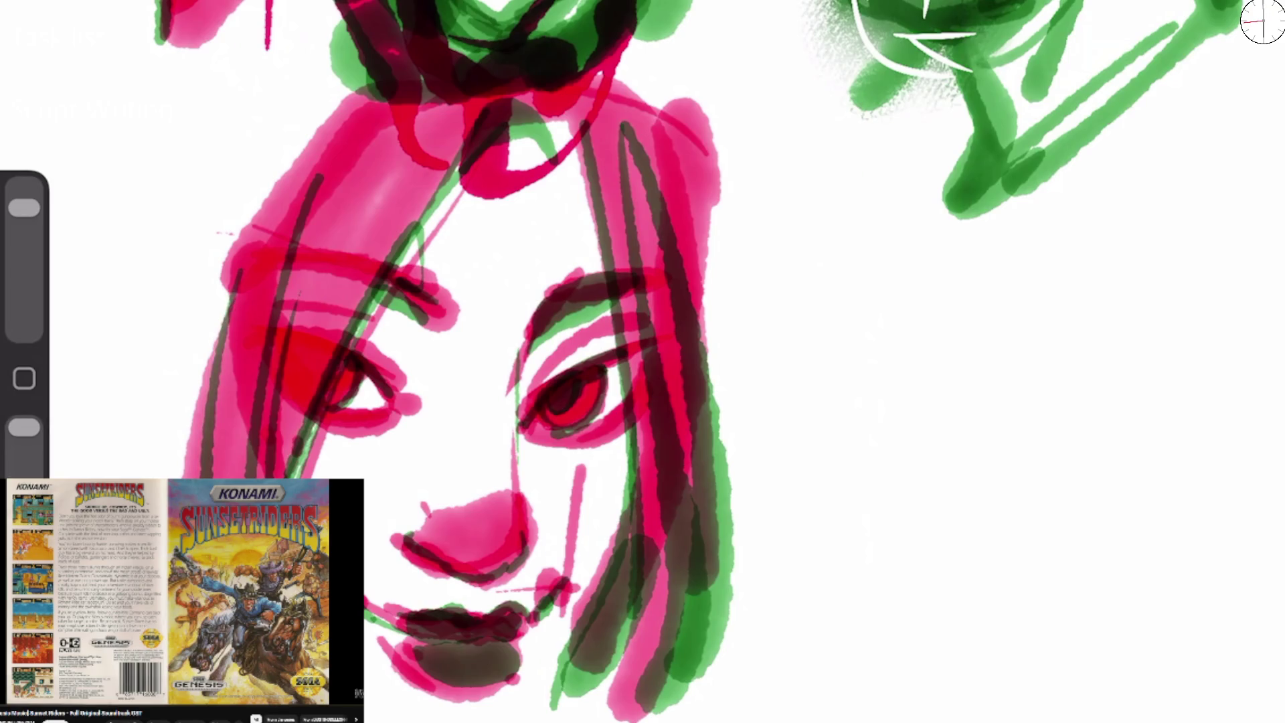
Layer translucent strands down the right side of the hair.
drag(659, 74, 736, 575)
drag(676, 274, 736, 603)
drag(663, 73, 609, 315)
drag(669, 241, 703, 669)
drag(662, 134, 603, 642)
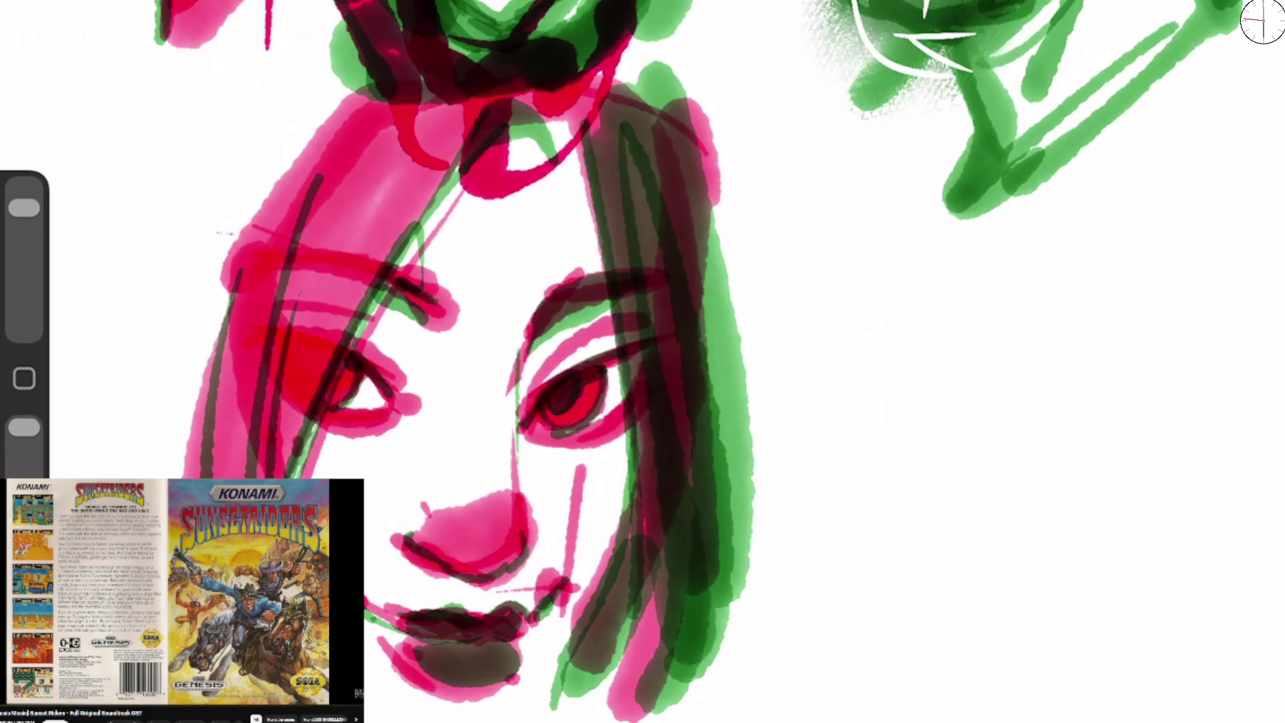
drag(602, 107, 622, 395)
drag(682, 435, 642, 696)
Cover the left pink strand and upper hair with translucent strokes.
drag(435, 107, 221, 478)
drag(402, 151, 268, 478)
drag(442, 114, 315, 475)
drag(375, 127, 194, 479)
drag(328, 121, 174, 479)
mouse_move(461, 97)
mouse_down()
mouse_move(281, 295)
mouse_move(325, 188)
mouse_up()
drag(479, 97, 422, 194)
Darken the left lower lid and deepen a green shadow under the nose.
drag(313, 411, 384, 433)
mouse_move(401, 529)
mouse_down()
mouse_move(409, 555)
mouse_move(498, 612)
mouse_up()
drag(522, 566, 431, 568)
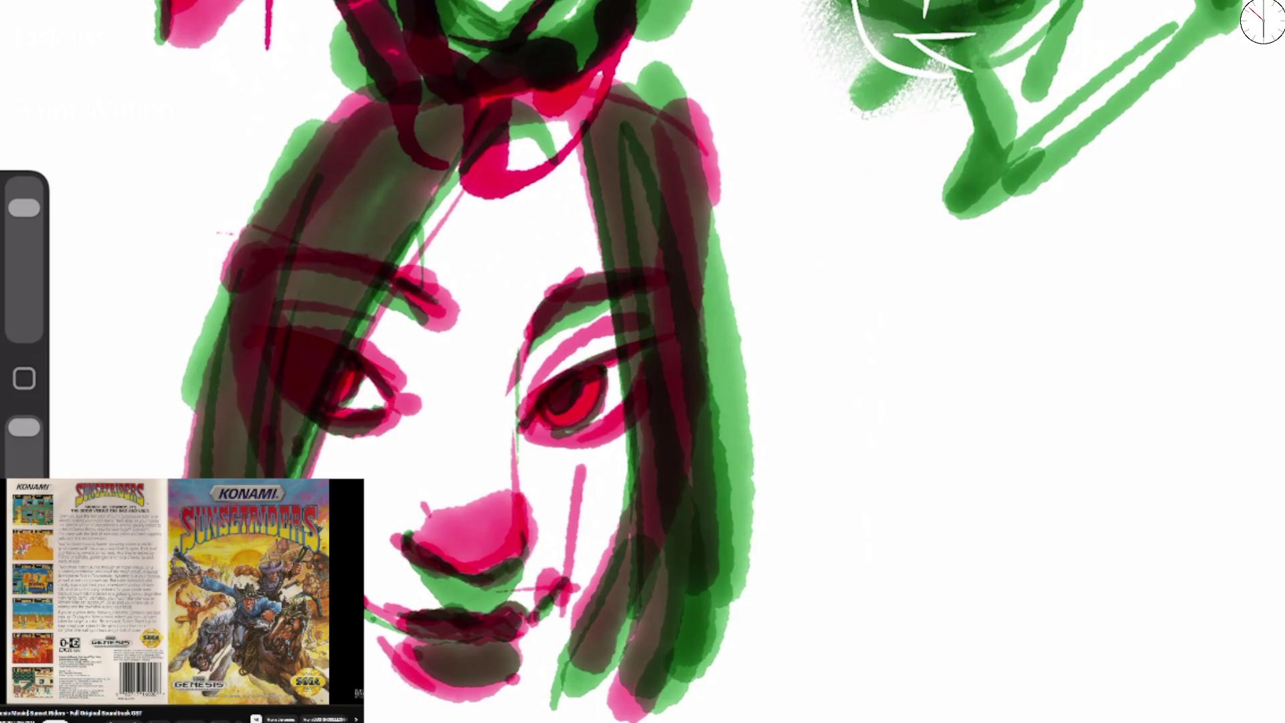
scroll(642, 361, down, 5)
scroll(642, 361, up, 5)
In blank canvas, draw a new head's green skull arc, long side line and small eye curl.
mouse_move(574, 203)
mouse_down()
mouse_move(418, 619)
mouse_move(771, 337)
mouse_up()
drag(472, 305, 492, 721)
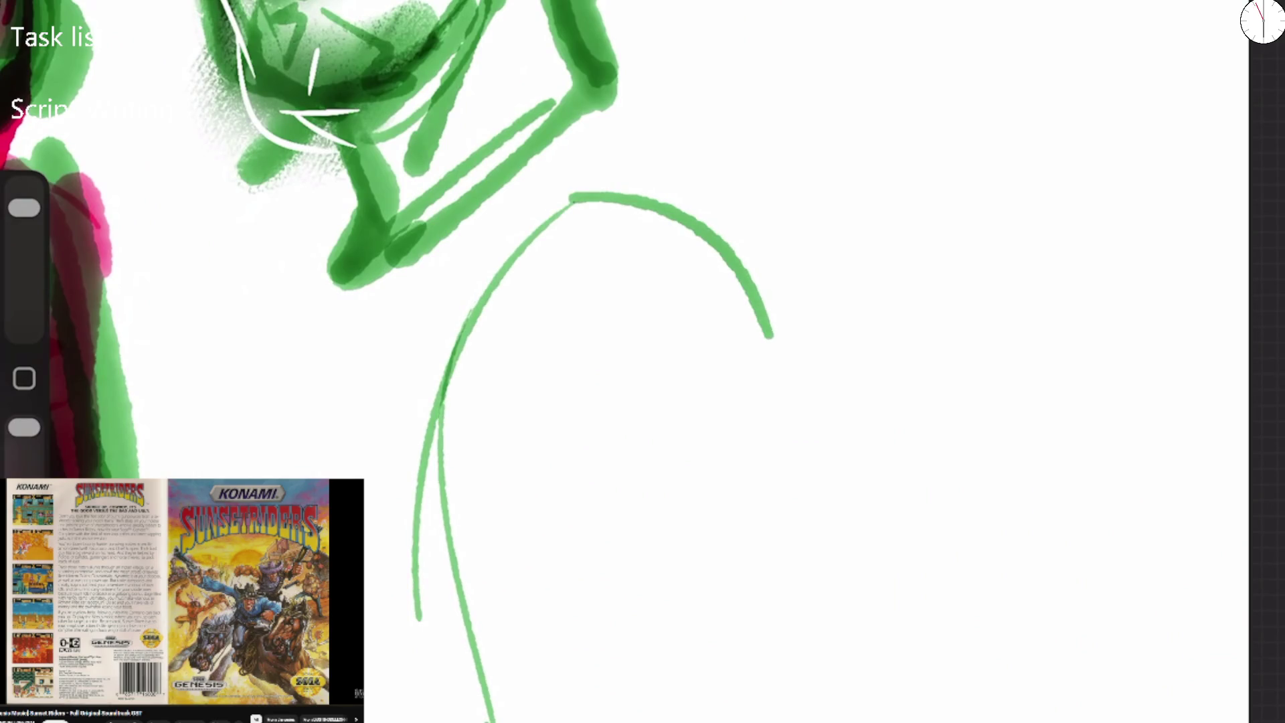
drag(474, 367, 539, 354)
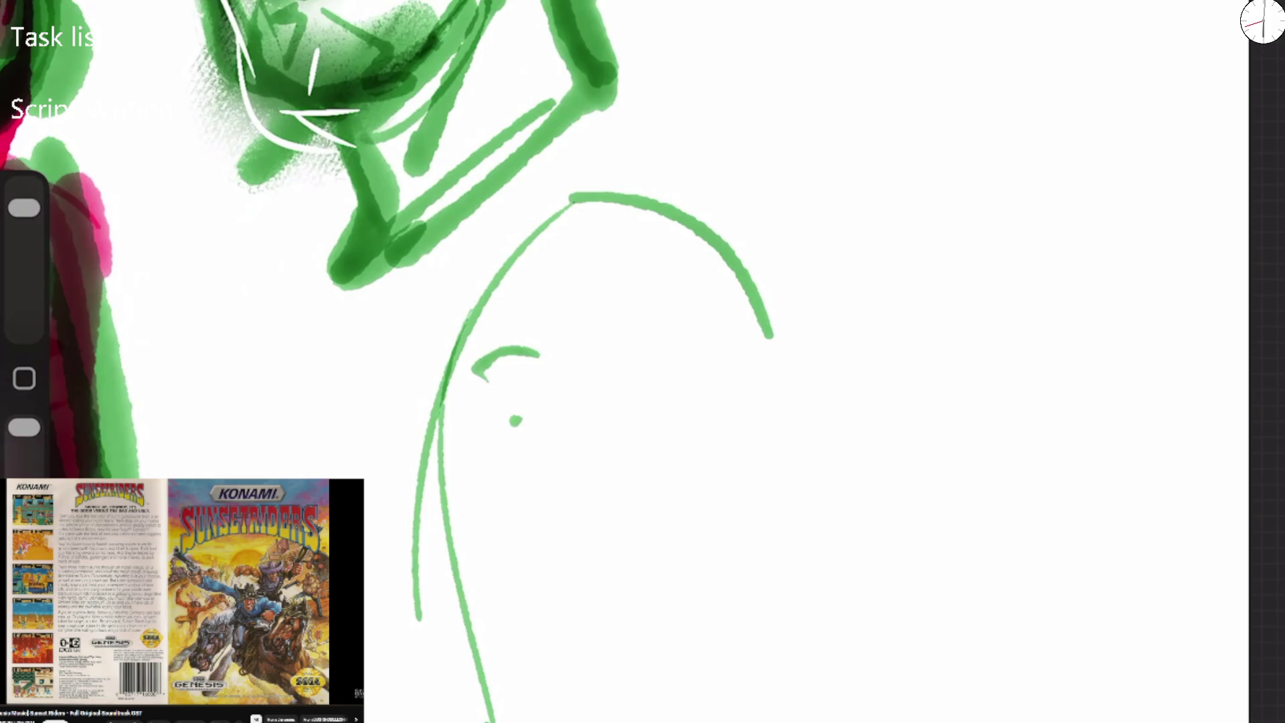
mouse_move(515, 420)
mouse_down()
mouse_move(307, 395)
mouse_move(280, 380)
mouse_up()
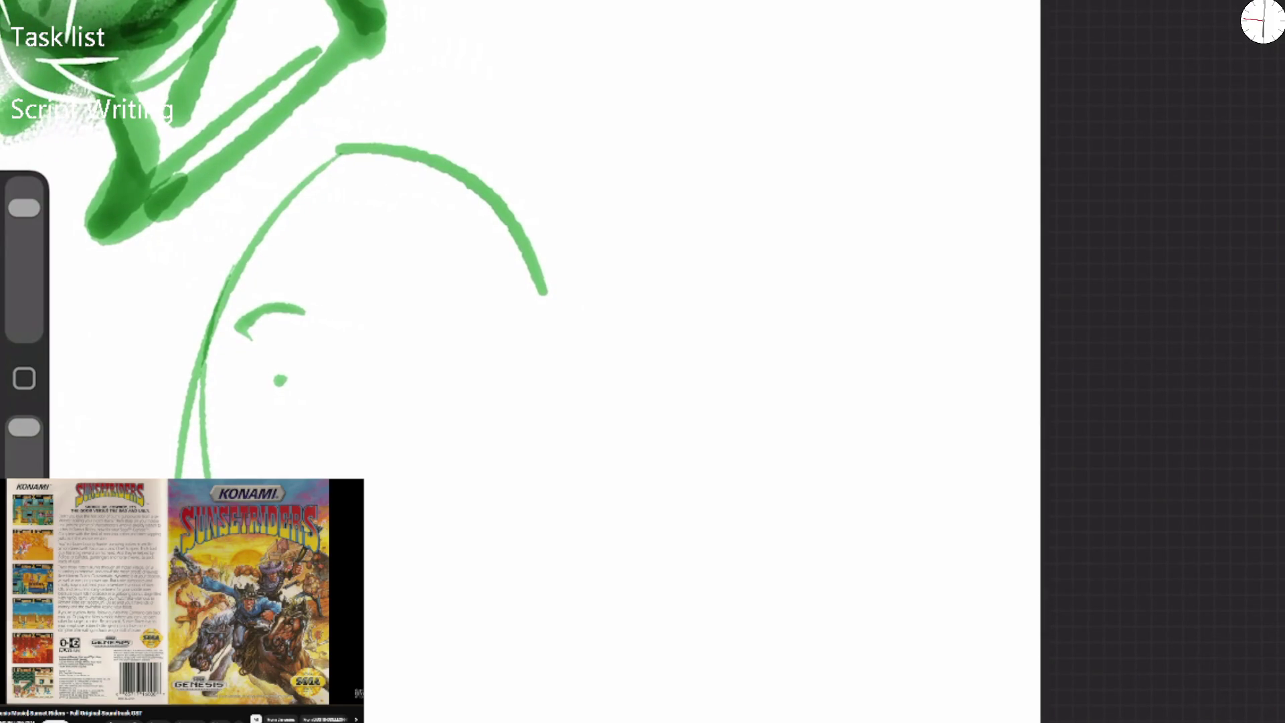
Paint both eyebrows and eye blobs, undoing a stray blob over the small hook.
mouse_move(274, 311)
mouse_down()
mouse_move(244, 341)
mouse_move(338, 224)
mouse_move(492, 254)
mouse_up()
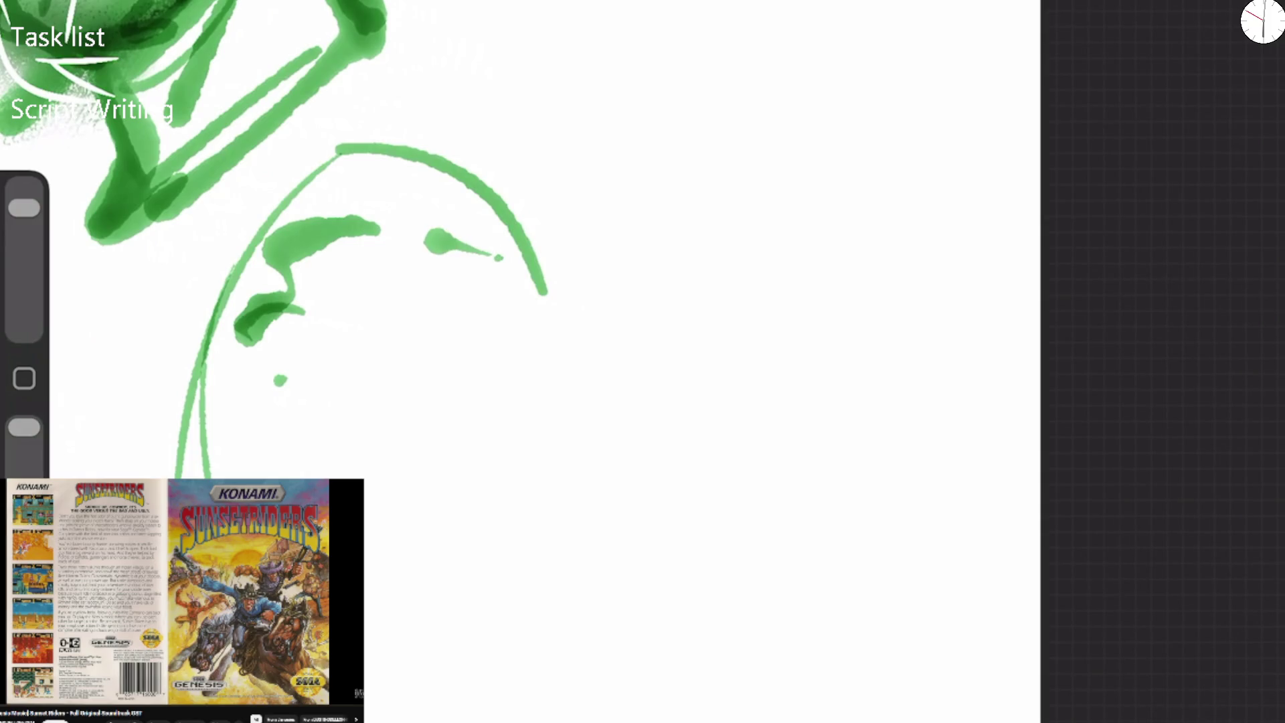
key(ctrl+z)
key(ctrl+z)
mouse_move(231, 278)
mouse_down()
mouse_move(201, 332)
mouse_move(294, 235)
mouse_move(335, 284)
mouse_up()
drag(450, 301, 543, 289)
mouse_move(451, 342)
mouse_down()
mouse_move(512, 315)
mouse_move(532, 335)
mouse_move(515, 358)
mouse_move(532, 352)
mouse_move(497, 349)
mouse_up()
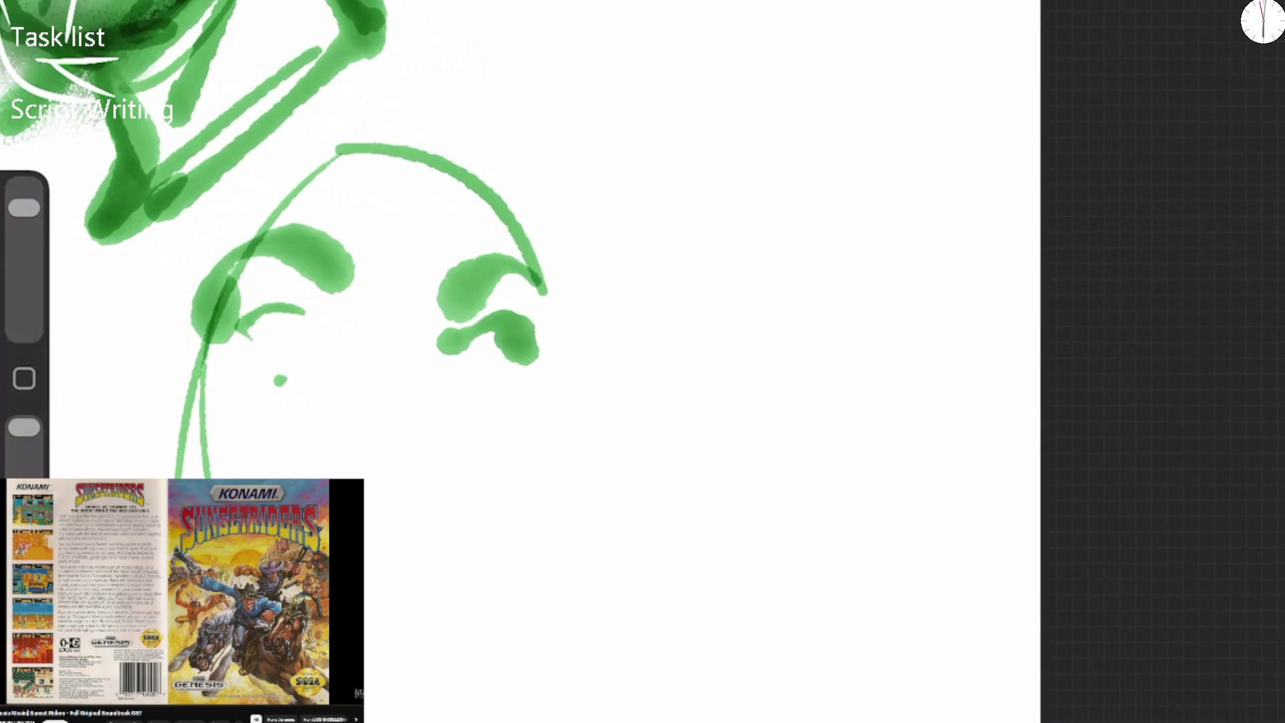
mouse_move(305, 311)
mouse_down()
mouse_move(298, 335)
mouse_move(248, 324)
mouse_move(227, 338)
mouse_up()
mouse_move(289, 311)
mouse_down()
mouse_move(321, 315)
mouse_move(333, 346)
mouse_up()
mouse_move(335, 297)
mouse_down()
mouse_move(362, 274)
mouse_move(309, 244)
mouse_move(342, 266)
mouse_up()
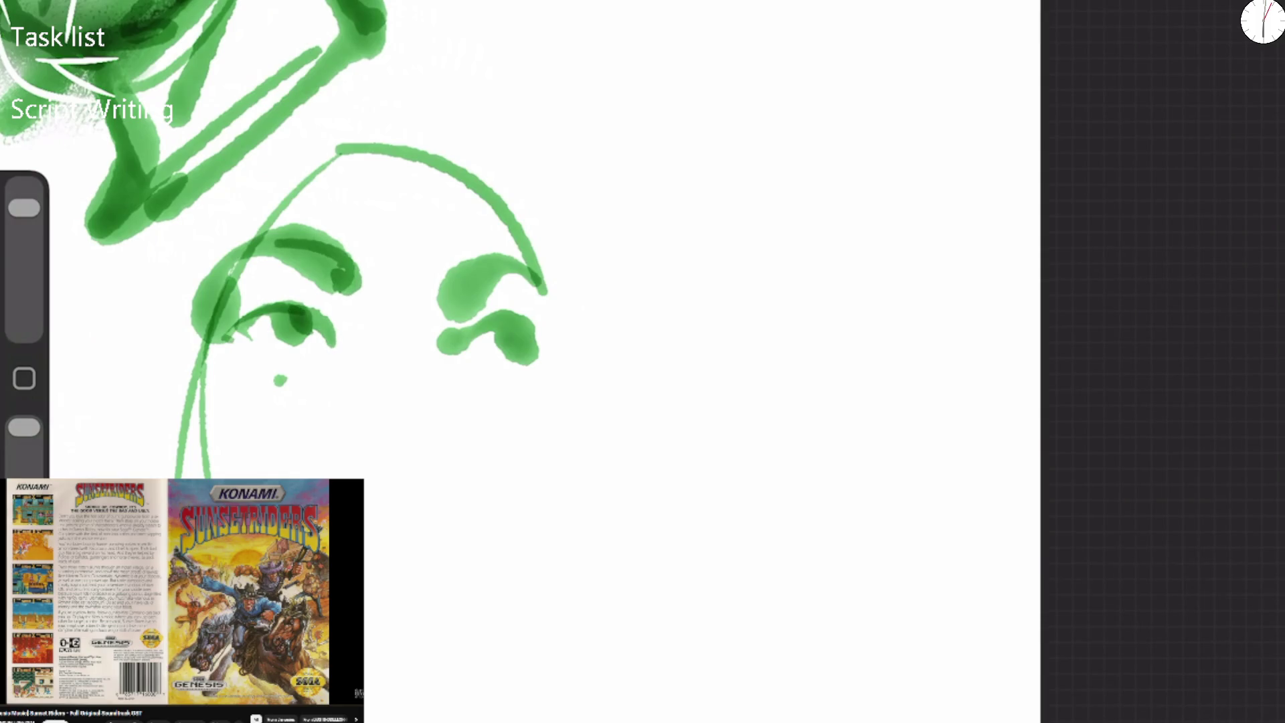
drag(448, 284, 424, 330)
mouse_move(508, 326)
mouse_down()
mouse_move(517, 351)
mouse_move(525, 344)
mouse_move(457, 334)
mouse_up()
drag(310, 321, 307, 338)
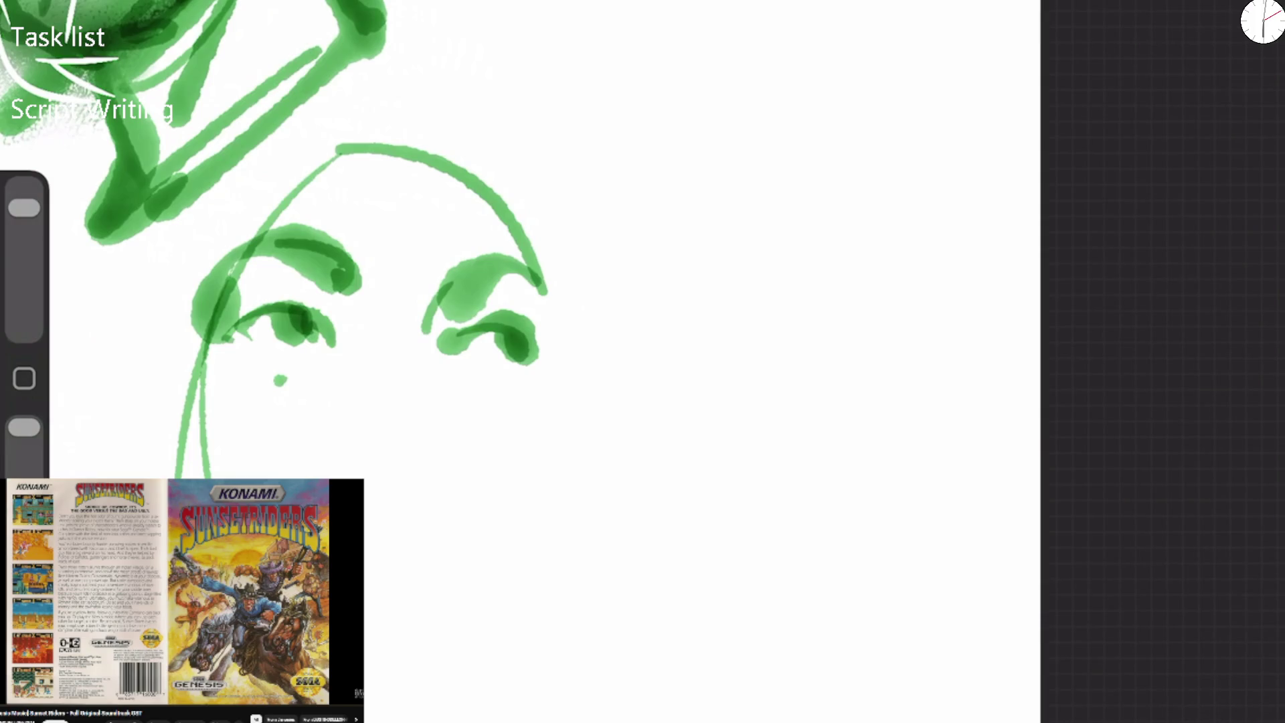
Draw the cheek lines, chin, curving right jawline and neck line.
mouse_move(208, 361)
mouse_down()
mouse_move(204, 421)
mouse_move(181, 428)
mouse_move(173, 478)
mouse_up()
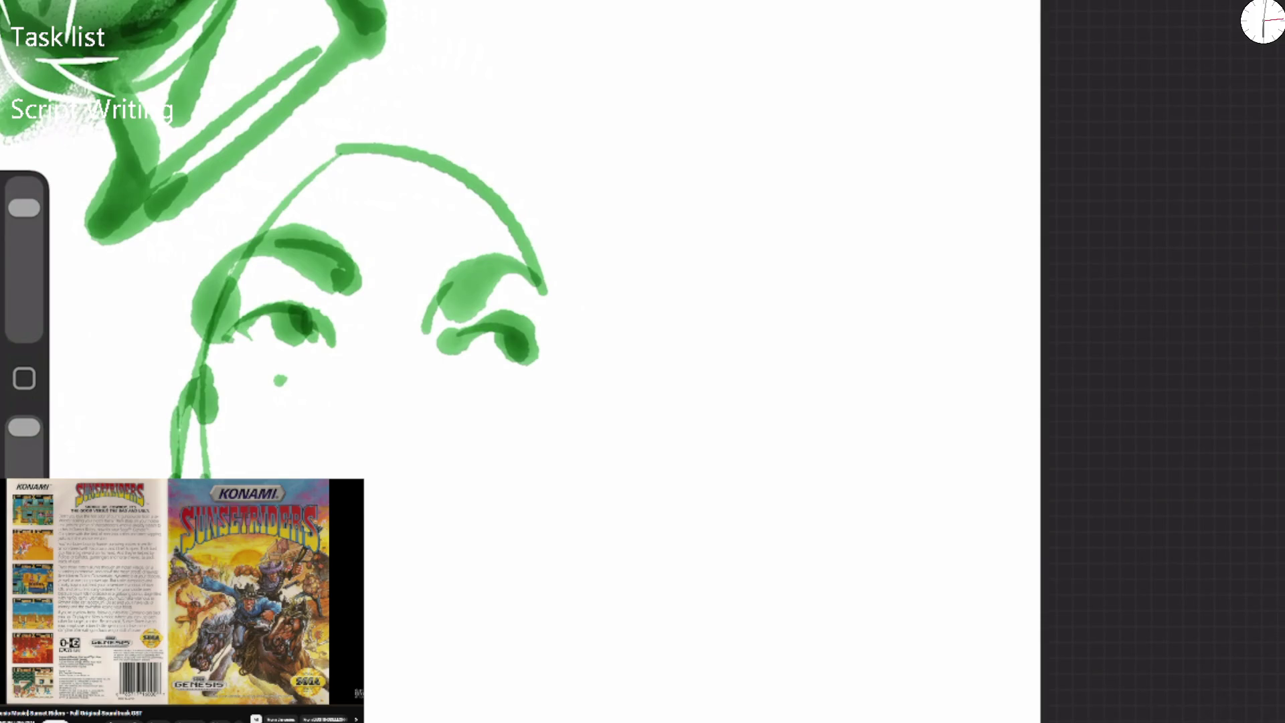
mouse_move(535, 347)
mouse_down()
mouse_move(550, 438)
mouse_move(507, 559)
mouse_up()
drag(365, 610, 438, 613)
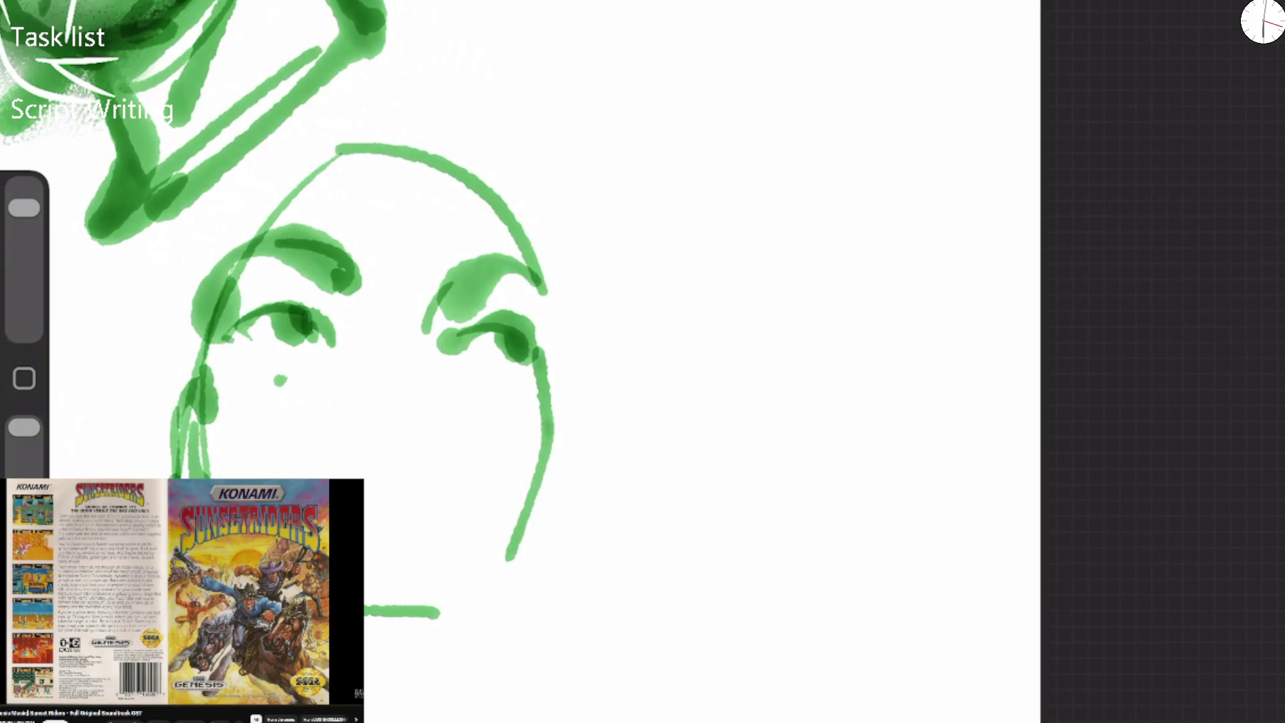
mouse_move(547, 439)
mouse_down()
mouse_move(529, 515)
mouse_move(469, 622)
mouse_move(388, 659)
mouse_move(366, 652)
mouse_up()
mouse_move(435, 720)
mouse_down()
mouse_move(375, 673)
mouse_move(461, 622)
mouse_move(491, 721)
mouse_up()
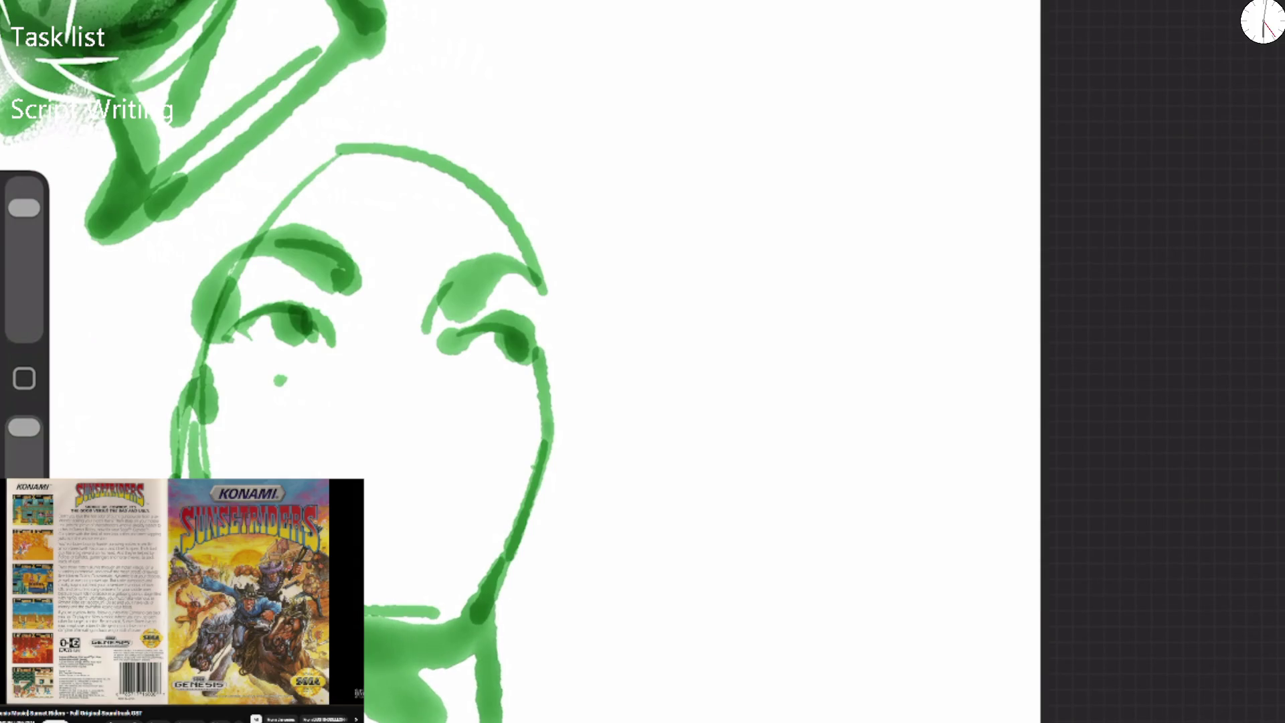
Paint the mouth, then settle on two nostril blobs and a thin nose bridge.
drag(298, 467, 324, 475)
mouse_move(338, 478)
mouse_down()
mouse_move(396, 437)
mouse_move(468, 494)
mouse_up()
mouse_move(398, 452)
mouse_down()
mouse_move(327, 477)
mouse_move(449, 447)
mouse_up()
mouse_move(398, 403)
mouse_down()
mouse_move(403, 379)
mouse_move(426, 379)
mouse_move(439, 410)
mouse_move(382, 405)
mouse_move(391, 378)
mouse_move(438, 385)
mouse_move(412, 408)
mouse_up()
key(ctrl+z)
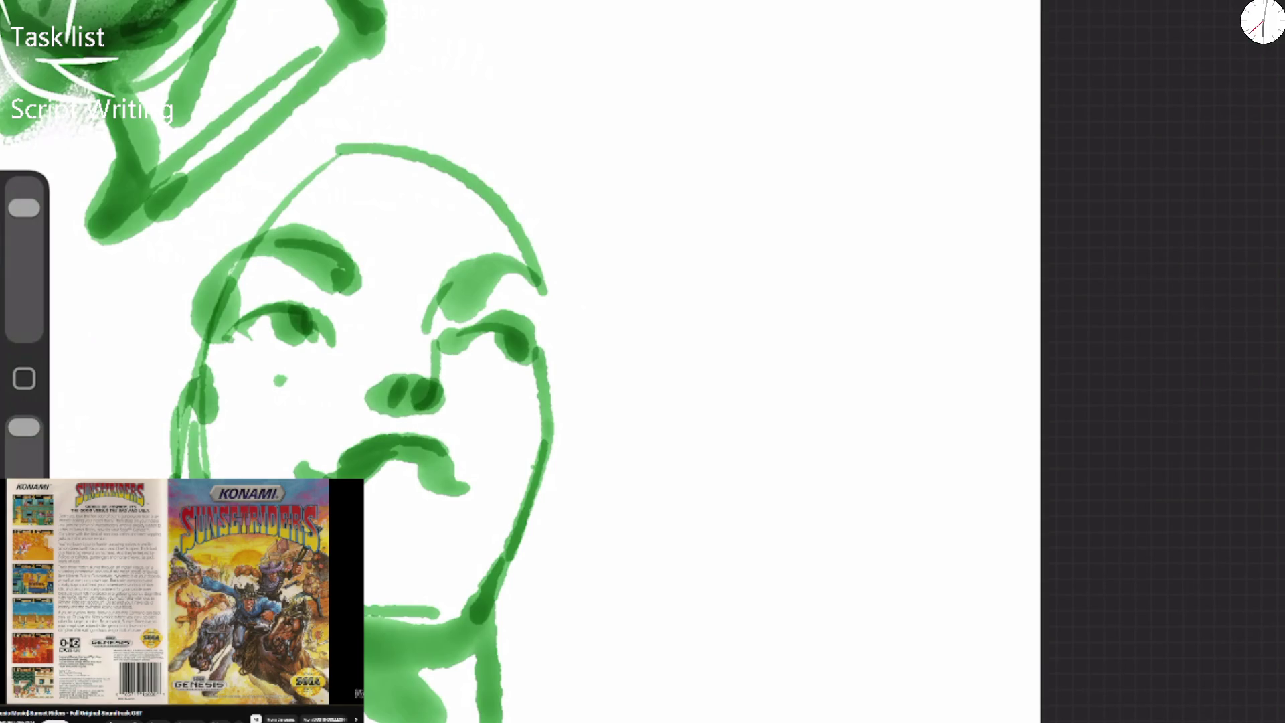
drag(422, 304, 432, 395)
drag(438, 338, 455, 412)
key(ctrl+z)
key(ctrl+z)
key(ctrl+z)
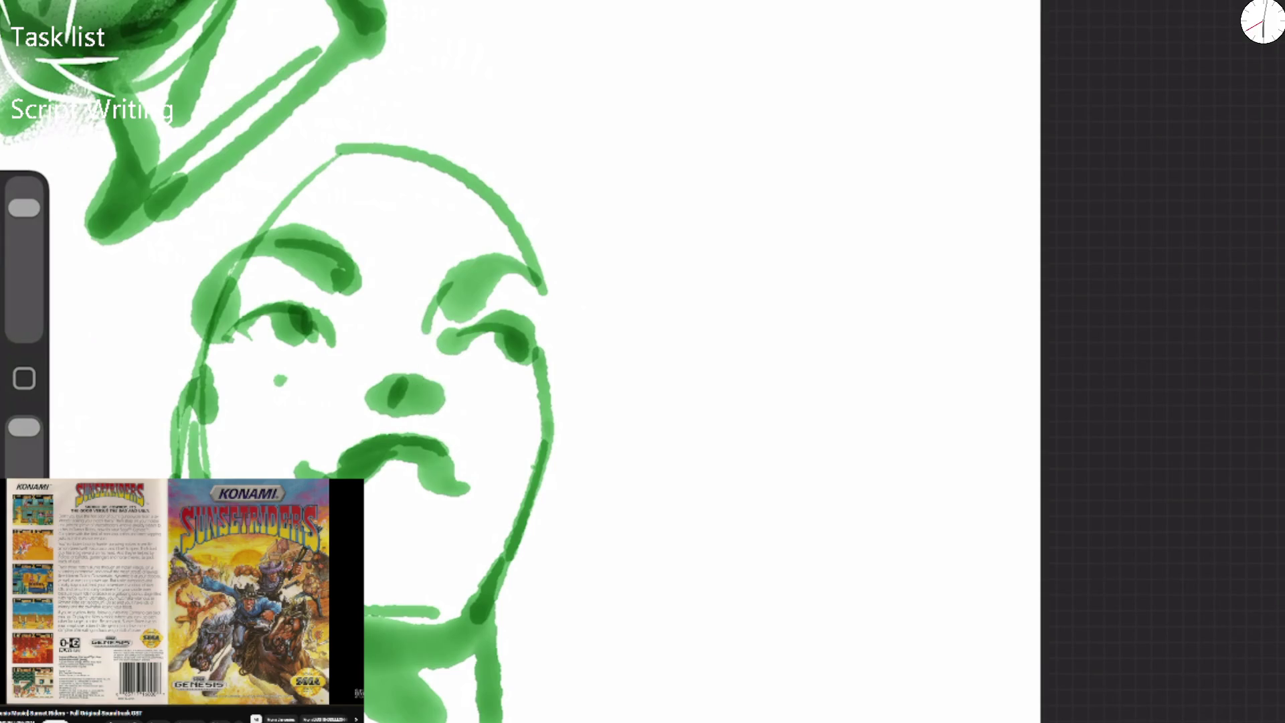
mouse_move(396, 383)
mouse_down()
mouse_move(387, 410)
mouse_move(434, 400)
mouse_move(378, 412)
mouse_move(402, 425)
mouse_move(452, 415)
mouse_up()
drag(427, 325, 445, 376)
Darken and shade the brows, lids and corners of both eyes.
drag(456, 283, 421, 318)
drag(506, 362, 472, 348)
drag(462, 340, 503, 320)
mouse_move(452, 277)
mouse_down()
mouse_move(496, 261)
mouse_move(518, 281)
mouse_move(522, 329)
mouse_up()
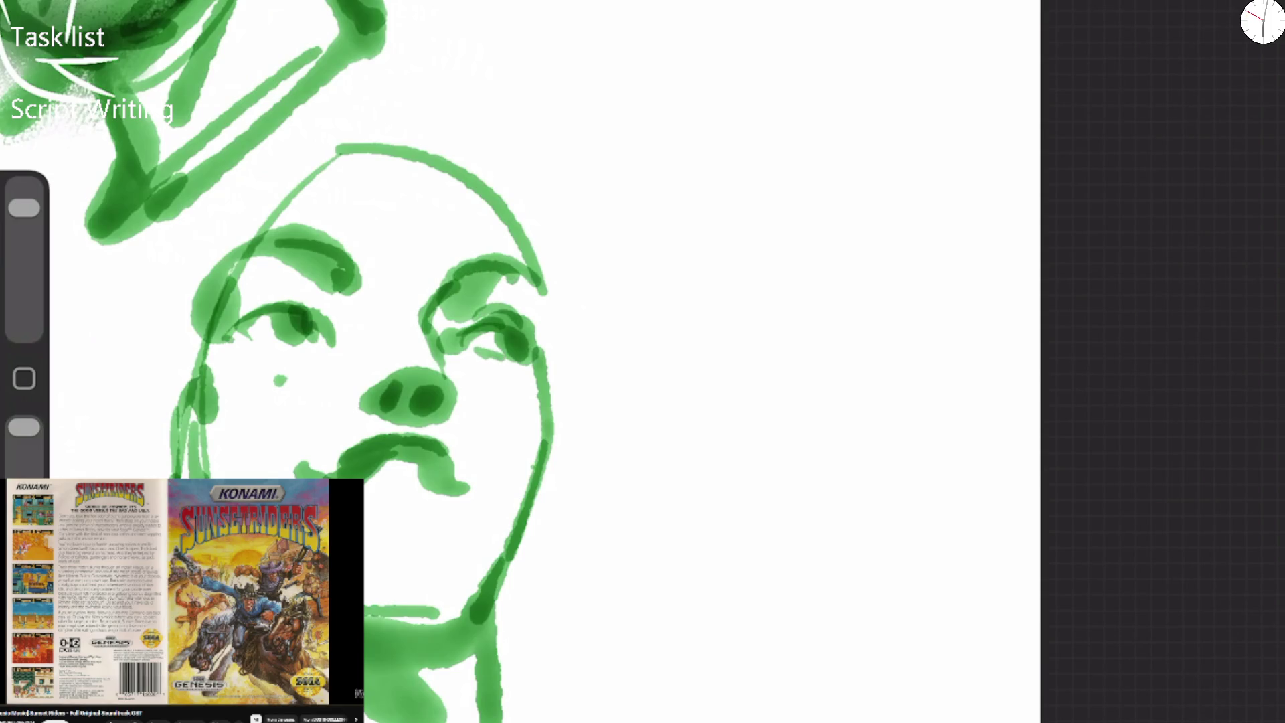
drag(542, 285, 525, 338)
mouse_move(263, 288)
mouse_down()
mouse_move(220, 326)
mouse_move(283, 286)
mouse_move(334, 281)
mouse_move(294, 254)
mouse_move(301, 282)
mouse_up()
drag(329, 288, 343, 322)
drag(328, 262, 365, 315)
mouse_move(441, 324)
mouse_down()
mouse_move(539, 268)
mouse_move(532, 307)
mouse_up()
drag(344, 289, 354, 331)
mouse_move(295, 300)
mouse_down()
mouse_move(338, 341)
mouse_move(342, 328)
mouse_up()
drag(432, 348, 468, 320)
Add two small marks under the upper lip and redraw the jaw toward the cheek.
drag(376, 496, 425, 508)
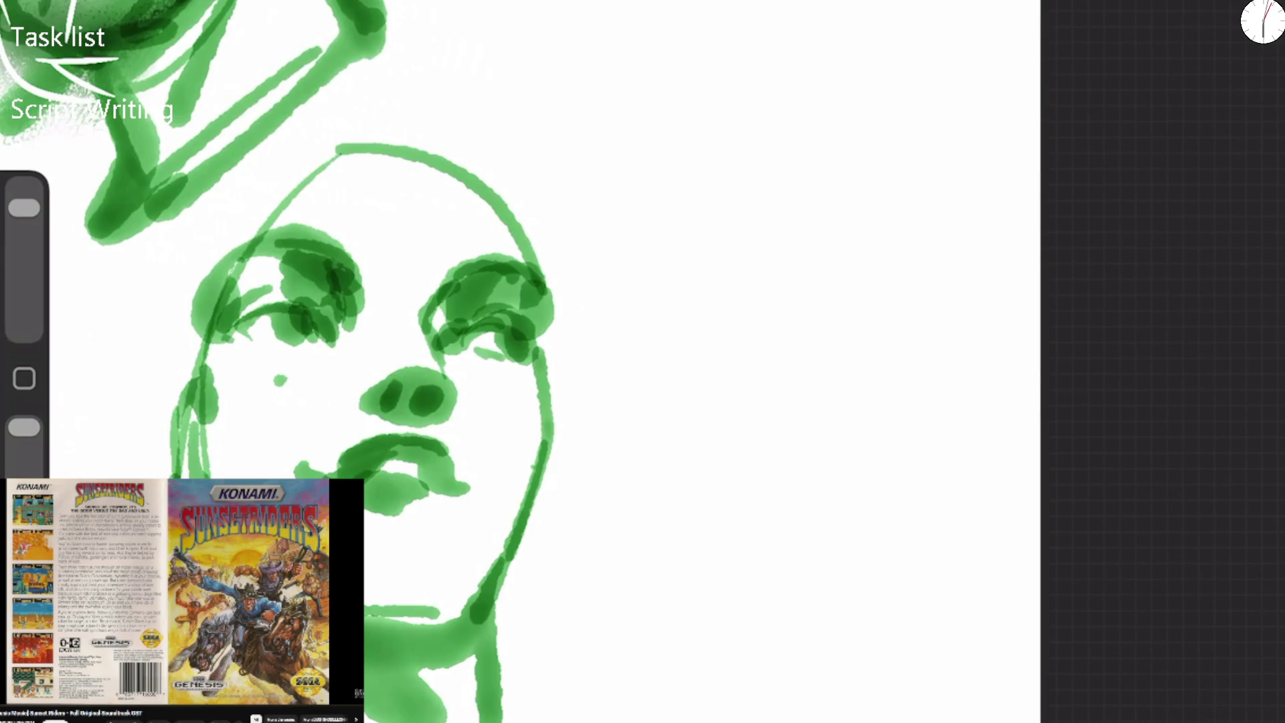
key(ctrl+z)
mouse_move(393, 462)
mouse_down()
mouse_move(391, 487)
mouse_move(436, 495)
mouse_up()
key(ctrl+z)
key(ctrl+z)
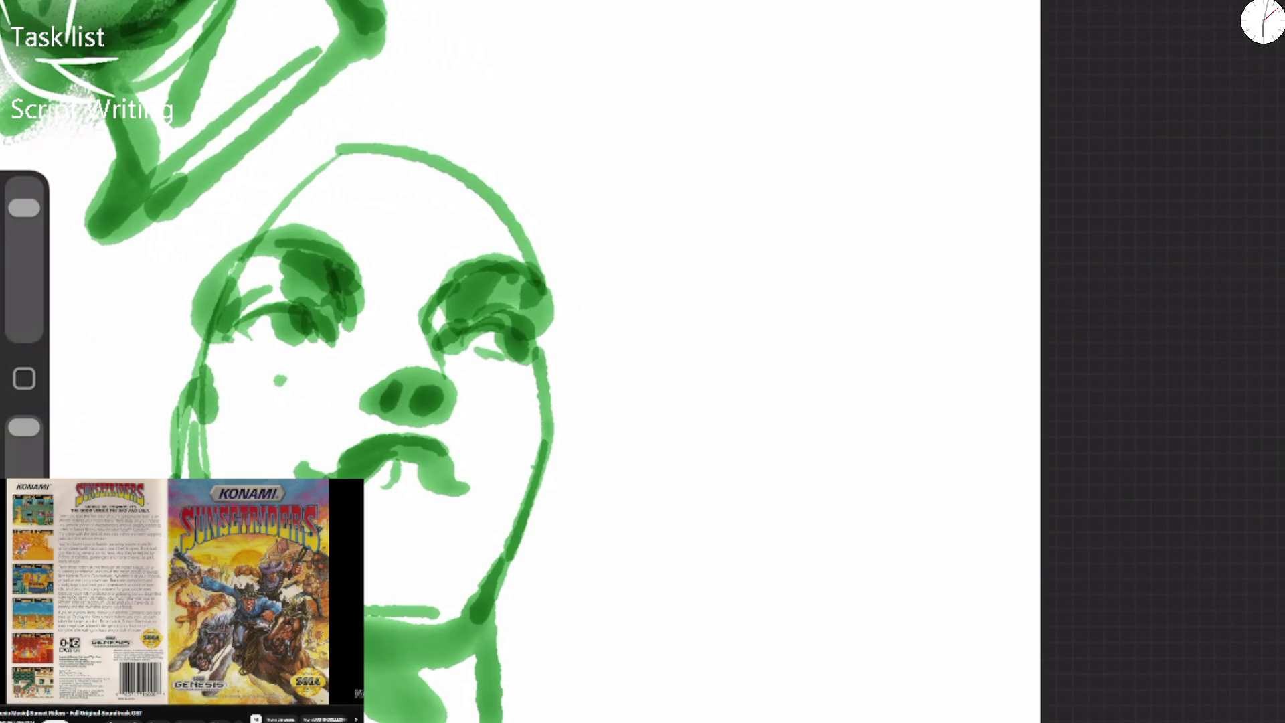
key(ctrl+z)
drag(399, 457, 416, 479)
mouse_move(365, 644)
mouse_down()
mouse_move(438, 646)
mouse_move(505, 592)
mouse_up()
Add a stroke under the right eye, then erase white edges around both eyes.
drag(451, 340, 491, 310)
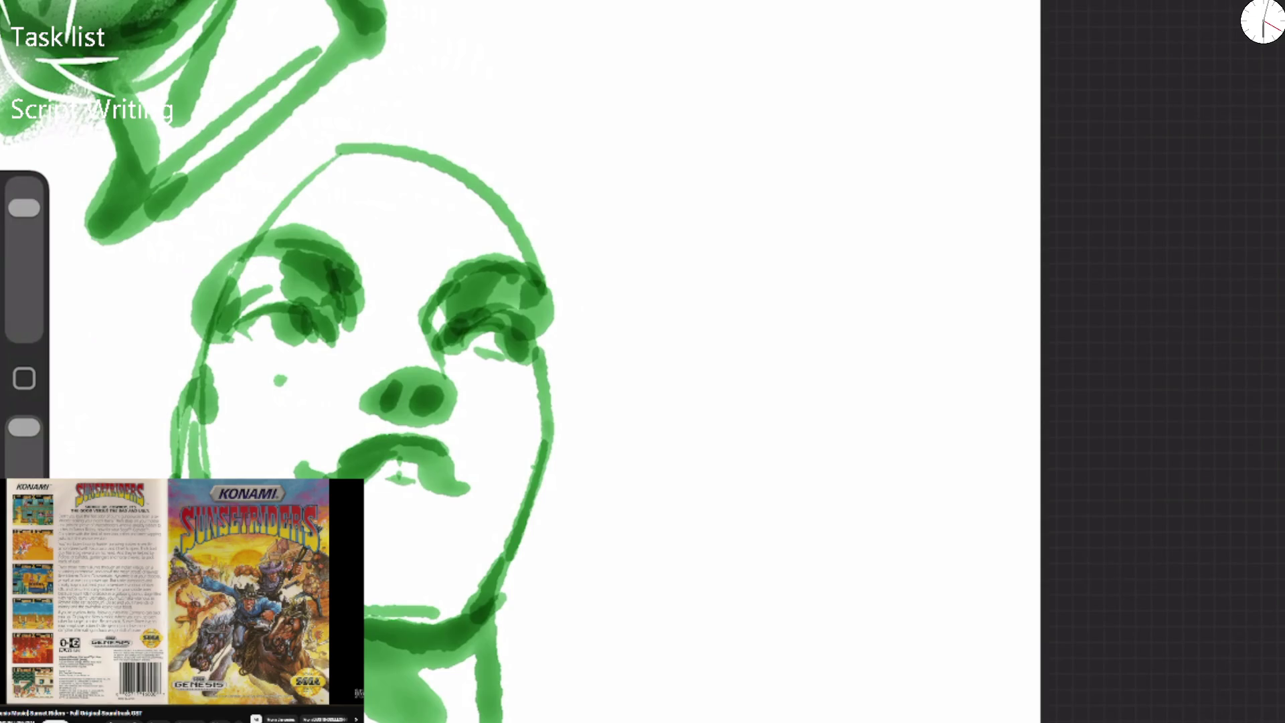
drag(24, 208, 24, 256)
mouse_move(452, 350)
mouse_down()
mouse_move(462, 308)
mouse_move(488, 291)
mouse_up()
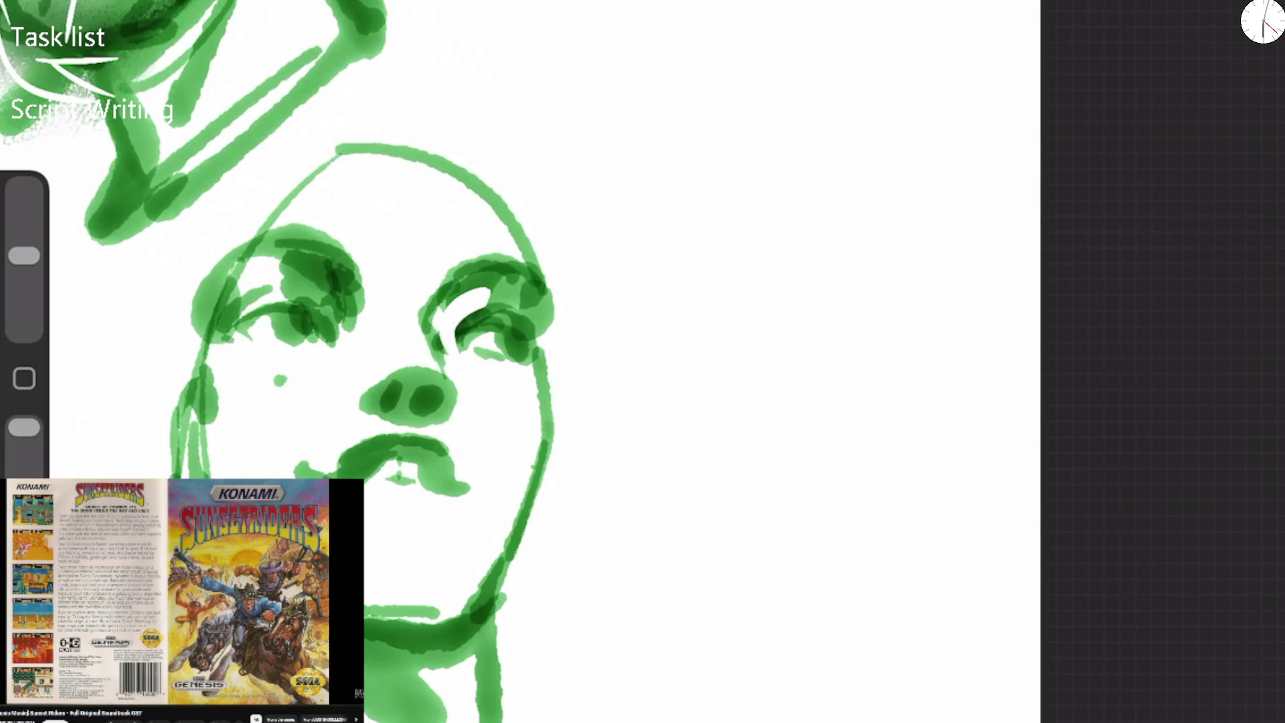
mouse_move(423, 314)
mouse_down()
mouse_move(472, 258)
mouse_move(501, 255)
mouse_up()
drag(363, 287, 362, 312)
drag(261, 286, 224, 315)
Erase white edges around the left eye and a highlight over the right upper lid.
drag(288, 263, 224, 320)
drag(288, 201, 201, 368)
drag(308, 182, 287, 231)
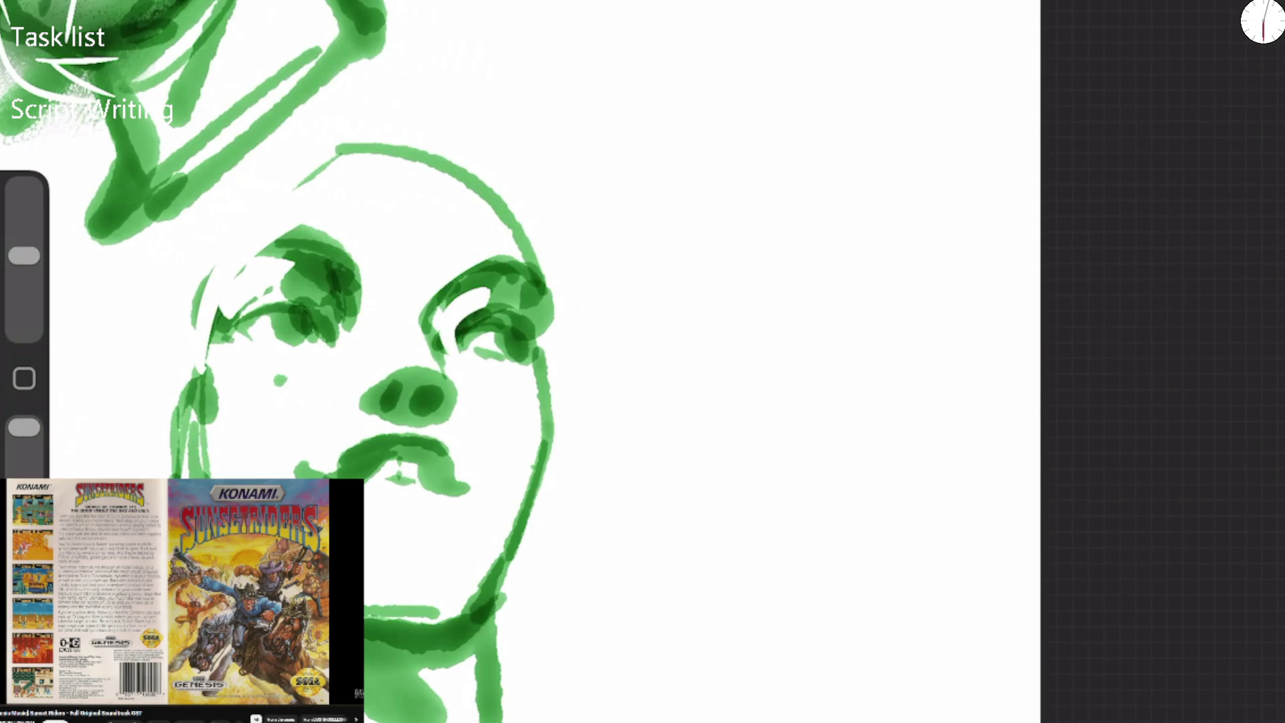
mouse_move(271, 298)
mouse_down()
mouse_move(313, 317)
mouse_move(324, 342)
mouse_up()
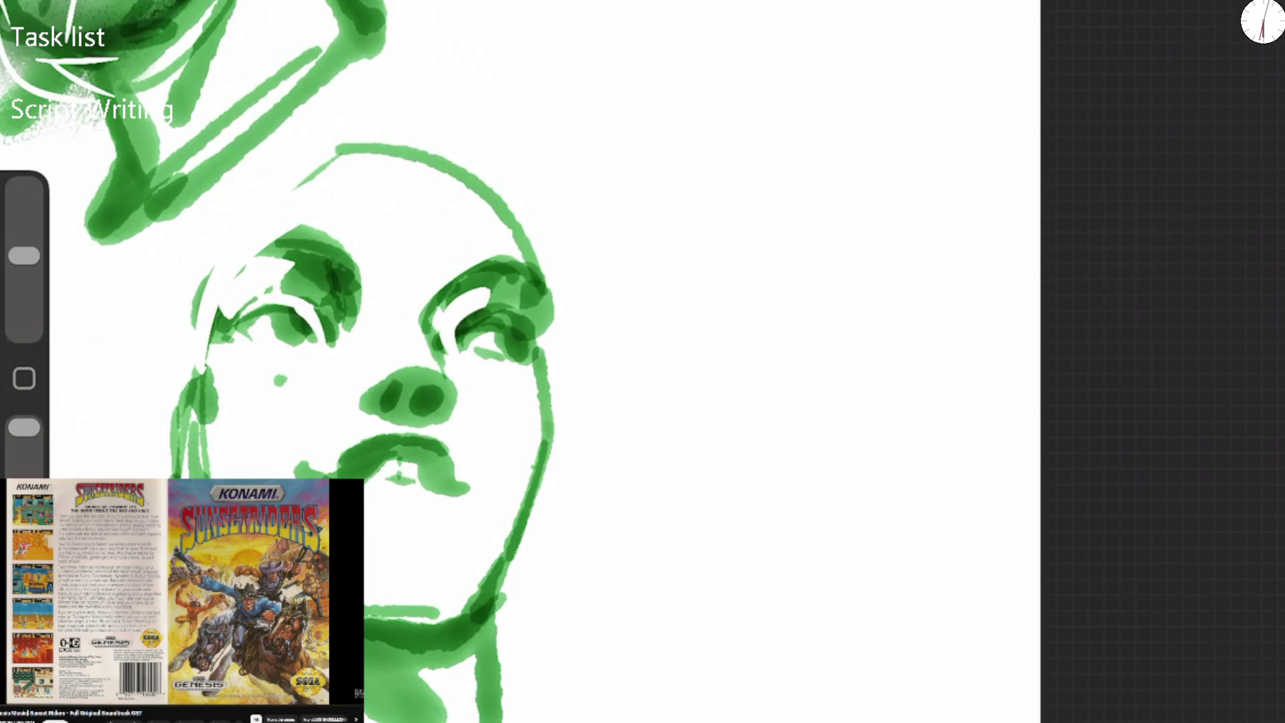
mouse_move(455, 329)
mouse_down()
mouse_move(473, 313)
mouse_move(541, 332)
mouse_up()
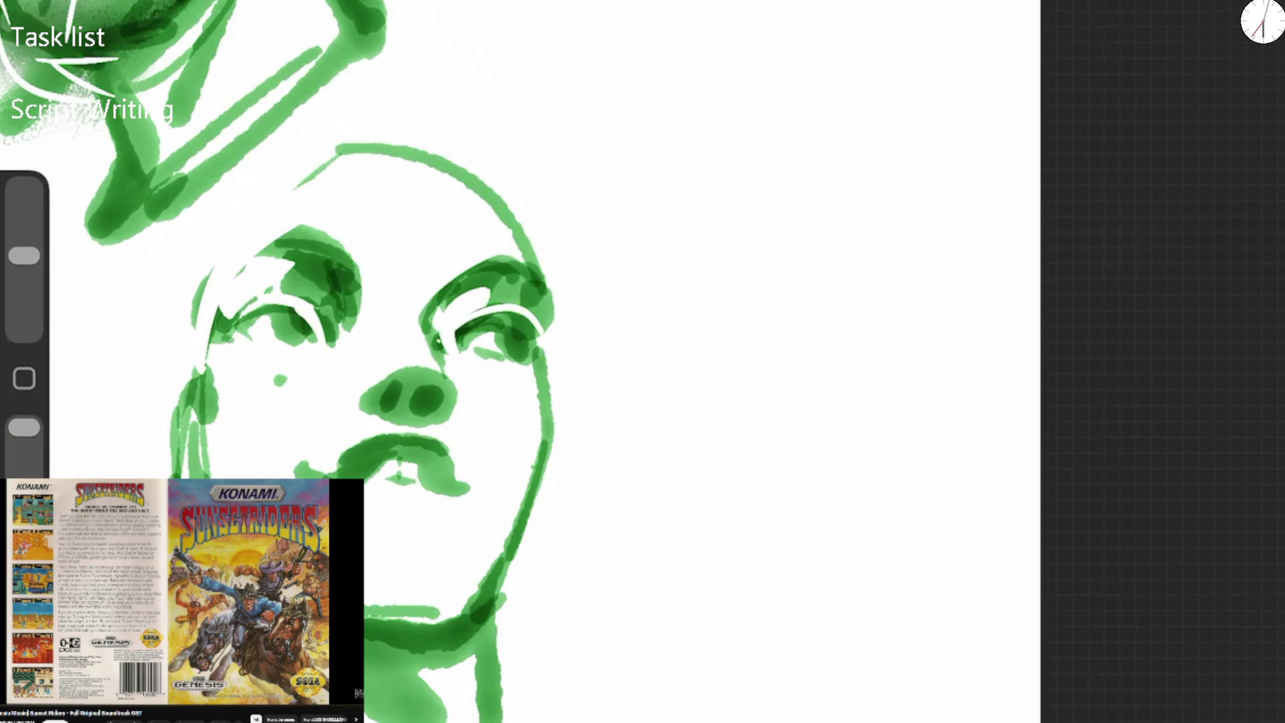
key(ctrl+z)
mouse_move(438, 343)
mouse_down()
mouse_move(477, 311)
mouse_move(534, 331)
mouse_up()
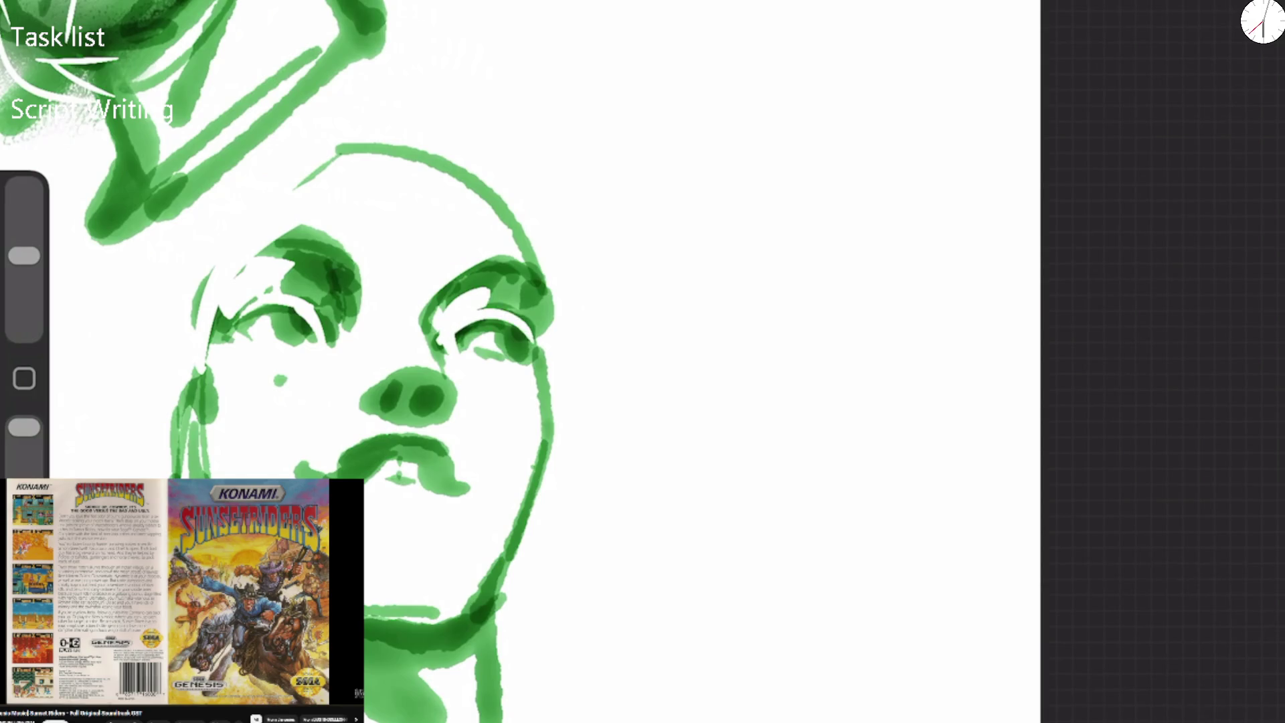
drag(332, 237, 353, 328)
drag(301, 224, 353, 299)
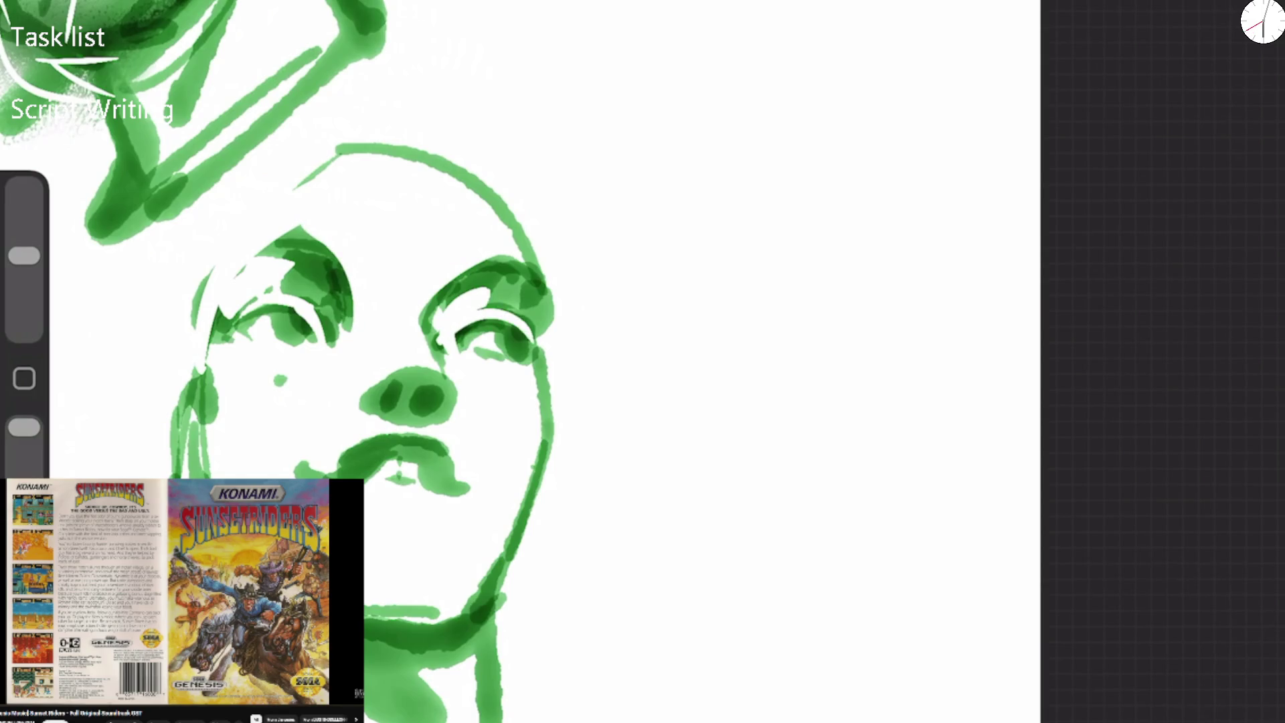
Lasso the left eye and move it up and to the right.
key(s)
mouse_move(273, 406)
mouse_down()
mouse_move(221, 268)
mouse_move(328, 391)
mouse_up()
key(v)
mouse_move(279, 301)
mouse_down()
mouse_move(294, 290)
mouse_move(204, 358)
mouse_up()
key(v)
Add the left face edge, deepen both brows and strengthen the green nose strokes.
drag(265, 219, 388, 143)
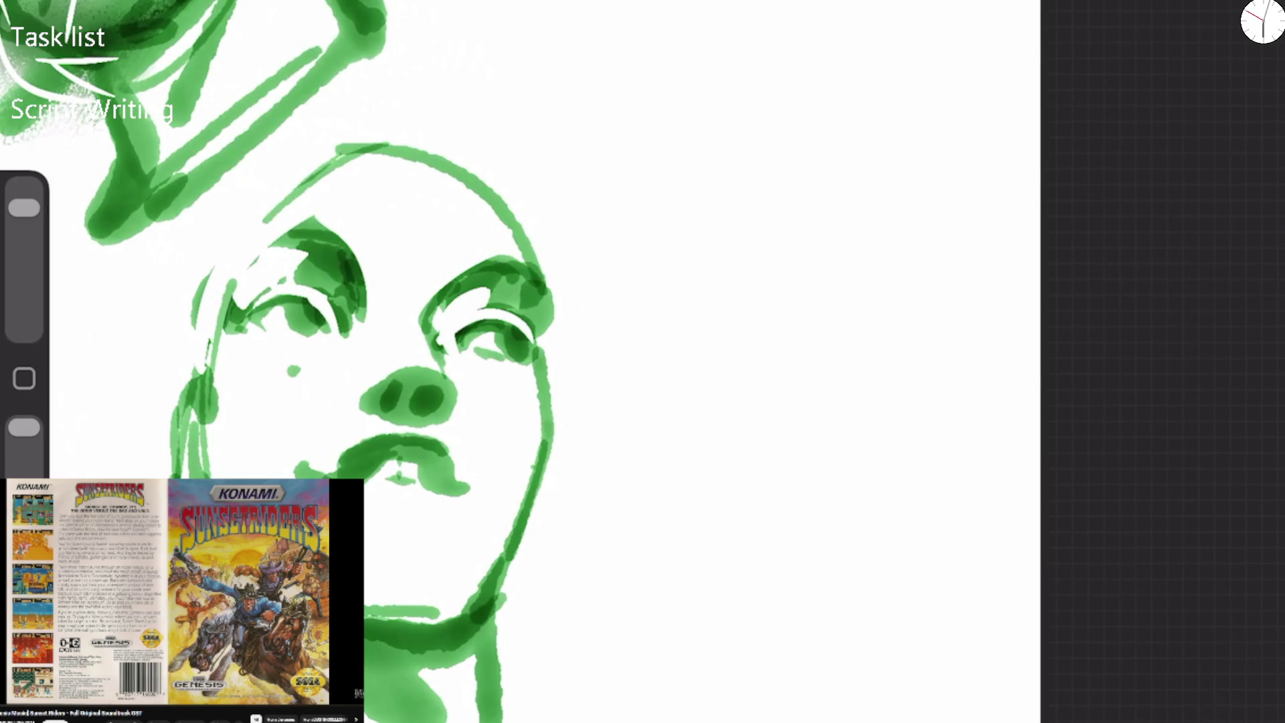
drag(354, 247, 246, 259)
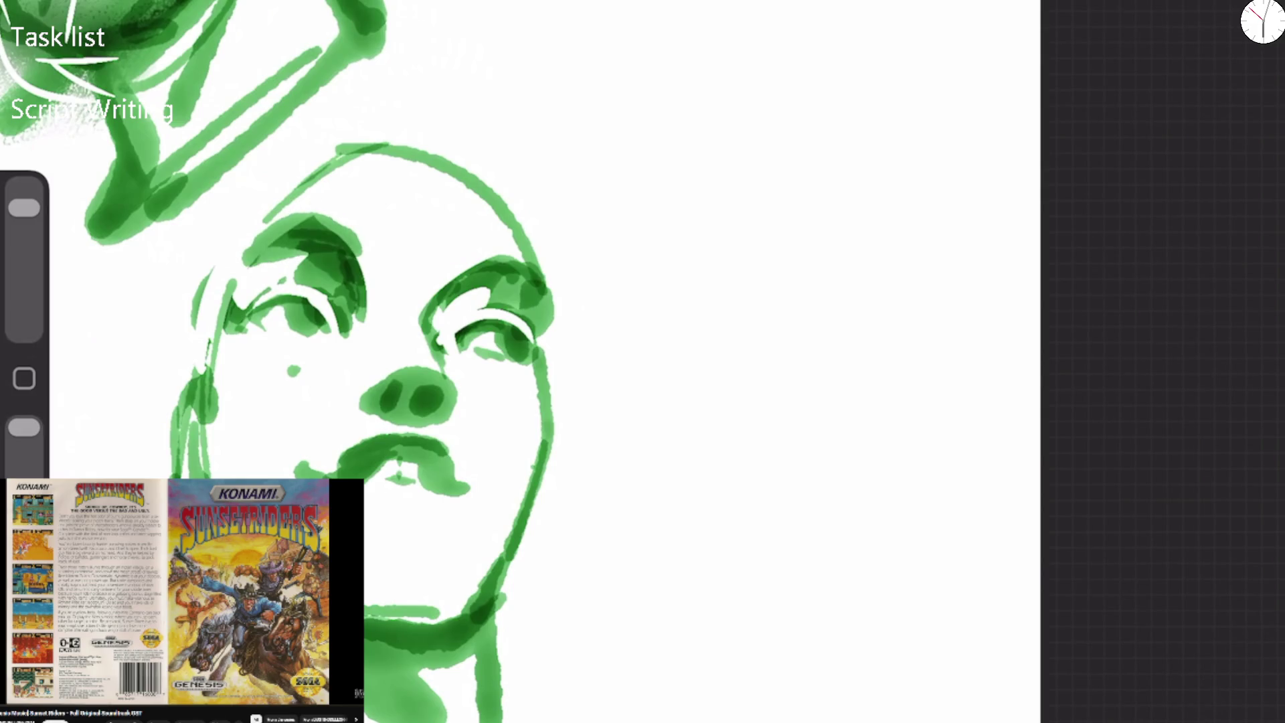
drag(454, 267, 530, 269)
mouse_move(450, 370)
mouse_down()
mouse_move(444, 423)
mouse_move(447, 412)
mouse_up()
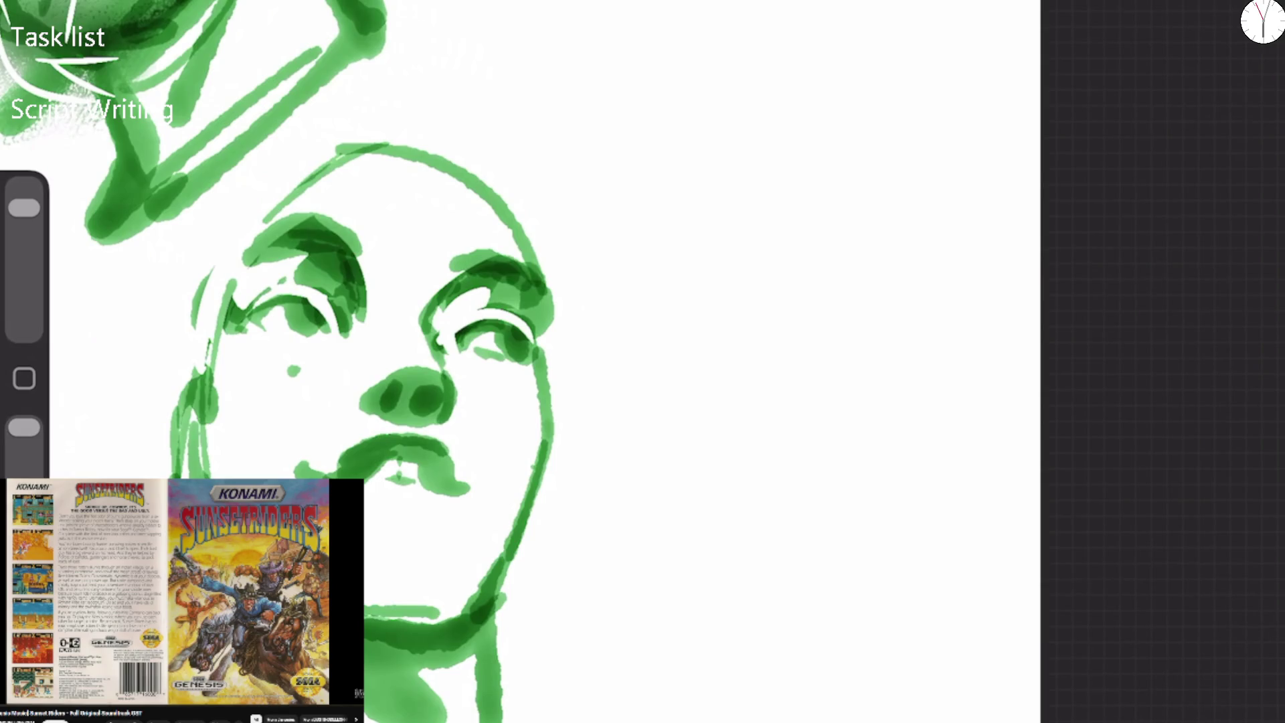
drag(371, 402, 454, 398)
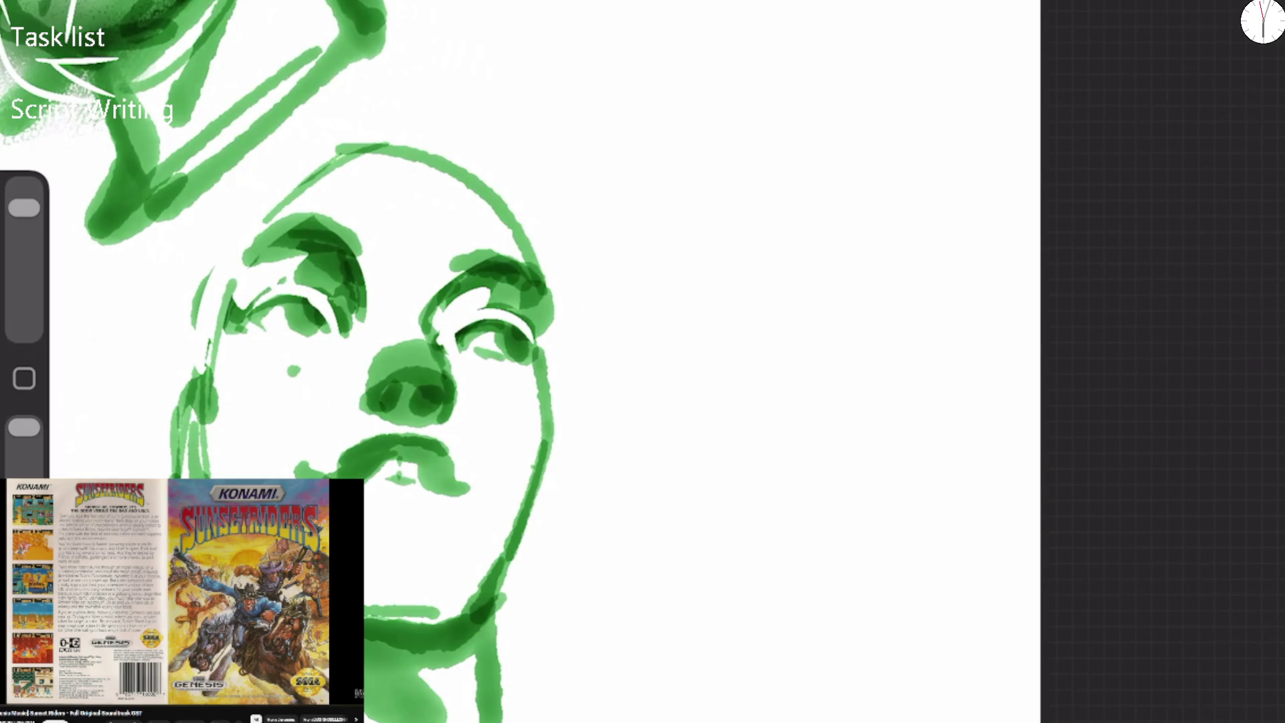
click(1225, 8)
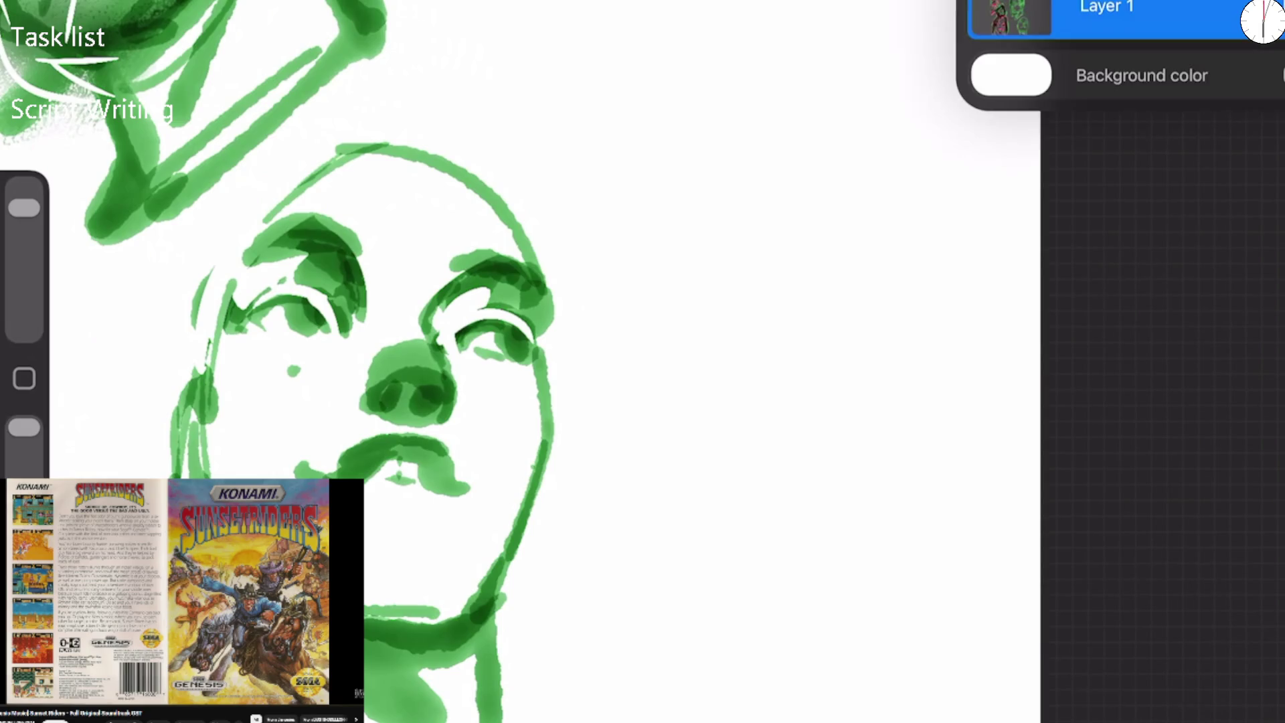
Switch to dark crimson and paint dark strokes along the upturned face's nose.
click(1263, 17)
click(1269, 478)
click(1262, 16)
drag(424, 322, 443, 417)
drag(363, 406, 398, 387)
Redo the mouth with magenta lip accents, a darker upper lip line and nostrils.
mouse_move(343, 460)
mouse_down()
mouse_move(362, 479)
mouse_move(447, 488)
mouse_move(450, 525)
mouse_up()
key(ctrl+z)
key(ctrl+z)
key(ctrl+z)
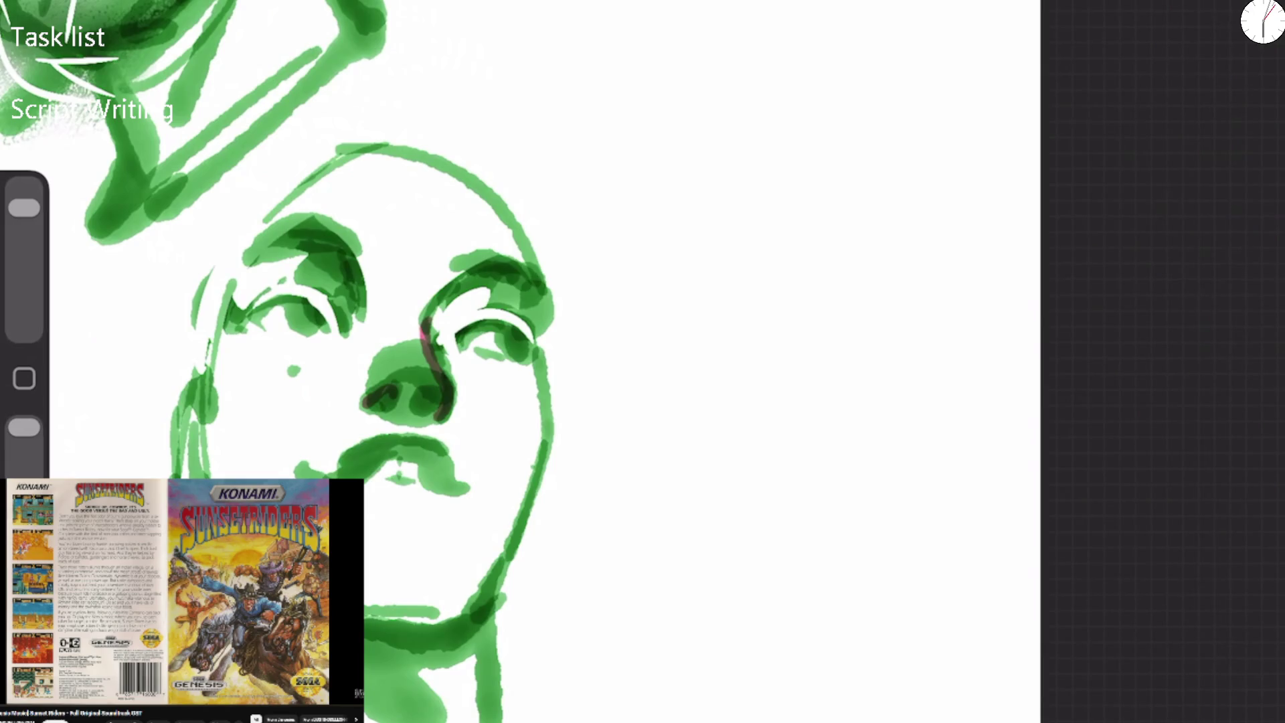
drag(365, 486, 449, 495)
drag(328, 472, 386, 445)
mouse_move(367, 401)
mouse_down()
mouse_move(392, 390)
mouse_move(435, 415)
mouse_move(360, 387)
mouse_move(353, 396)
mouse_move(362, 381)
mouse_up()
Accent both eyelids and brow arches and shade in both irises.
drag(451, 339, 523, 329)
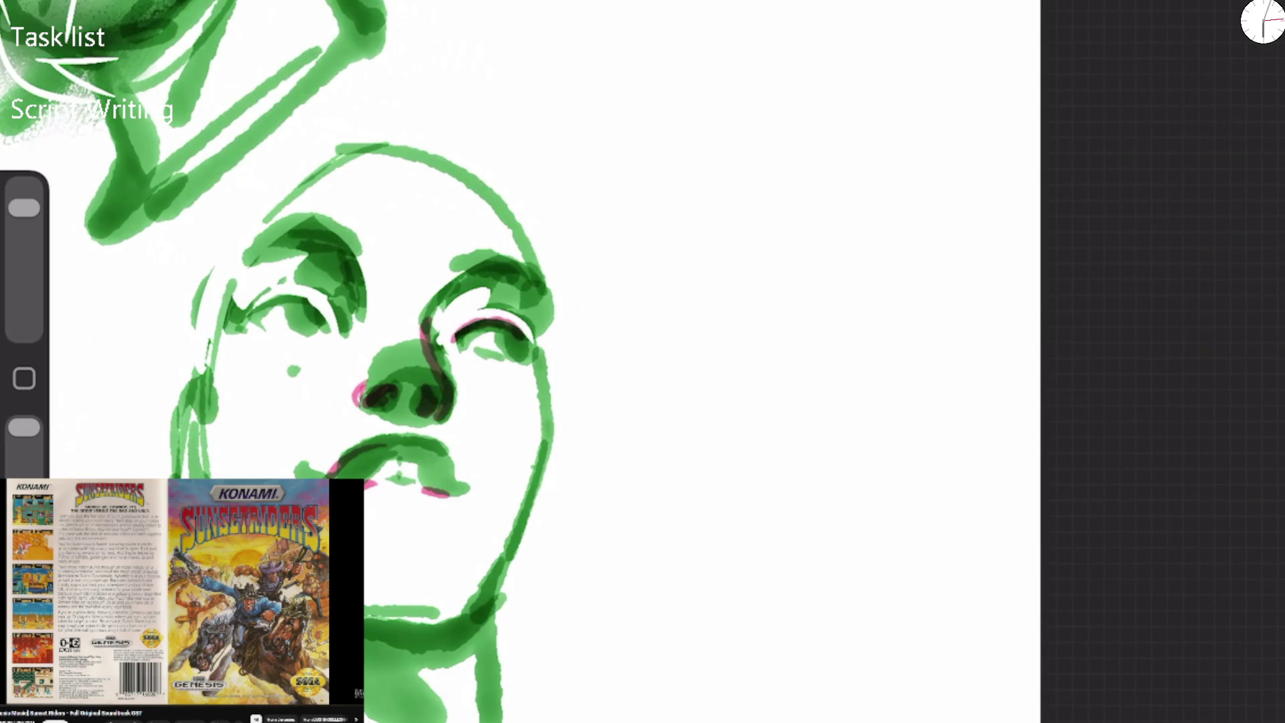
mouse_move(239, 309)
mouse_down()
mouse_move(297, 297)
mouse_move(327, 315)
mouse_up()
mouse_move(247, 240)
mouse_down()
mouse_move(341, 234)
mouse_move(351, 257)
mouse_up()
mouse_move(448, 262)
mouse_down()
mouse_move(521, 269)
mouse_move(538, 284)
mouse_up()
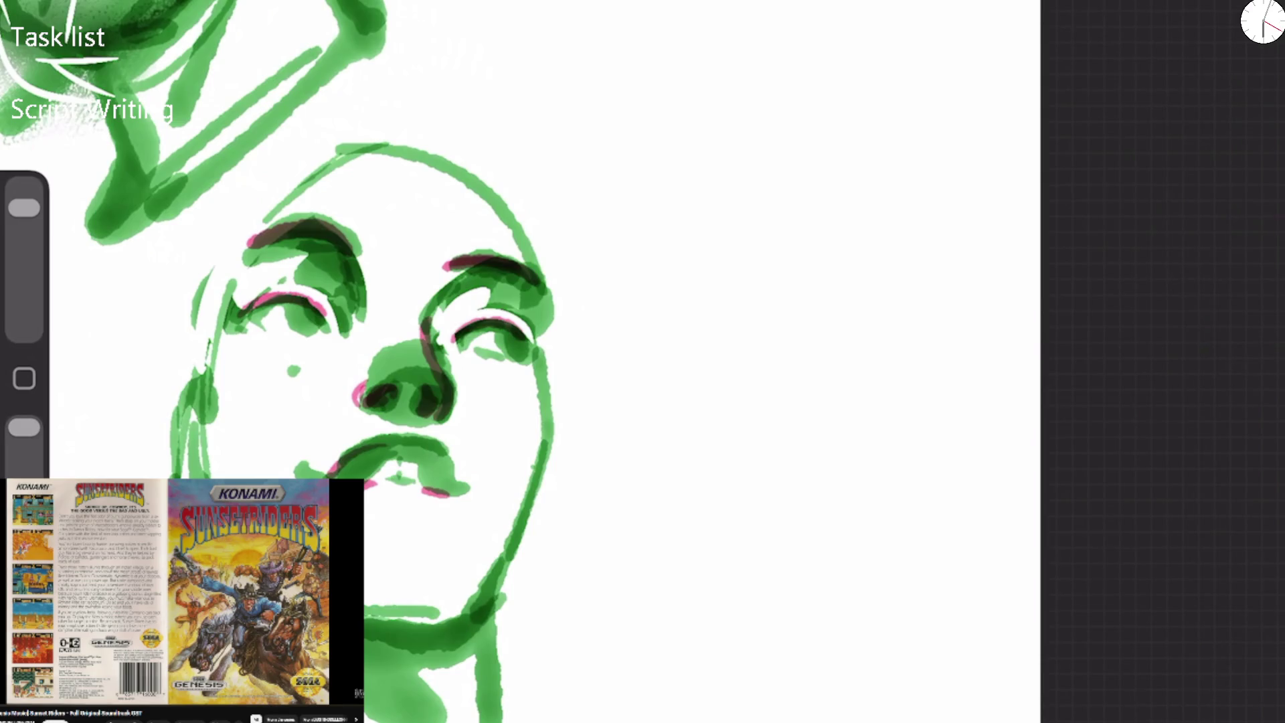
mouse_move(452, 348)
mouse_down()
mouse_move(485, 330)
mouse_move(511, 356)
mouse_move(520, 336)
mouse_move(526, 354)
mouse_up()
mouse_move(294, 305)
mouse_down()
mouse_move(314, 335)
mouse_move(298, 325)
mouse_up()
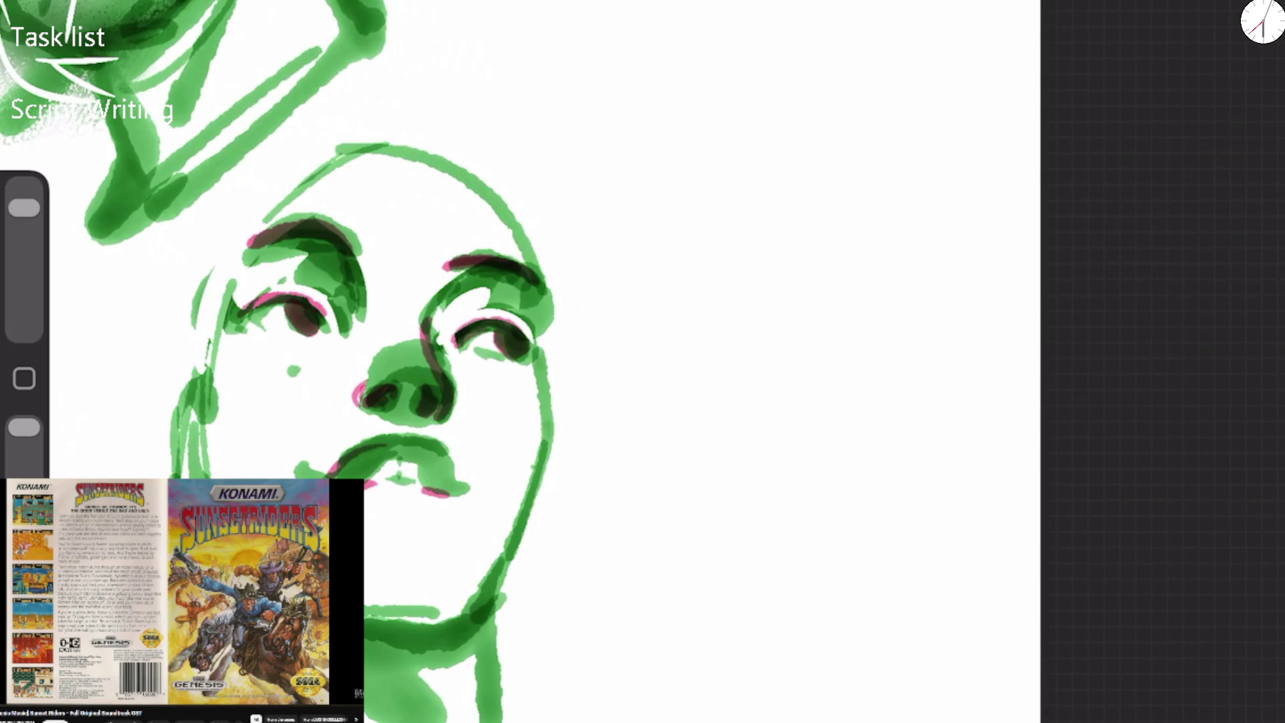
Darken the nostrils, nose side, upper lip, mouth corners and right temple.
mouse_move(378, 378)
mouse_down()
mouse_move(432, 418)
mouse_move(344, 468)
mouse_move(422, 455)
mouse_move(455, 499)
mouse_up()
drag(326, 462, 301, 474)
drag(445, 479, 466, 497)
drag(527, 241, 539, 314)
Trace the left cheek and right jaw contours in pink and add strokes at the neck's base.
drag(255, 275, 315, 275)
drag(207, 338, 204, 477)
drag(200, 382, 173, 476)
drag(187, 413, 174, 464)
drag(541, 388, 460, 695)
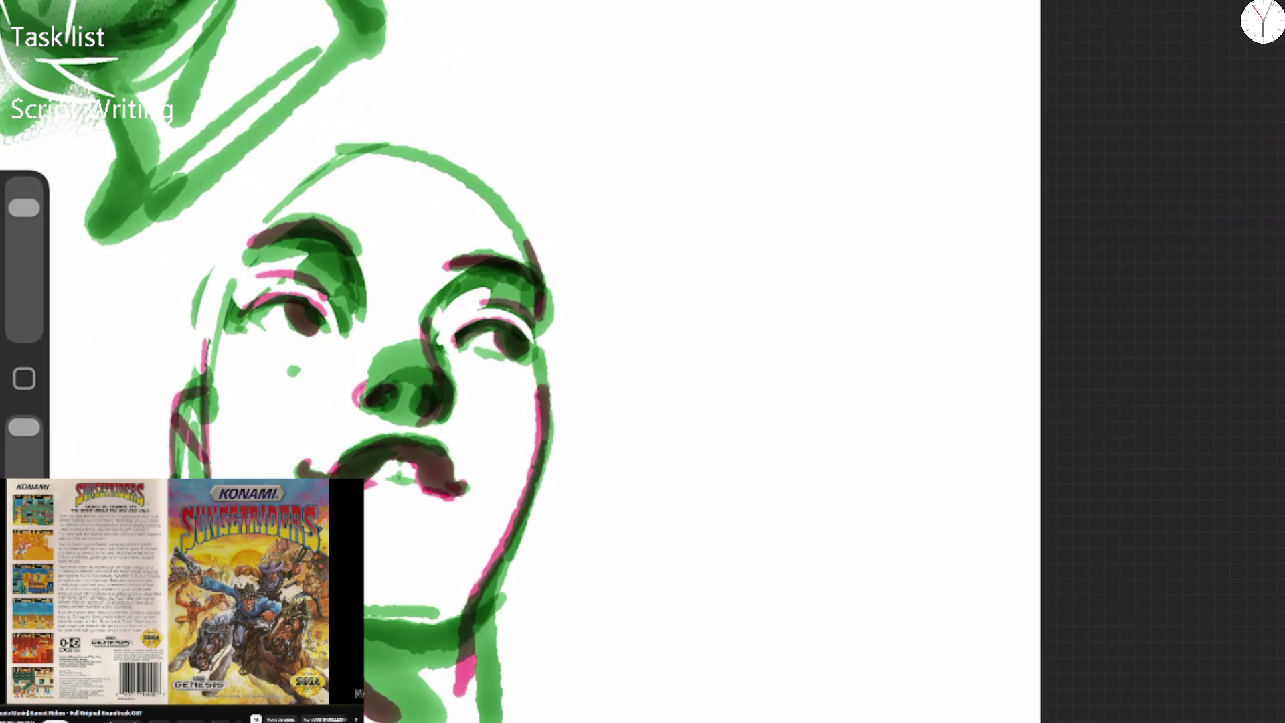
drag(469, 633, 375, 699)
drag(448, 679, 402, 719)
scroll(522, 361, down, 5)
scroll(736, 602, up, 5)
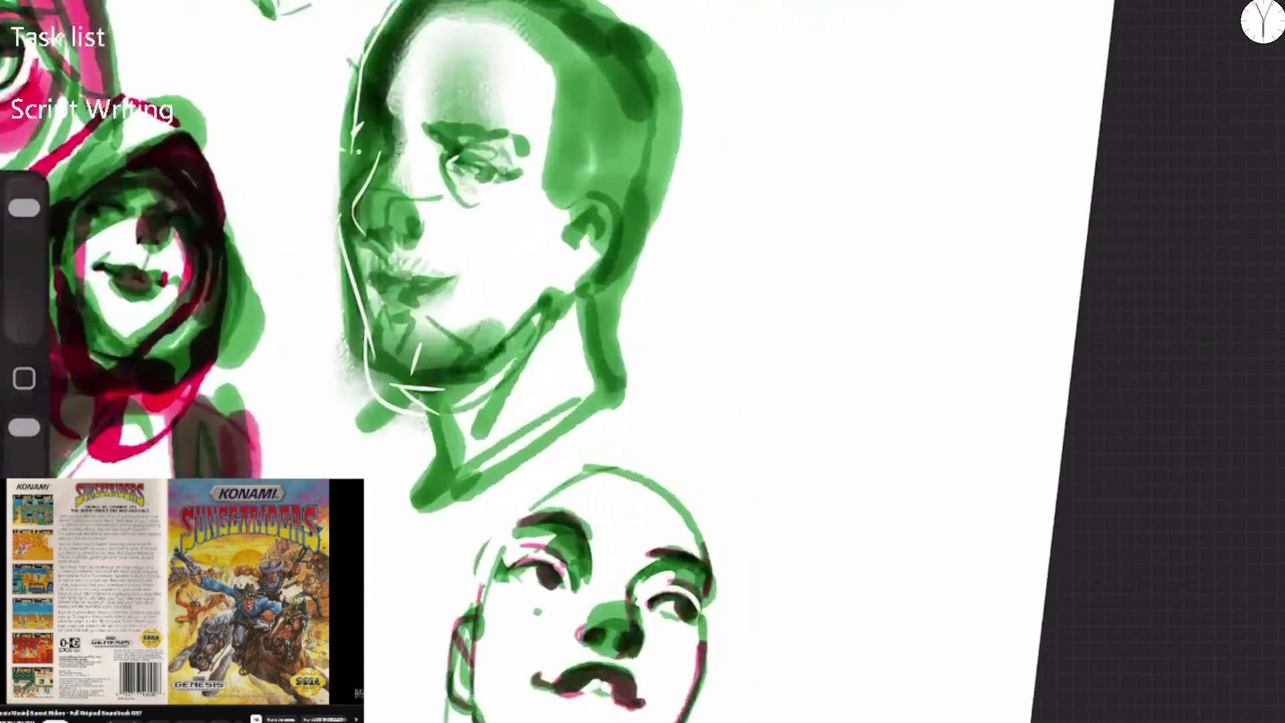
Trace the bald head's outline in pink, then outline and shade the hooded face in magenta.
mouse_move(398, 501)
mouse_down()
mouse_move(536, 379)
mouse_move(640, 498)
mouse_move(635, 601)
mouse_up()
scroll(642, 361, left, 3)
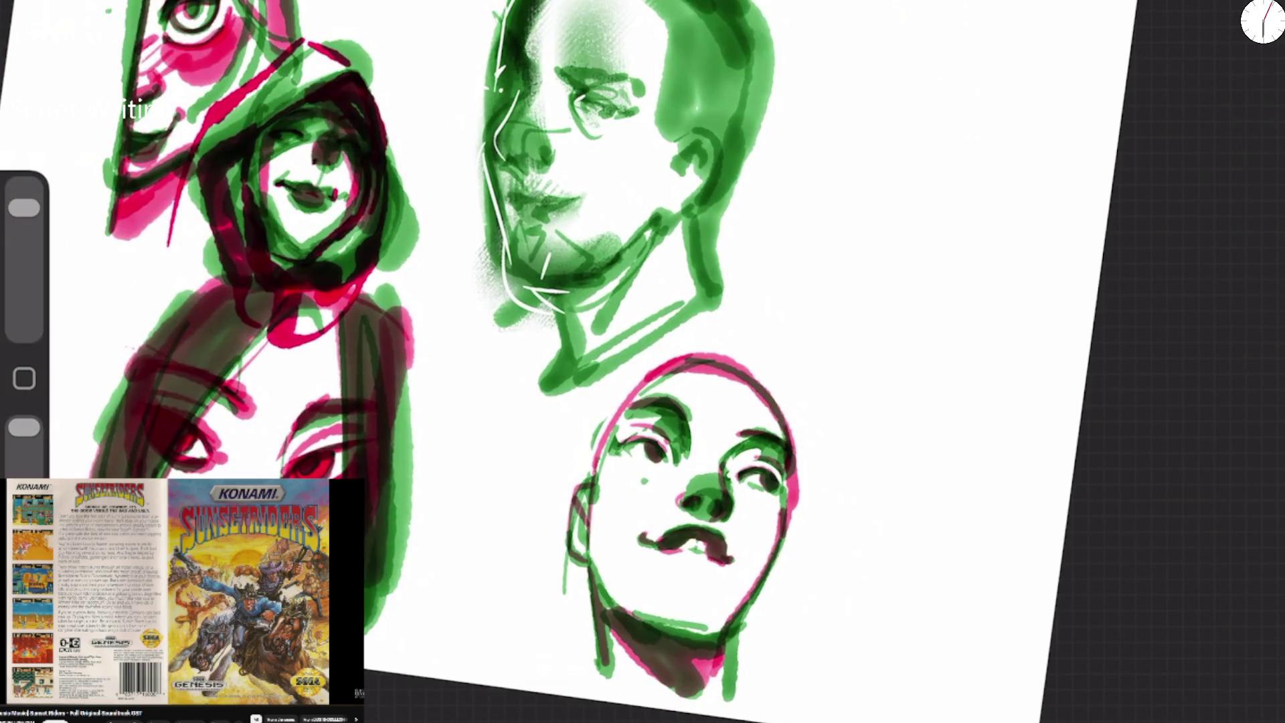
drag(248, 355, 170, 477)
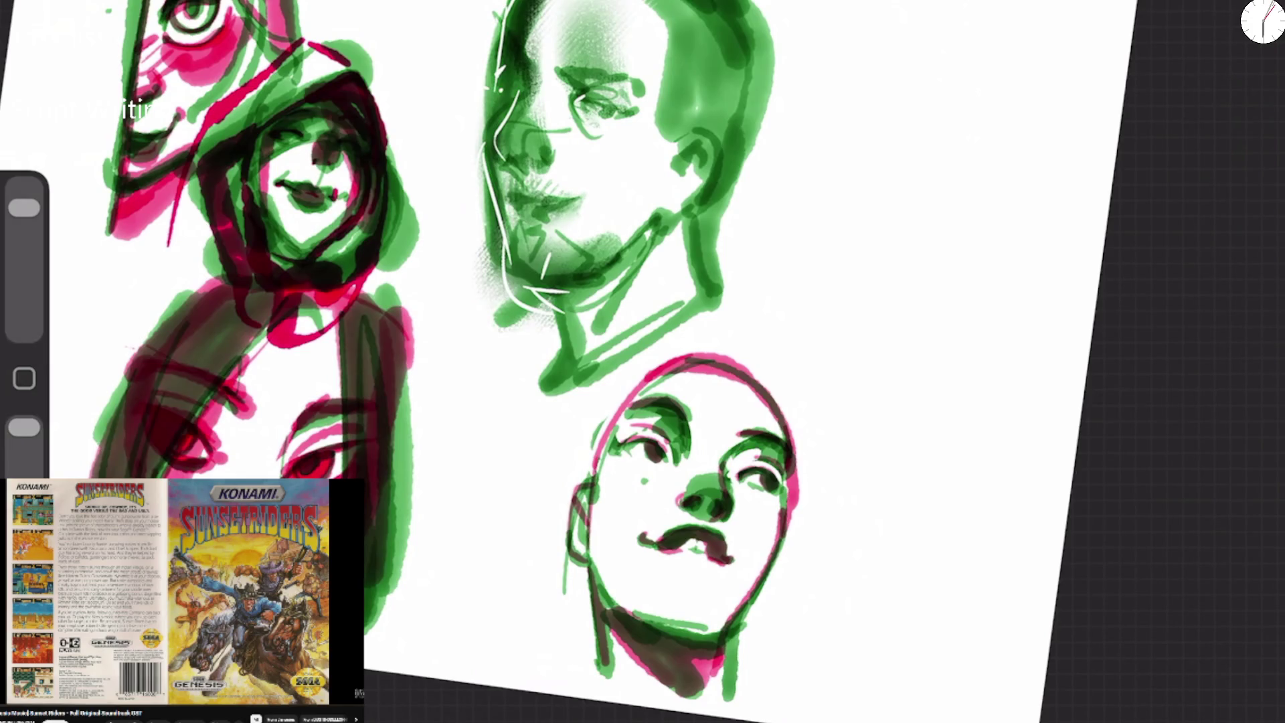
mouse_move(258, 201)
mouse_down()
mouse_move(355, 144)
mouse_move(361, 172)
mouse_up()
mouse_move(264, 144)
mouse_down()
mouse_move(282, 254)
mouse_move(348, 201)
mouse_move(315, 254)
mouse_move(318, 174)
mouse_up()
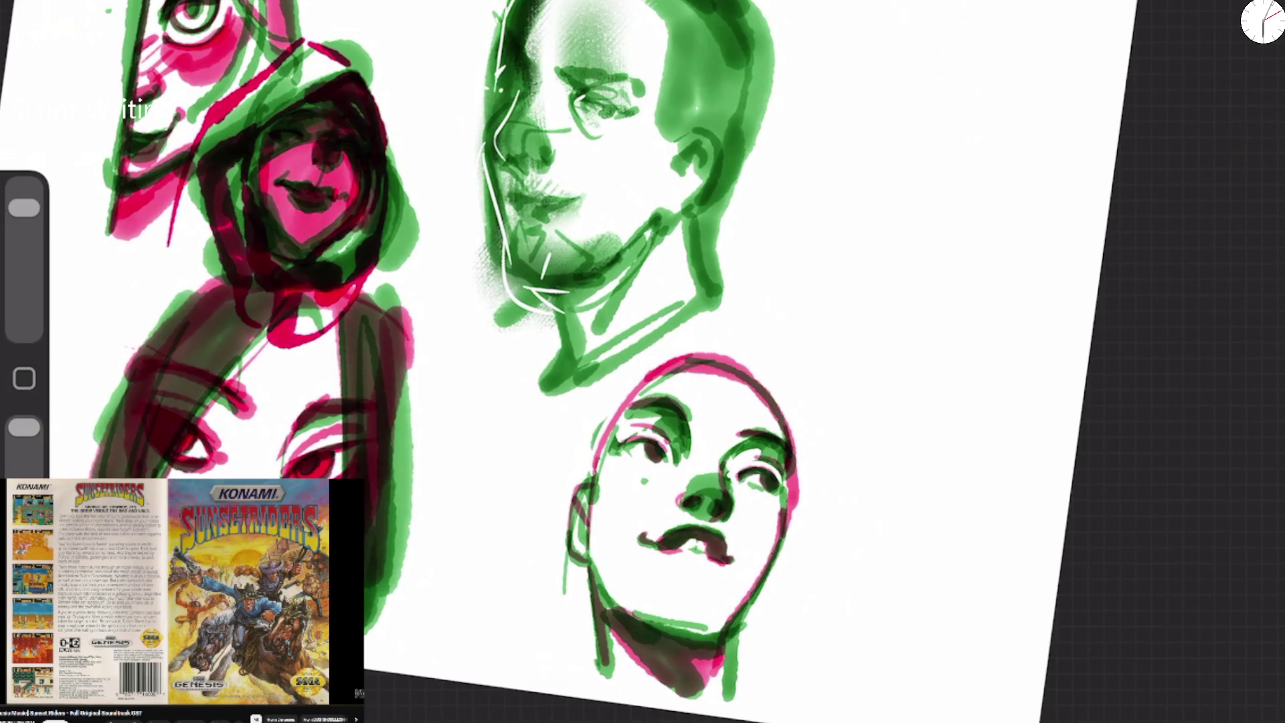
key(ctrl+z)
mouse_move(355, 134)
mouse_down()
mouse_move(334, 215)
mouse_move(307, 248)
mouse_move(325, 180)
mouse_move(295, 255)
mouse_move(301, 134)
mouse_move(321, 100)
mouse_move(281, 153)
mouse_up()
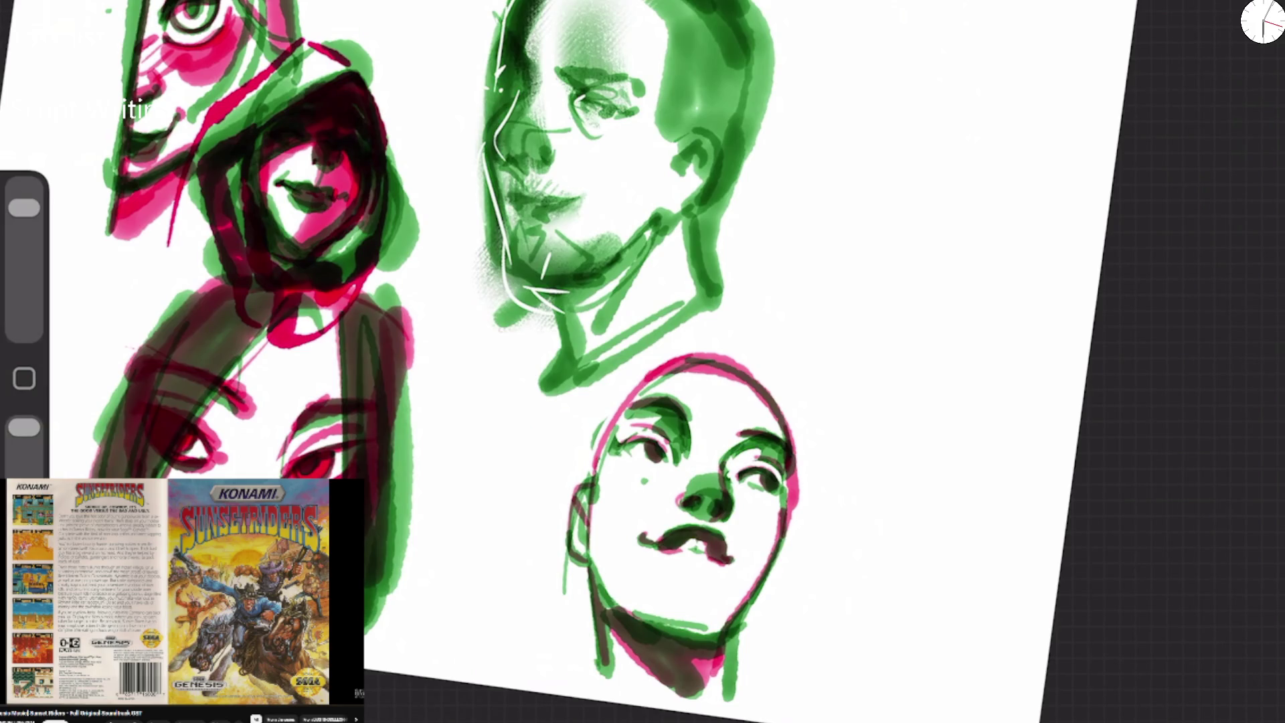
Accent the green face's nose ridge, eye socket, eyebrow, lower lid and nostril.
scroll(556, 201, up, 3)
click(257, 221)
mouse_move(229, 224)
mouse_down()
mouse_move(253, 79)
mouse_move(208, 154)
mouse_up()
drag(292, 99, 367, 133)
drag(325, 137, 395, 177)
mouse_move(278, 194)
mouse_down()
mouse_move(266, 231)
mouse_move(275, 213)
mouse_up()
mouse_move(228, 231)
mouse_down()
mouse_move(243, 238)
mouse_move(246, 286)
mouse_move(271, 280)
mouse_move(297, 299)
mouse_move(231, 388)
mouse_move(355, 381)
mouse_move(448, 294)
mouse_up()
Accent the green face's chin, jaw, cheek and back of head, undoing the crown shading.
drag(458, 194, 439, 217)
drag(462, 140, 459, 197)
mouse_move(435, 214)
mouse_down()
mouse_move(398, 3)
mouse_move(528, 30)
mouse_move(577, 93)
mouse_up()
drag(528, 7, 580, 124)
mouse_move(408, 4)
mouse_down()
mouse_move(515, 67)
mouse_move(468, 154)
mouse_move(508, 195)
mouse_move(569, 134)
mouse_move(496, 248)
mouse_up()
drag(515, 194, 512, 402)
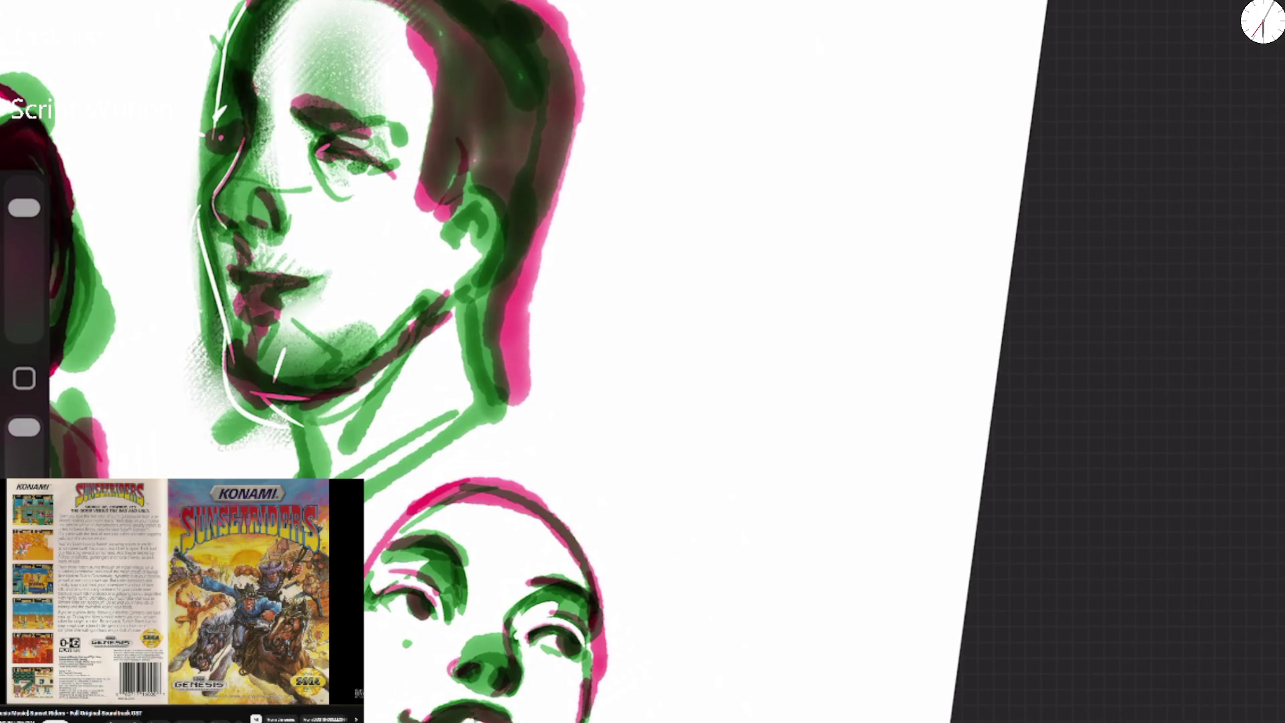
key(ctrl+z)
mouse_move(602, 334)
mouse_down()
mouse_move(318, 227)
mouse_move(314, 215)
mouse_up()
scroll(335, 268, down, 5)
scroll(301, 281, up, 10)
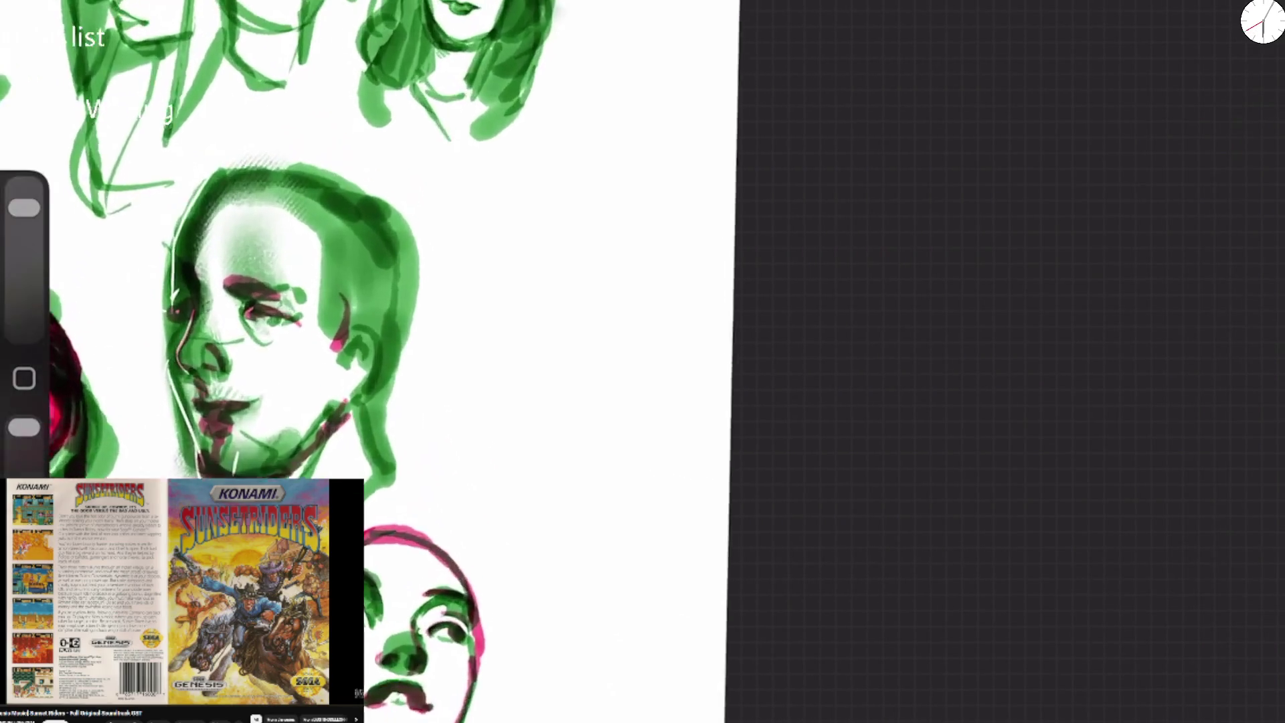
Draw the new head's pink outline with ear, cheek, neck, jaw and chin lines.
mouse_move(382, 303)
mouse_down()
mouse_move(495, 89)
mouse_move(622, 196)
mouse_up()
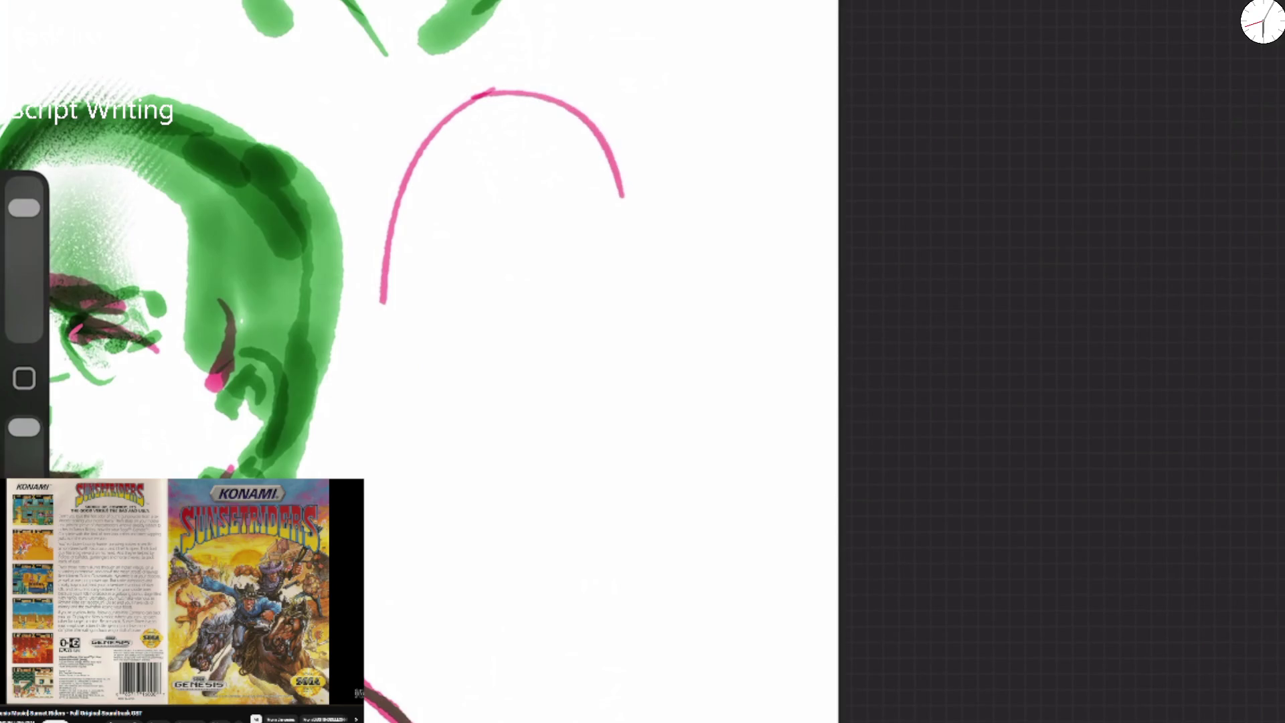
mouse_move(382, 302)
mouse_down()
mouse_move(395, 367)
mouse_move(375, 468)
mouse_move(420, 636)
mouse_up()
mouse_move(400, 261)
mouse_down()
mouse_move(364, 261)
mouse_move(382, 355)
mouse_up()
mouse_move(621, 194)
mouse_down()
mouse_move(605, 374)
mouse_move(490, 574)
mouse_up()
mouse_move(615, 253)
mouse_down()
mouse_move(602, 348)
mouse_move(506, 454)
mouse_up()
mouse_move(413, 395)
mouse_down()
mouse_move(478, 449)
mouse_move(552, 432)
mouse_move(608, 339)
mouse_move(435, 124)
mouse_move(382, 259)
mouse_move(382, 354)
mouse_up()
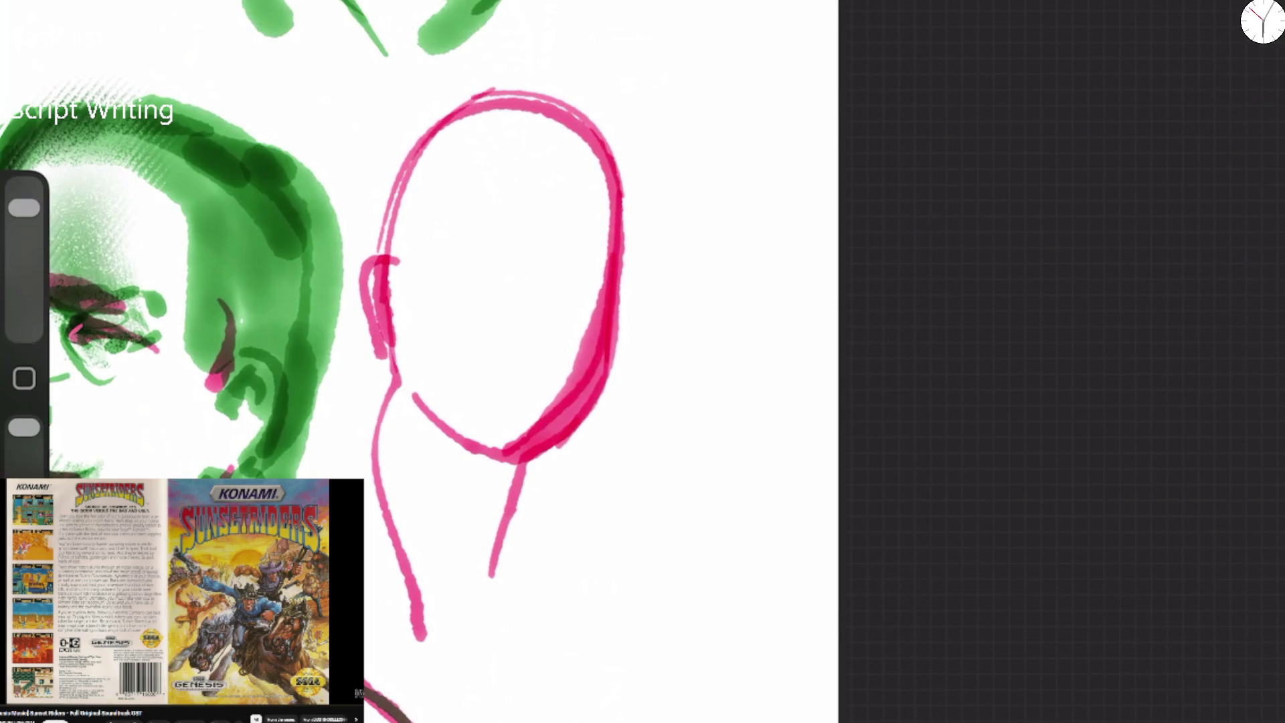
Paint both eyes and eyebrows on the new face.
drag(487, 229, 468, 217)
drag(415, 223, 436, 213)
mouse_move(435, 271)
mouse_down()
mouse_move(454, 286)
mouse_move(472, 258)
mouse_move(470, 285)
mouse_up()
drag(540, 252, 594, 234)
drag(541, 273, 574, 295)
drag(436, 248, 487, 275)
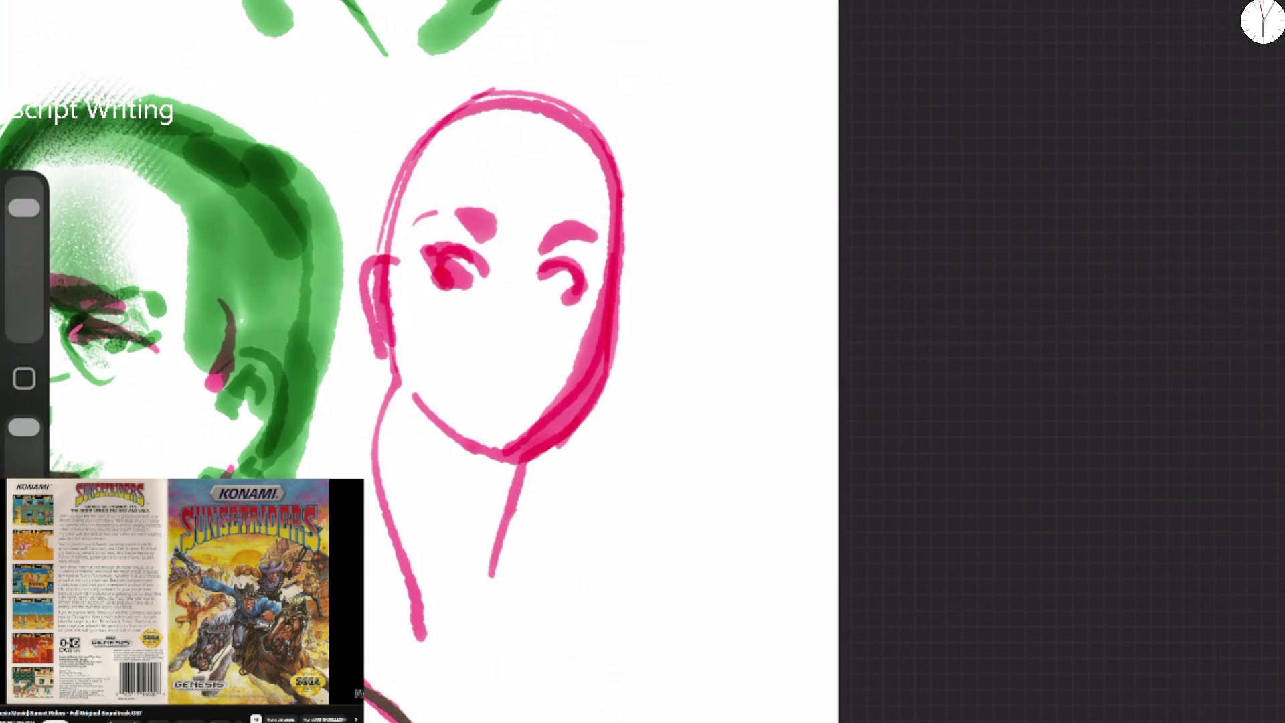
Paint the upper and lower lips, widen the mouth and darken the eyes.
drag(523, 345, 532, 347)
drag(471, 379, 529, 386)
mouse_move(499, 392)
mouse_down()
mouse_move(512, 412)
mouse_move(482, 379)
mouse_up()
drag(521, 384, 539, 392)
mouse_move(460, 264)
mouse_down()
mouse_move(486, 284)
mouse_move(483, 274)
mouse_move(589, 288)
mouse_up()
Sketch long hair over the head, thicken the neck and jaw, and add a pink nose.
mouse_move(429, 215)
mouse_down()
mouse_move(468, 137)
mouse_move(512, 125)
mouse_up()
mouse_move(401, 271)
mouse_down()
mouse_move(515, 124)
mouse_move(592, 318)
mouse_move(468, 462)
mouse_move(382, 344)
mouse_move(422, 632)
mouse_up()
mouse_move(489, 465)
mouse_down()
mouse_move(472, 632)
mouse_move(478, 469)
mouse_move(495, 596)
mouse_up()
drag(398, 362, 428, 428)
mouse_move(352, 475)
mouse_down()
mouse_move(365, 301)
mouse_move(639, 221)
mouse_up()
mouse_move(488, 331)
mouse_down()
mouse_move(532, 335)
mouse_move(512, 344)
mouse_up()
Darken the jaw and thicken the hair on both sides and the top.
drag(589, 261, 599, 375)
drag(582, 321, 538, 461)
mouse_move(395, 287)
mouse_down()
mouse_move(482, 121)
mouse_move(633, 220)
mouse_up()
drag(568, 147, 606, 368)
drag(599, 174, 623, 335)
mouse_move(589, 167)
mouse_down()
mouse_move(365, 134)
mouse_move(348, 368)
mouse_up()
Pick the earlier green from colour history and add dark green lashes to both eyes.
key(c)
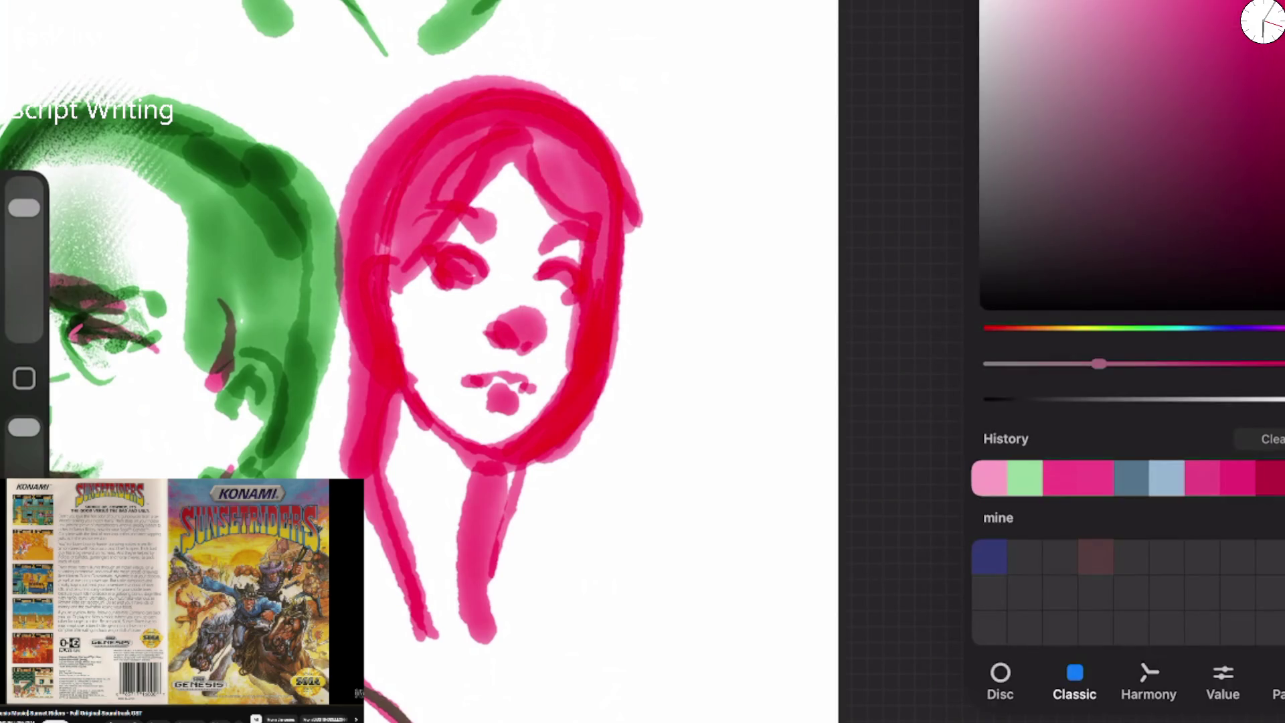
click(1025, 477)
key(c)
mouse_move(435, 257)
mouse_down()
mouse_move(476, 271)
mouse_move(447, 267)
mouse_up()
drag(422, 262, 453, 277)
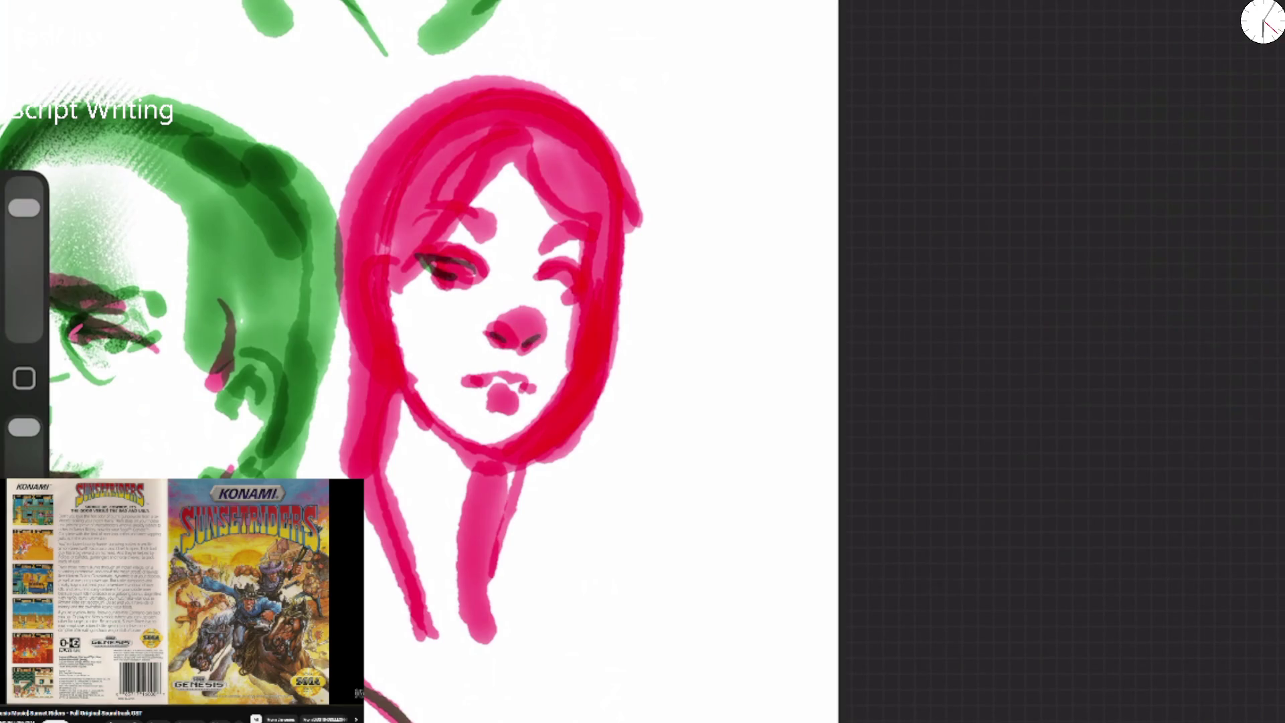
drag(539, 281, 573, 270)
Add dark green brow and fringe strokes on the hair and a mouth line.
mouse_move(427, 224)
mouse_down()
mouse_move(444, 208)
mouse_move(495, 216)
mouse_up()
drag(516, 140, 412, 253)
drag(496, 168, 528, 167)
mouse_move(535, 138)
mouse_down()
mouse_move(552, 213)
mouse_move(588, 241)
mouse_up()
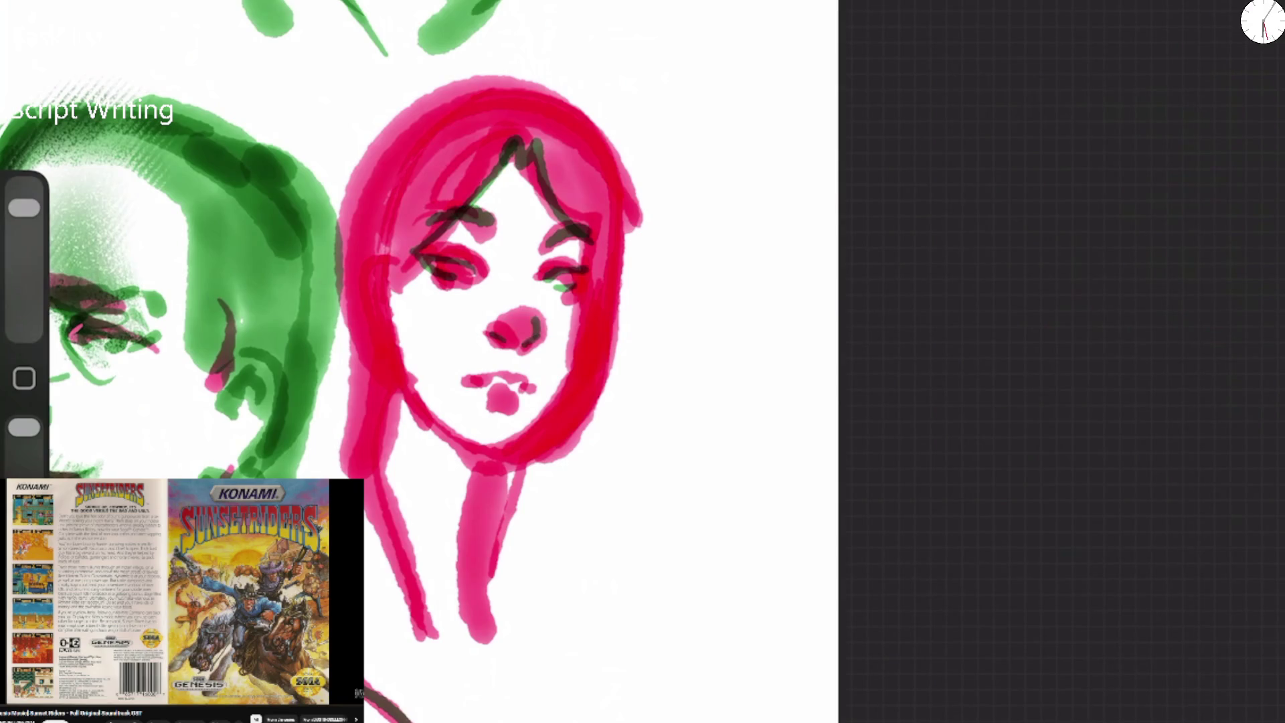
mouse_move(459, 380)
mouse_down()
mouse_move(526, 376)
mouse_move(512, 398)
mouse_move(499, 391)
mouse_up()
Line both cheeks down to the jaw and shade the jaw and neck in green.
drag(374, 269, 393, 380)
drag(368, 275, 348, 321)
mouse_move(389, 371)
mouse_down()
mouse_move(370, 502)
mouse_move(419, 639)
mouse_up()
drag(406, 396, 472, 499)
drag(432, 421, 484, 462)
mouse_move(598, 222)
mouse_down()
mouse_move(582, 334)
mouse_move(512, 468)
mouse_move(468, 468)
mouse_up()
mouse_move(412, 414)
mouse_down()
mouse_move(475, 481)
mouse_move(468, 576)
mouse_up()
Try hair shading and a neck stroke, undo them, then reshade the jaw and neck.
drag(492, 102, 385, 281)
drag(509, 114, 366, 328)
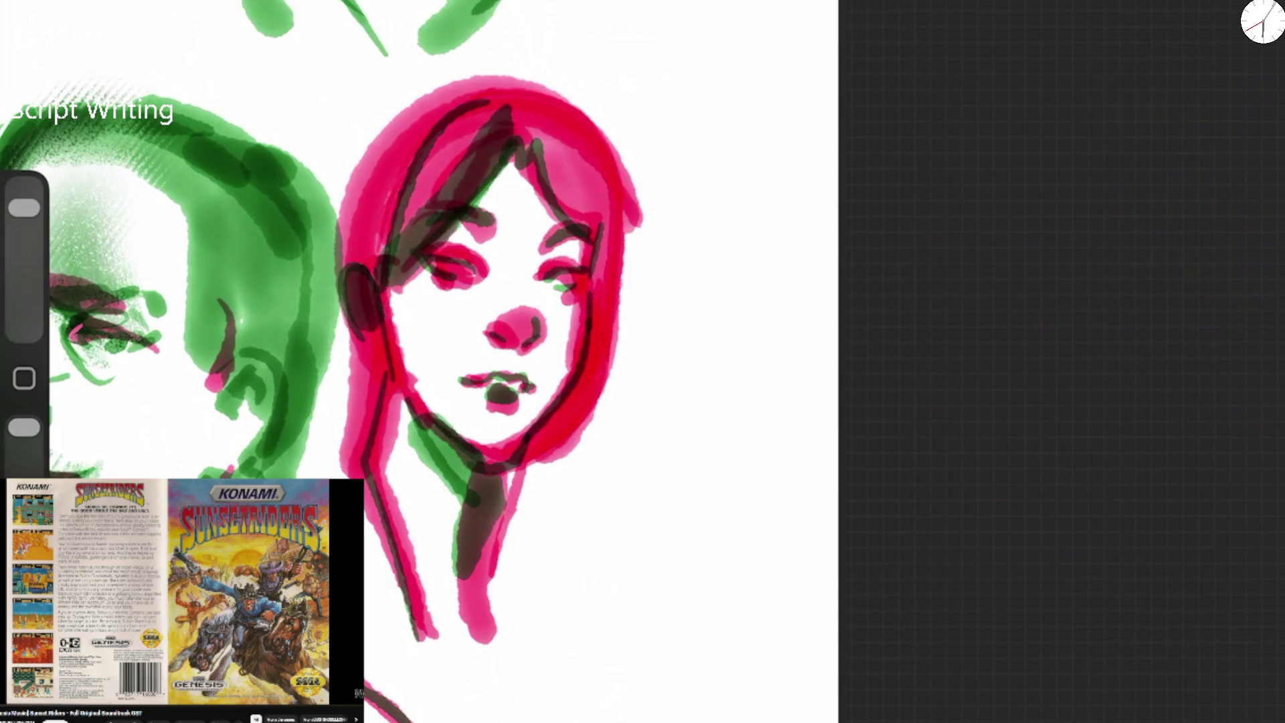
key(ctrl+z)
key(ctrl+z)
key(ctrl+z)
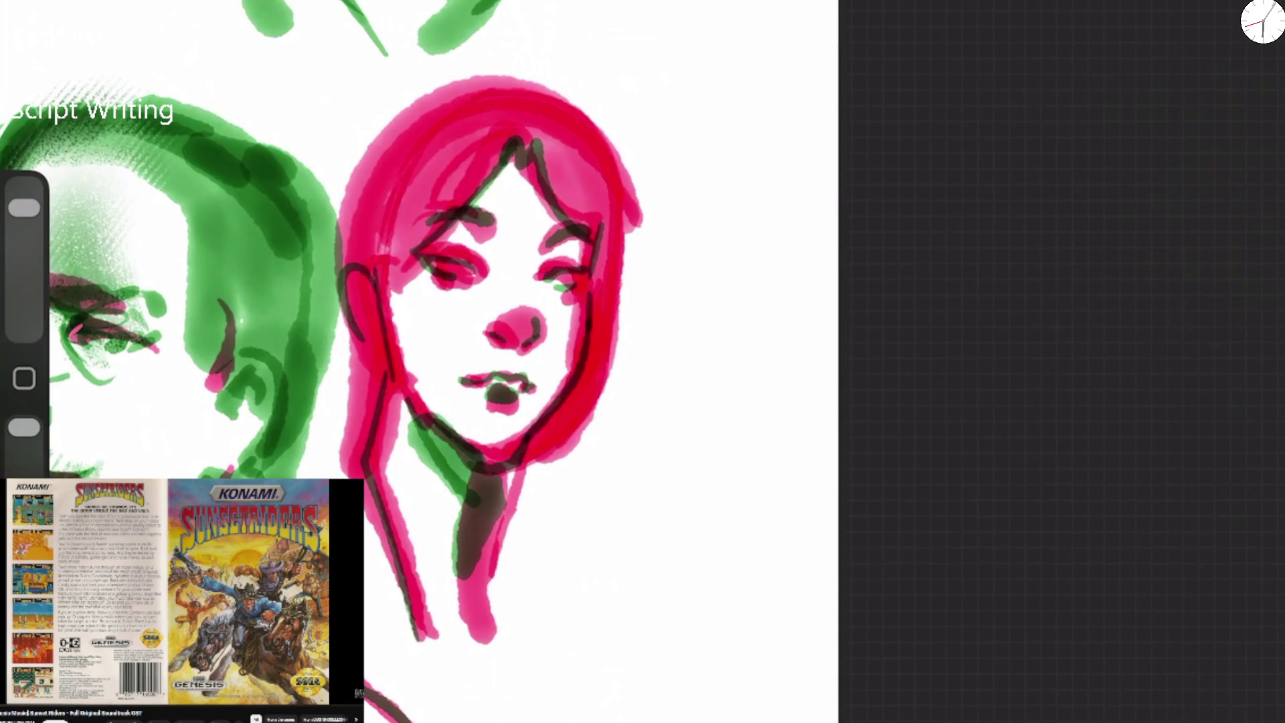
mouse_move(352, 277)
mouse_down()
mouse_move(371, 365)
mouse_move(361, 481)
mouse_move(481, 662)
mouse_move(489, 485)
mouse_up()
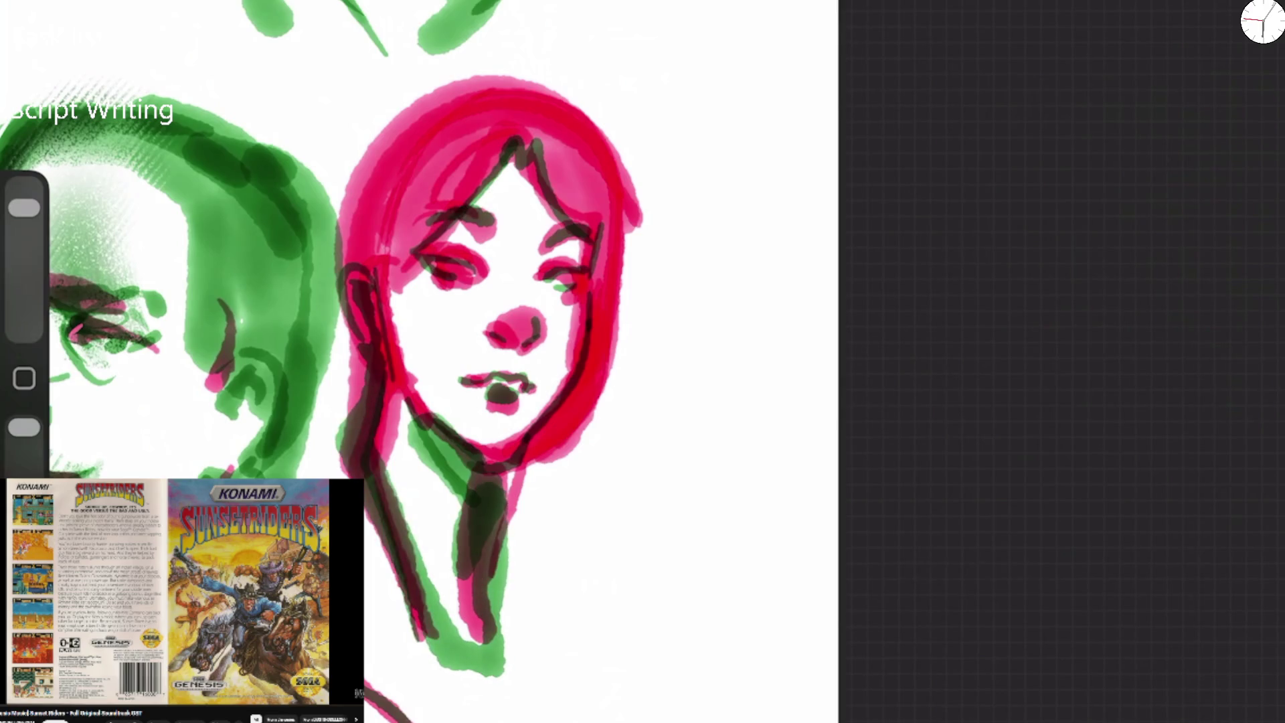
key(ctrl+z)
key(ctrl+z)
drag(548, 410, 503, 459)
mouse_move(428, 425)
mouse_down()
mouse_move(455, 462)
mouse_move(481, 576)
mouse_up()
Shade inside the ear, edge the right side of the hair and shade the neck green.
drag(353, 279, 372, 341)
drag(617, 139, 612, 380)
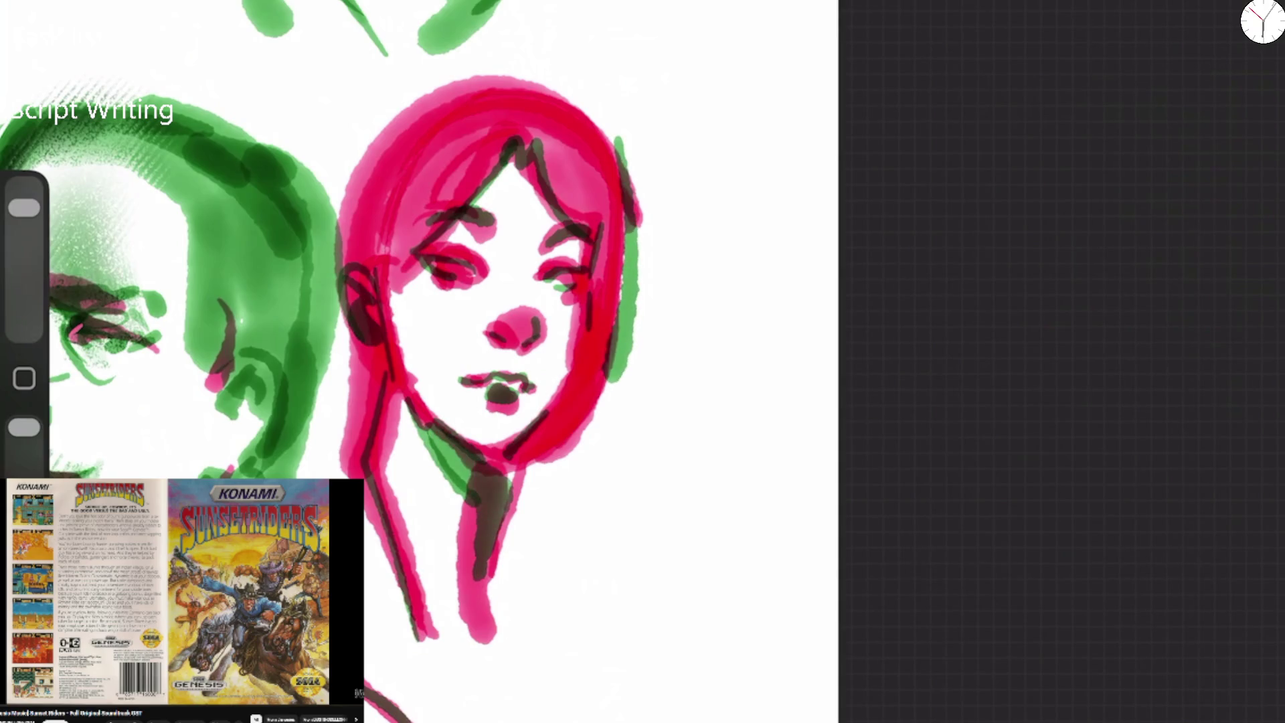
scroll(660, 447, down, 3)
mouse_move(455, 447)
mouse_down()
mouse_move(433, 508)
mouse_move(525, 599)
mouse_up()
mouse_move(536, 485)
mouse_down()
mouse_move(575, 555)
mouse_move(535, 579)
mouse_move(606, 559)
mouse_move(428, 468)
mouse_move(469, 606)
mouse_move(479, 582)
mouse_up()
After viewing the whole page, paint a darker green stroke along the left face's pink hood top.
scroll(459, 362, down, 5)
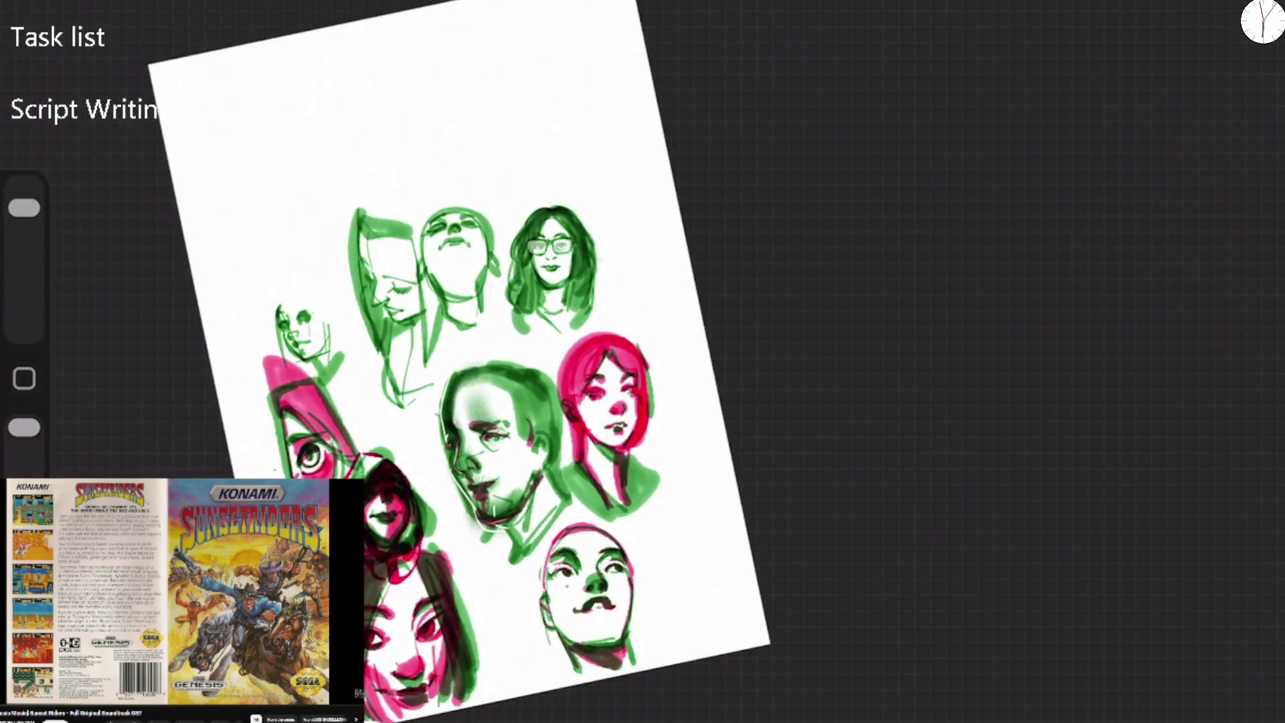
scroll(462, 361, up, 5)
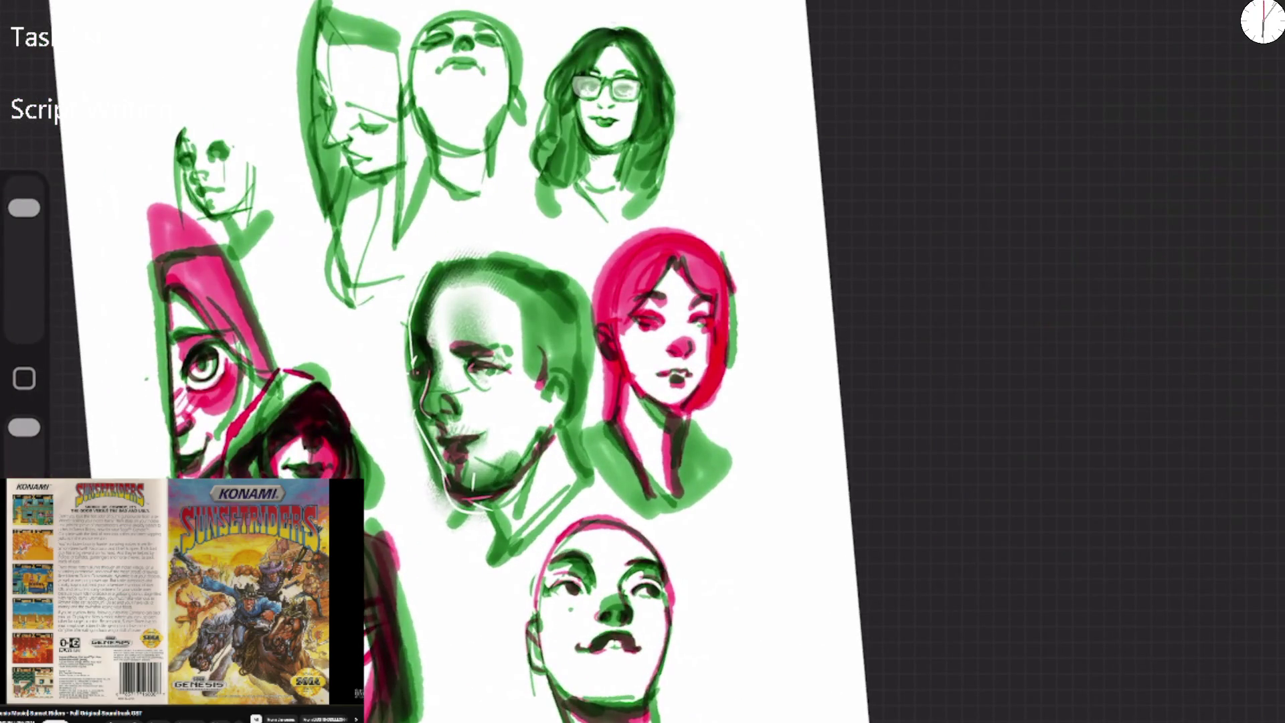
scroll(469, 361, up, 3)
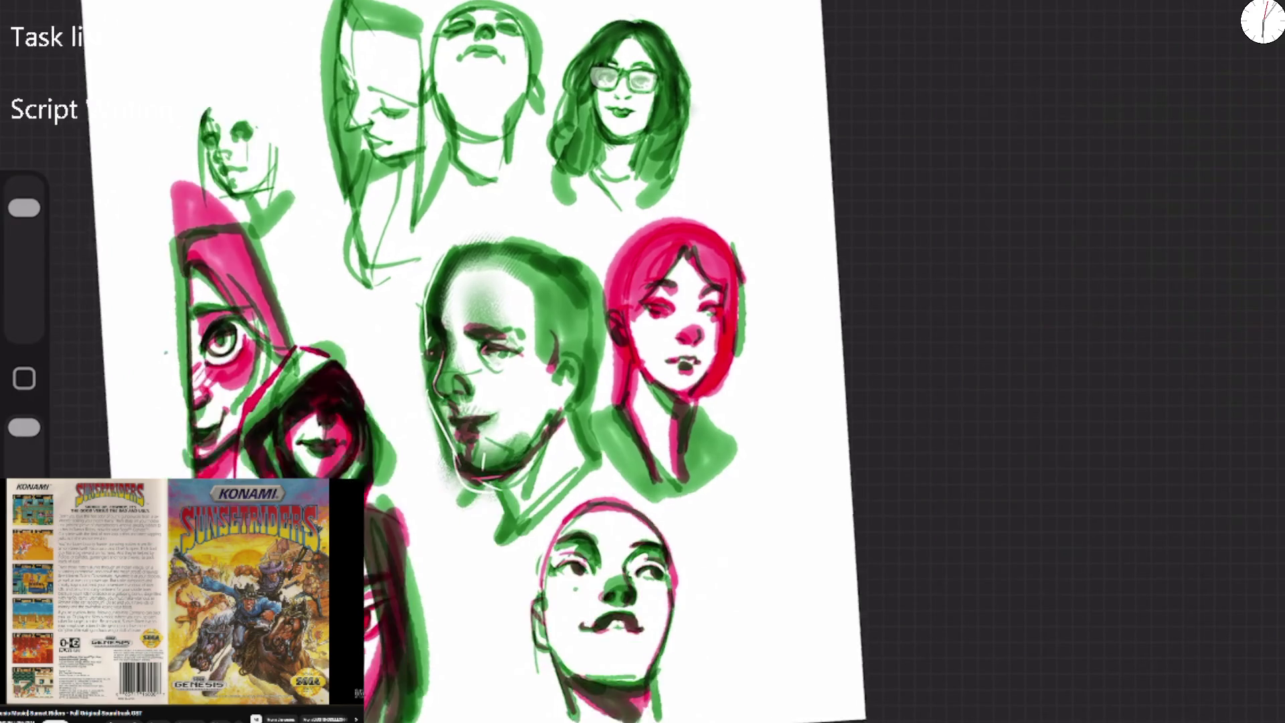
drag(186, 101, 258, 188)
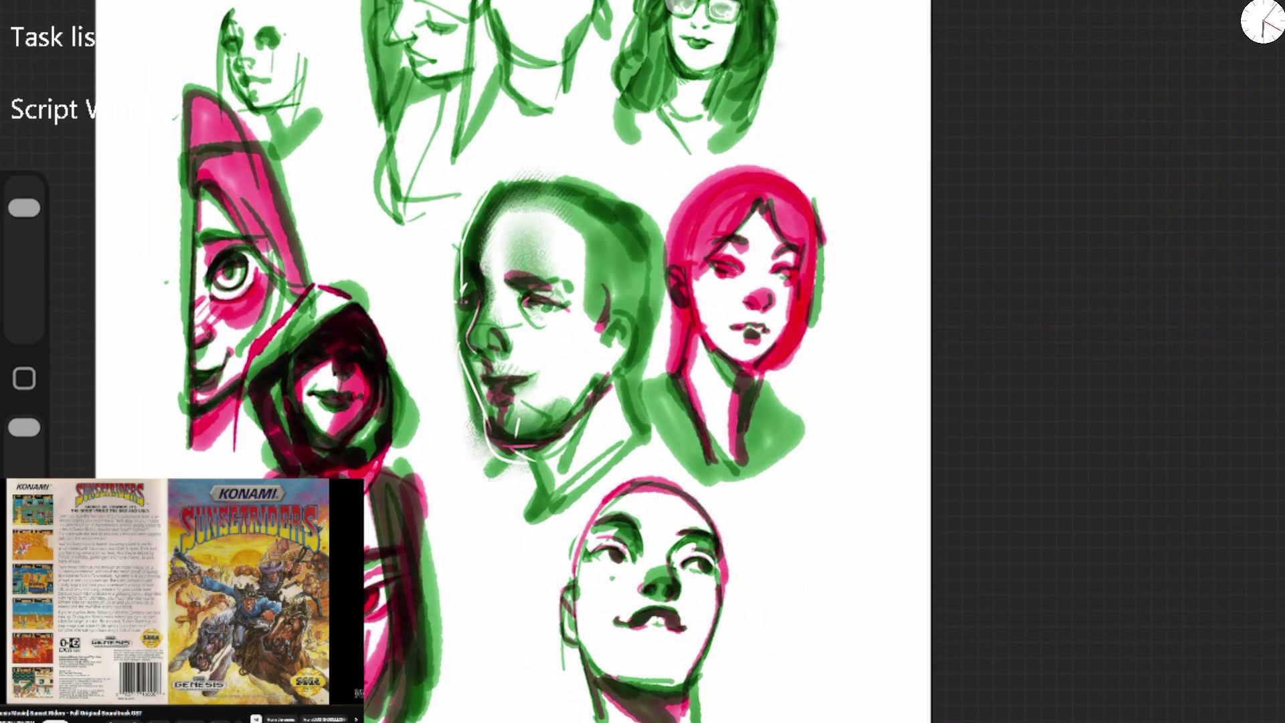
Zoom into the blank top-left area and try green eye marks for a new head, undoing them.
scroll(643, 361, down, 5)
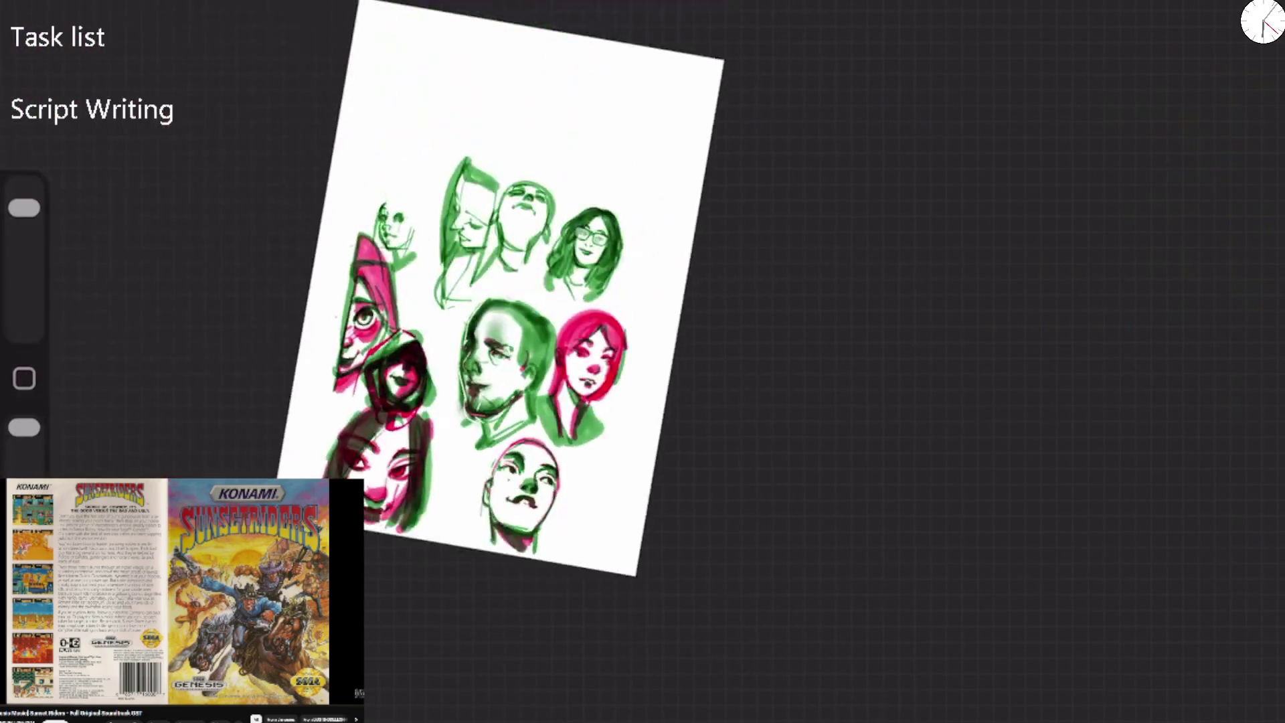
scroll(642, 362, up, 10)
scroll(642, 361, up, 5)
scroll(643, 361, down, 5)
scroll(643, 362, up, 5)
mouse_move(335, 59)
mouse_down()
mouse_move(312, 74)
mouse_move(351, 77)
mouse_move(346, 88)
mouse_up()
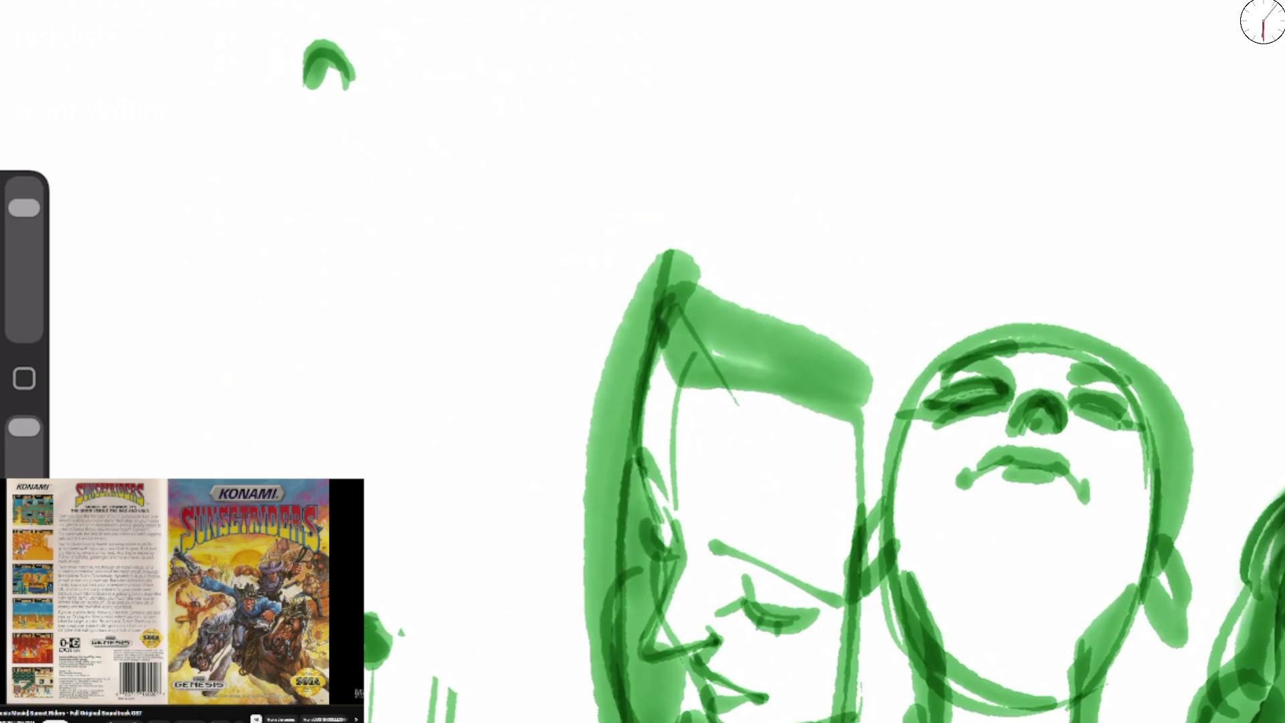
mouse_move(476, 92)
mouse_down()
mouse_move(443, 106)
mouse_move(521, 103)
mouse_move(452, 117)
mouse_move(508, 116)
mouse_move(461, 107)
mouse_up()
key(ctrl+z)
key(ctrl+z)
key(ctrl+z)
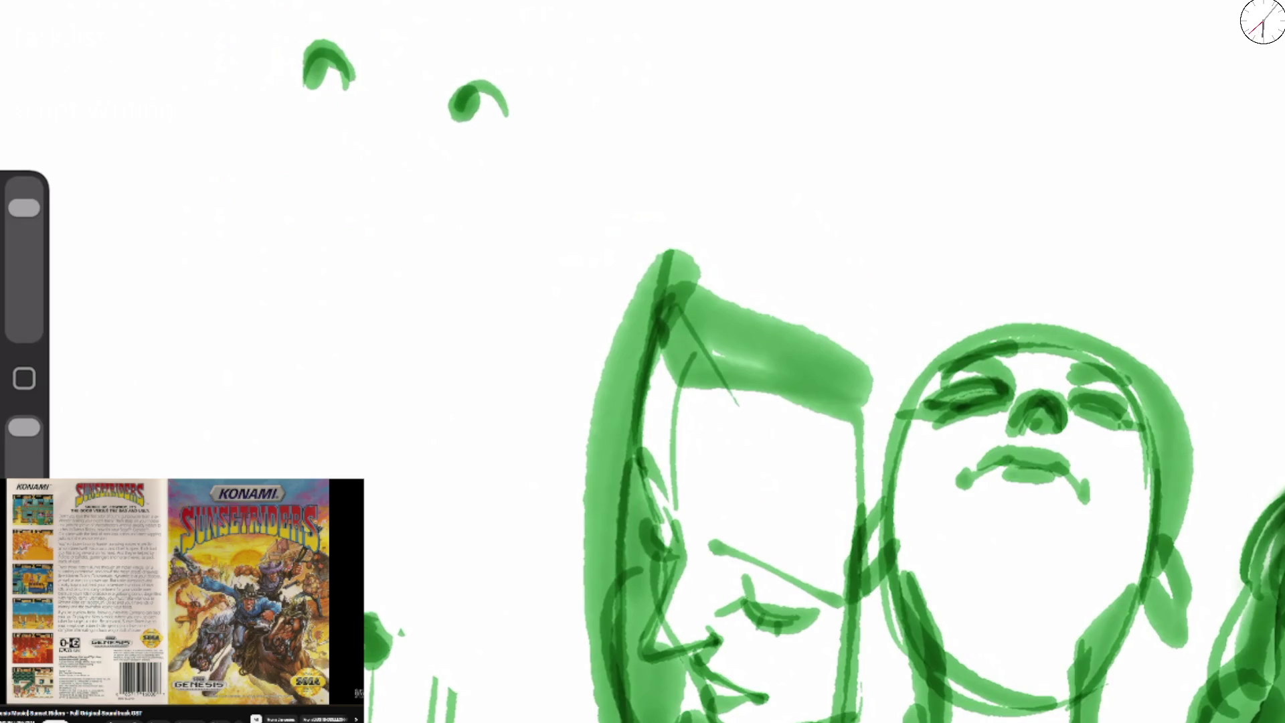
Paint the nose and mouth, then the left face edge, chin and jawline in green.
drag(384, 59, 384, 75)
mouse_move(348, 166)
mouse_down()
mouse_move(350, 195)
mouse_move(364, 195)
mouse_up()
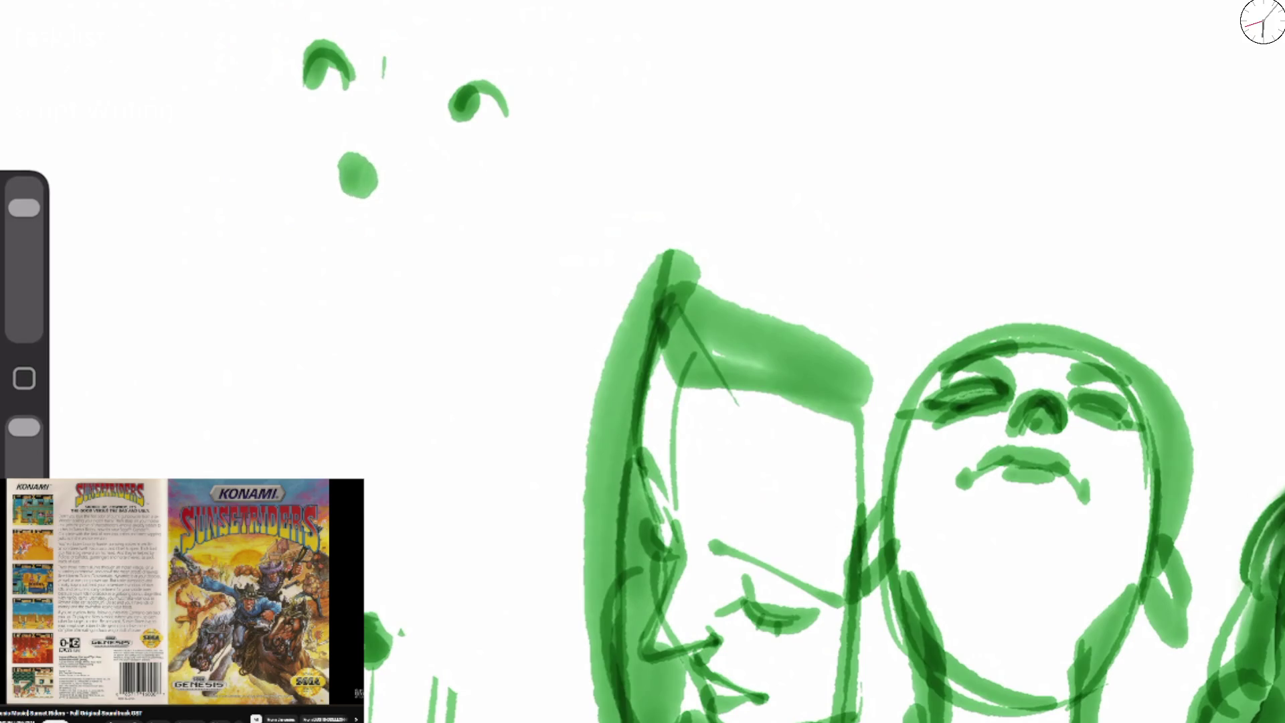
mouse_move(335, 155)
mouse_down()
mouse_move(348, 175)
mouse_move(382, 172)
mouse_up()
mouse_move(343, 211)
mouse_down()
mouse_move(404, 229)
mouse_move(372, 240)
mouse_up()
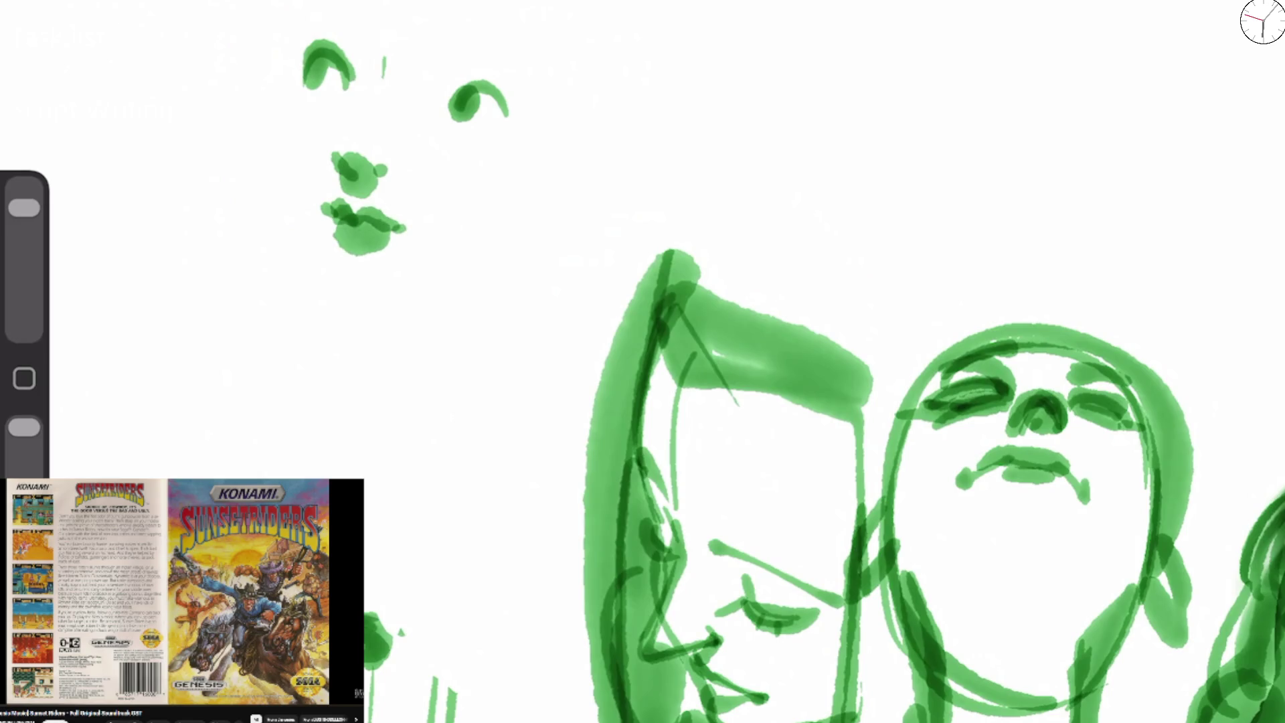
mouse_move(306, 12)
mouse_down()
mouse_move(297, 106)
mouse_move(348, 159)
mouse_move(367, 72)
mouse_move(333, 8)
mouse_move(307, 53)
mouse_move(299, 206)
mouse_move(342, 324)
mouse_move(375, 320)
mouse_up()
mouse_move(318, 224)
mouse_down()
mouse_move(338, 294)
mouse_move(368, 311)
mouse_move(455, 273)
mouse_up()
drag(372, 313, 524, 246)
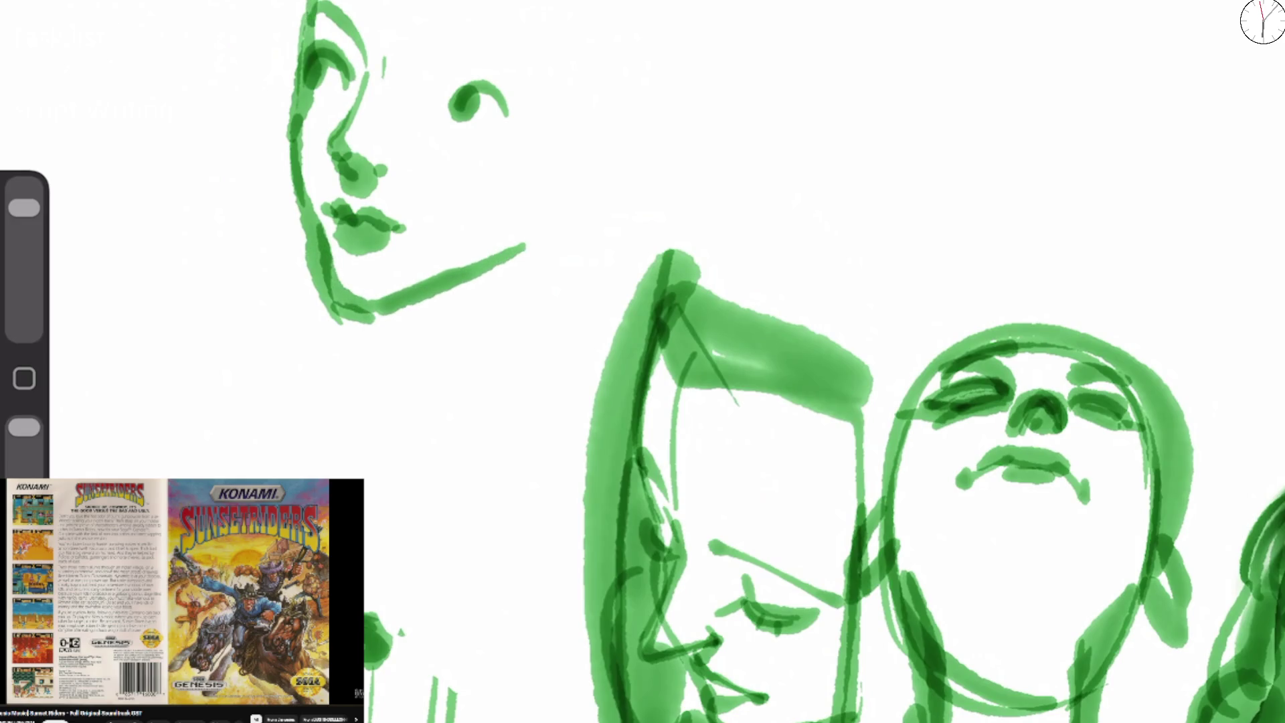
Reinforce both eyes, add the right eyebrow, fill the nose and darken the lips.
drag(442, 102, 500, 93)
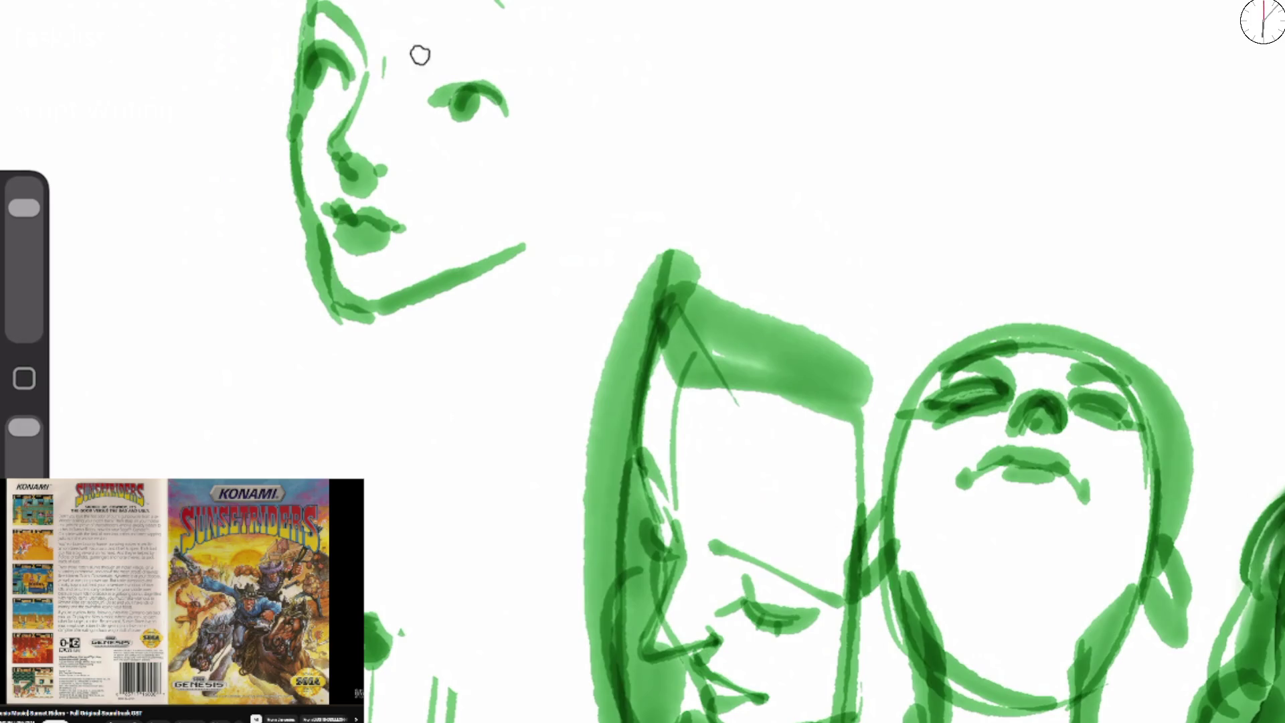
drag(420, 55, 521, 80)
mouse_move(316, 101)
mouse_down()
mouse_move(342, 88)
mouse_move(317, 108)
mouse_up()
mouse_move(358, 120)
mouse_down()
mouse_move(338, 151)
mouse_move(384, 181)
mouse_up()
drag(395, 227, 416, 234)
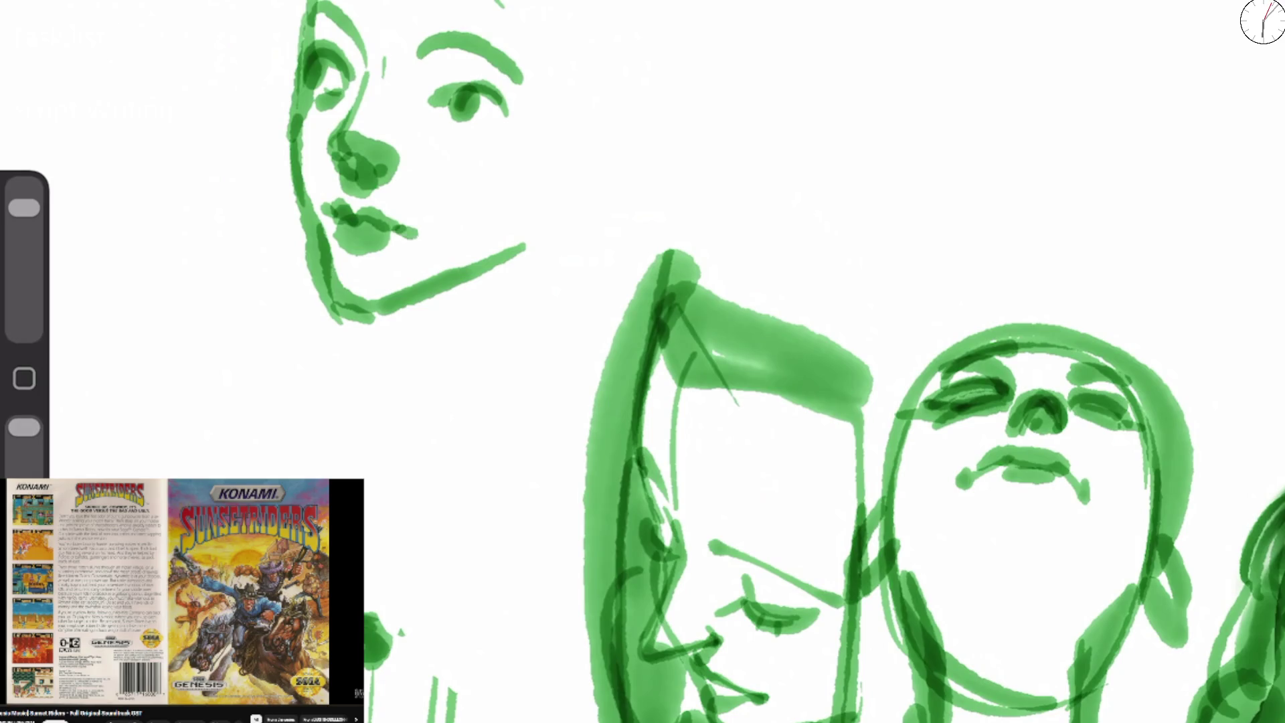
drag(326, 196, 417, 230)
mouse_move(334, 113)
mouse_down()
mouse_move(352, 74)
mouse_move(324, 40)
mouse_up()
mouse_move(432, 115)
mouse_down()
mouse_move(471, 71)
mouse_move(467, 128)
mouse_up()
Draw the neck below the chin, redraw the jaw with a right cheek edge, and zoom out.
mouse_move(376, 313)
mouse_down()
mouse_move(401, 323)
mouse_move(404, 392)
mouse_move(439, 498)
mouse_up()
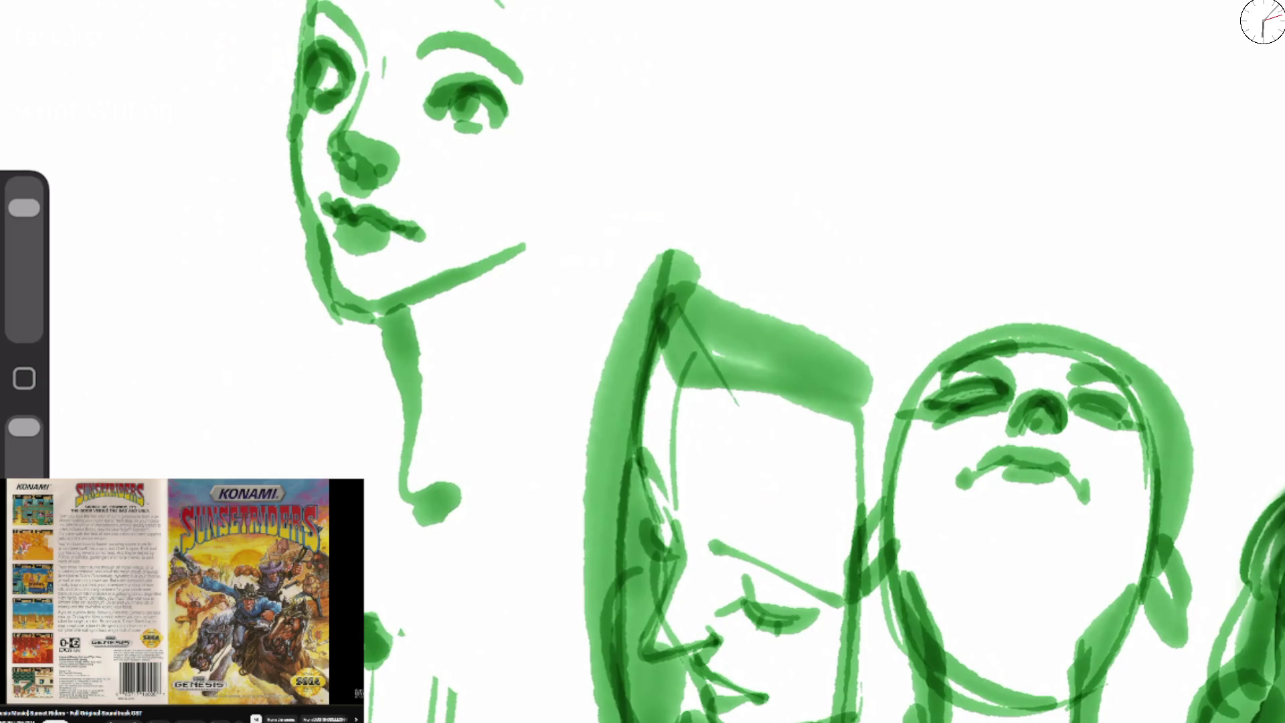
drag(331, 316, 543, 238)
drag(564, 44, 516, 273)
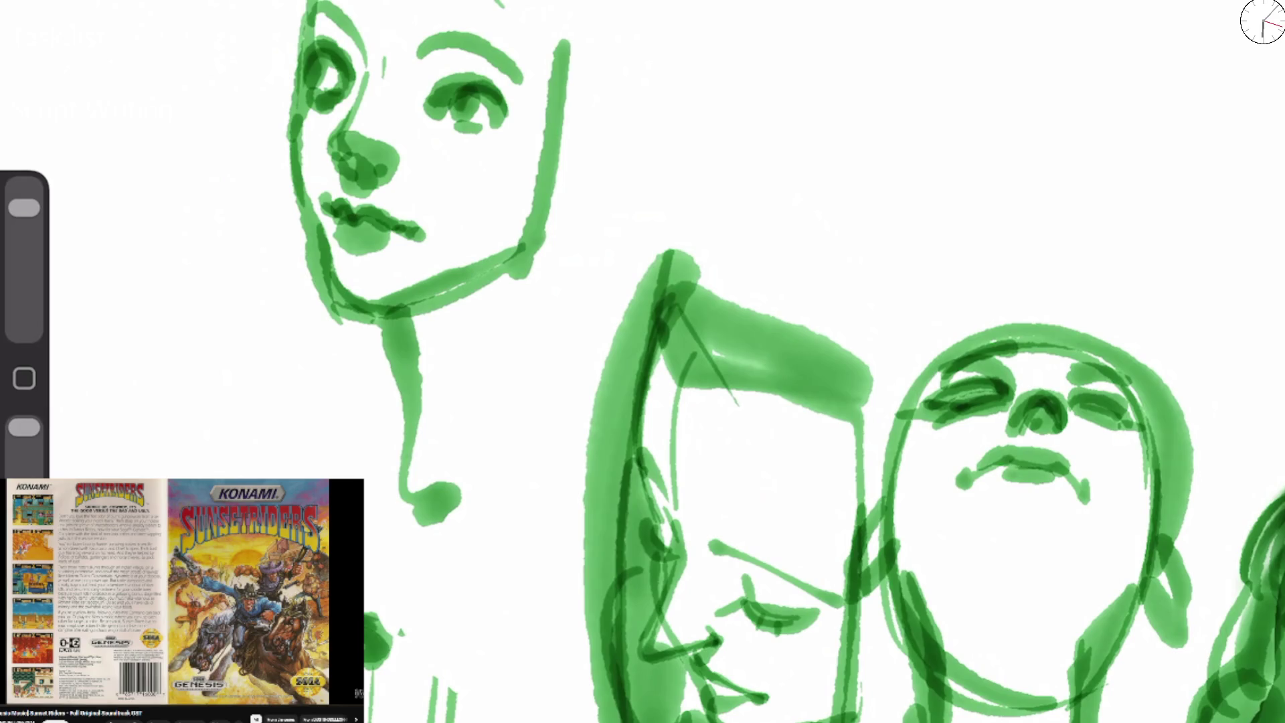
scroll(736, 401, down, 5)
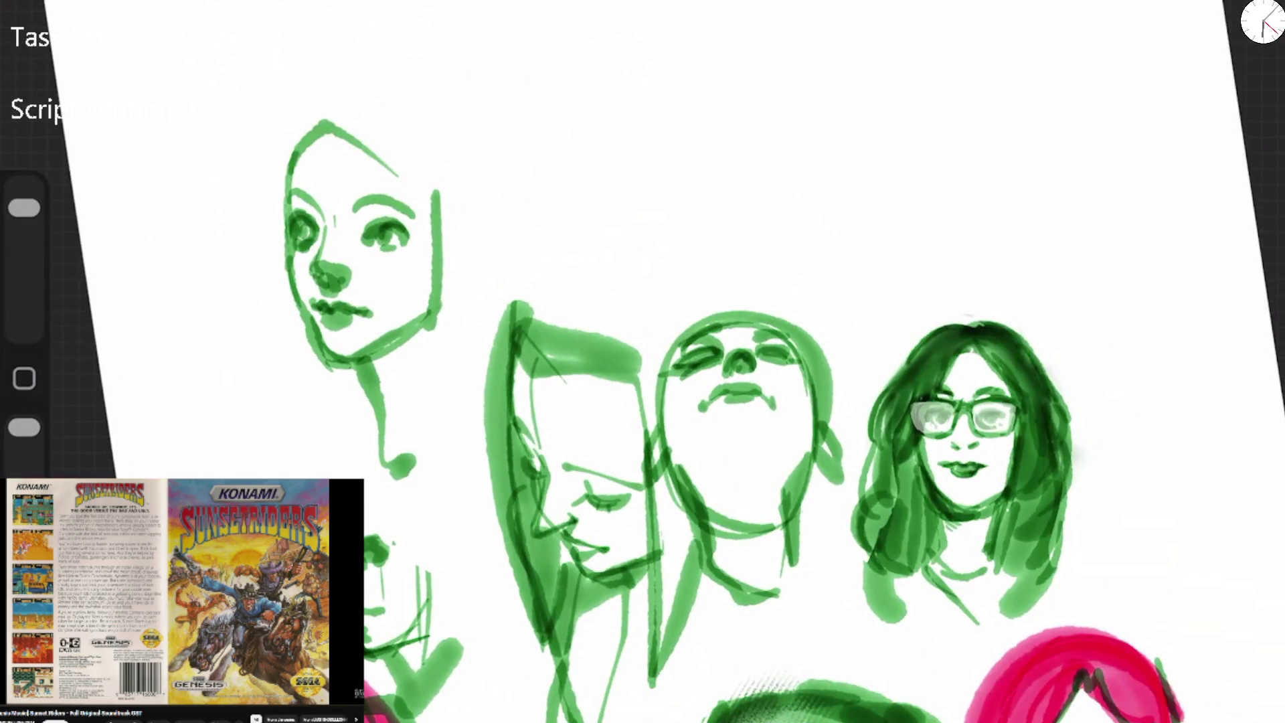
Start a second, upturned green head to the right with brows, eye marks and forehead curve.
scroll(312, 136, up, 5)
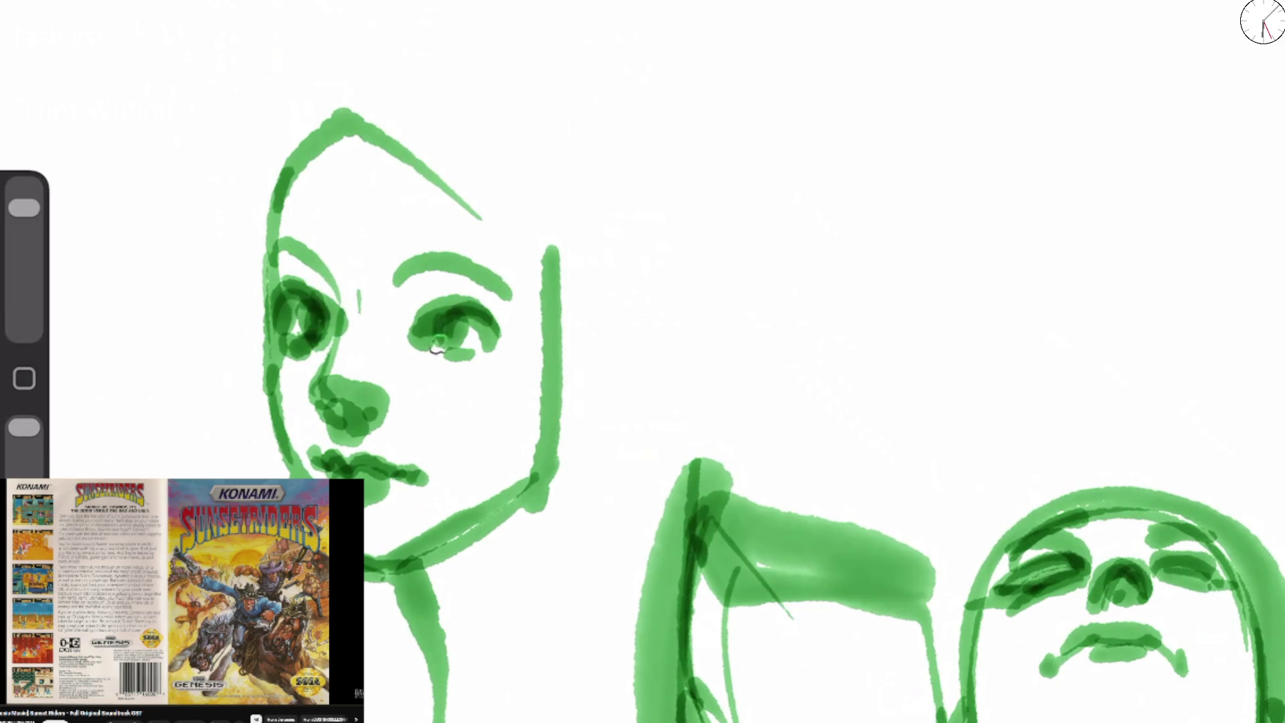
drag(288, 269, 299, 284)
scroll(751, 415, right, 2)
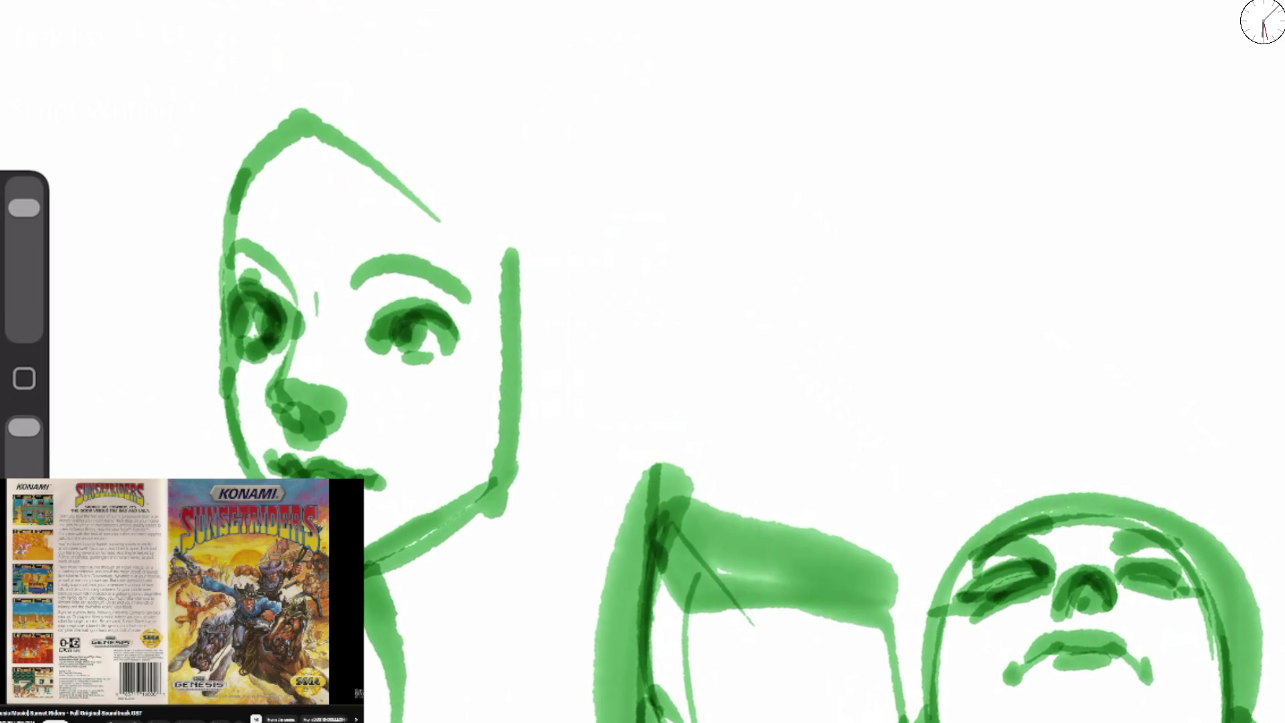
mouse_move(623, 146)
mouse_down()
mouse_move(659, 111)
mouse_move(802, 72)
mouse_up()
mouse_move(680, 111)
mouse_down()
mouse_move(672, 187)
mouse_move(699, 184)
mouse_move(709, 144)
mouse_move(643, 153)
mouse_move(659, 133)
mouse_move(736, 127)
mouse_move(770, 106)
mouse_up()
mouse_move(639, 175)
mouse_down()
mouse_move(668, 144)
mouse_move(693, 15)
mouse_move(776, 26)
mouse_up()
drag(662, 54, 619, 204)
mouse_move(722, 137)
mouse_down()
mouse_move(789, 109)
mouse_move(770, 119)
mouse_move(780, 124)
mouse_up()
drag(728, 69, 777, 65)
drag(766, 122, 799, 121)
Add nose accents, the right face edge, and the mouth and chin of the upturned head.
mouse_move(646, 173)
mouse_down()
mouse_move(631, 193)
mouse_move(696, 175)
mouse_move(673, 200)
mouse_up()
drag(686, 153, 728, 175)
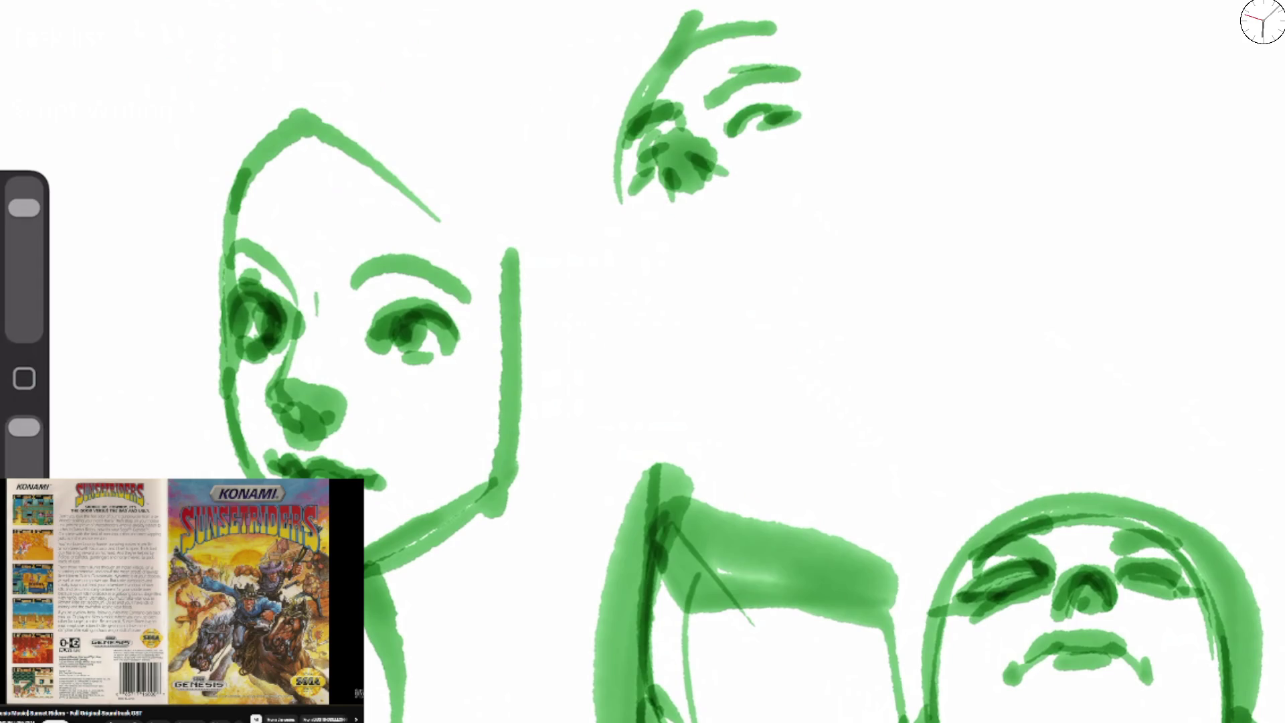
drag(669, 241, 668, 257)
mouse_move(666, 140)
mouse_down()
mouse_move(669, 287)
mouse_move(677, 229)
mouse_move(704, 207)
mouse_move(764, 229)
mouse_up()
drag(758, 163, 763, 221)
click(687, 275)
mouse_move(686, 281)
mouse_down()
mouse_move(710, 253)
mouse_move(700, 249)
mouse_move(749, 228)
mouse_up()
mouse_move(662, 241)
mouse_down()
mouse_move(729, 211)
mouse_move(763, 221)
mouse_up()
mouse_move(699, 274)
mouse_down()
mouse_move(743, 238)
mouse_move(659, 234)
mouse_up()
drag(672, 228, 654, 278)
drag(662, 68, 699, 309)
Draw the left jaw, cheek lines, a thick eyebrow and shaded jaw, undoing failed strokes.
mouse_move(626, 161)
mouse_down()
mouse_move(626, 201)
mouse_move(703, 355)
mouse_up()
drag(616, 187, 713, 375)
drag(683, 328, 732, 347)
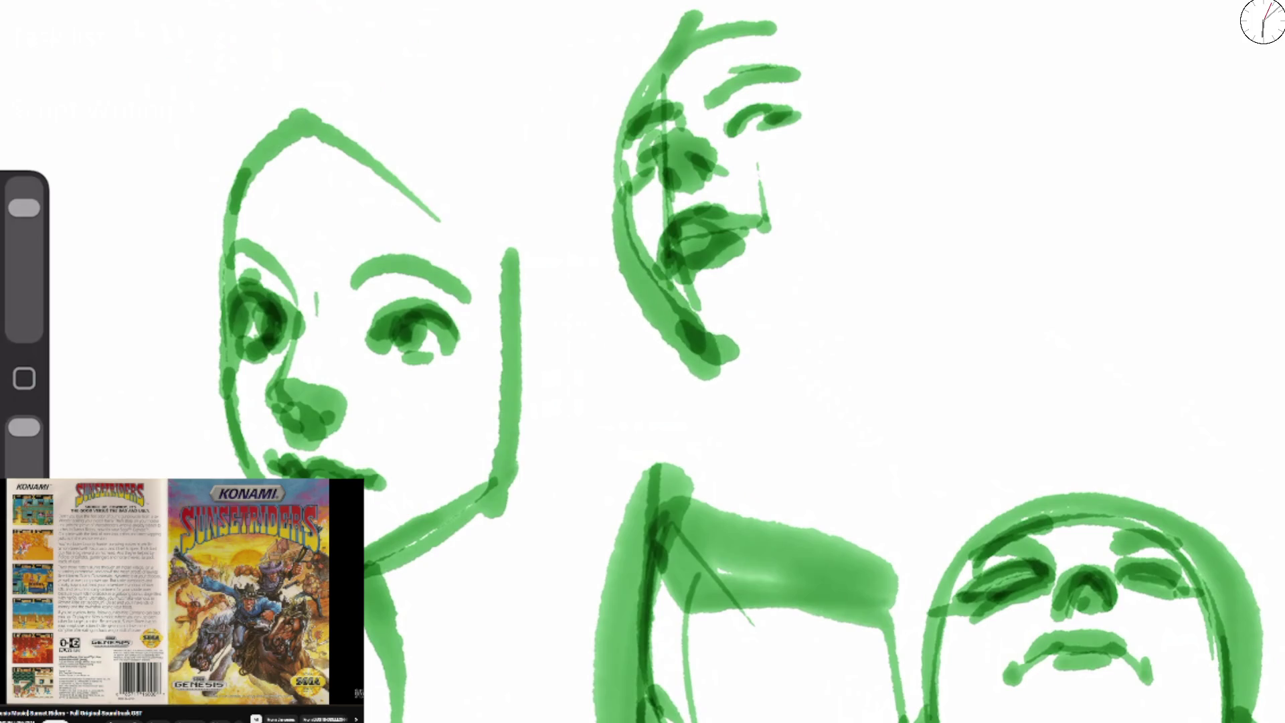
key(ctrl+z)
key(ctrl+z)
key(ctrl+z)
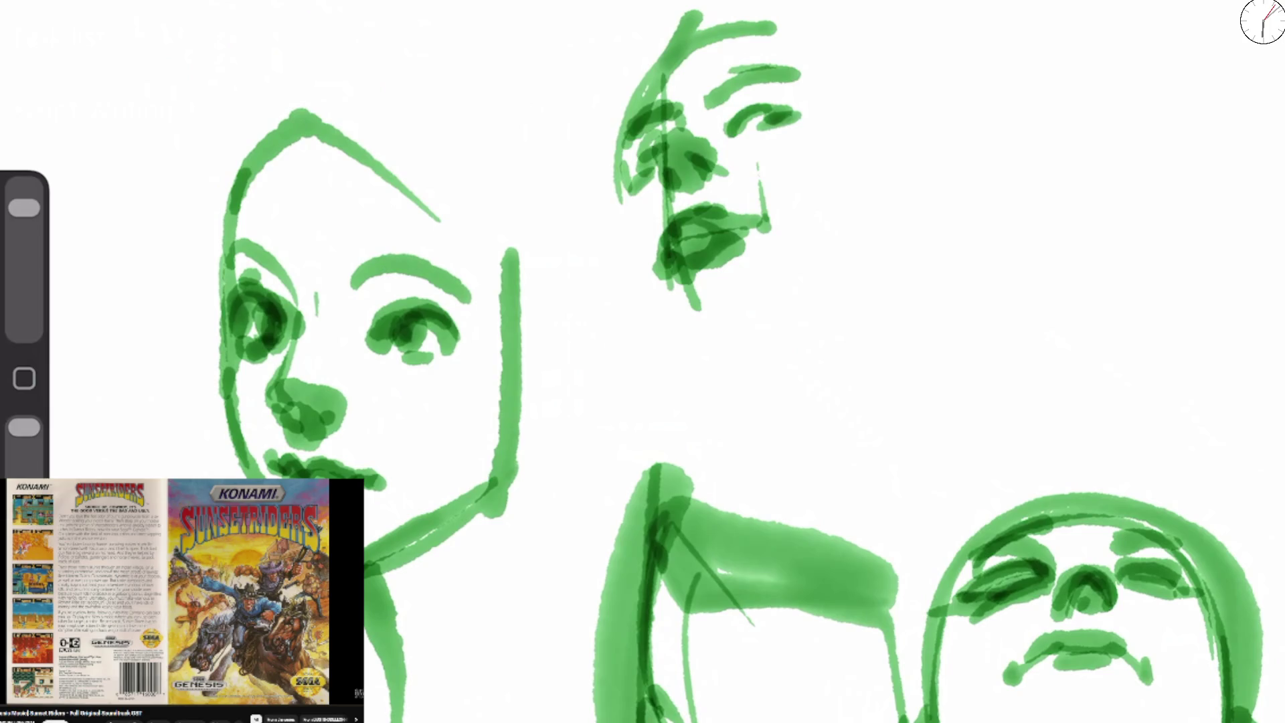
drag(619, 201, 681, 158)
drag(650, 173, 808, 115)
mouse_move(605, 152)
mouse_down()
mouse_move(669, 99)
mouse_move(803, 84)
mouse_up()
mouse_move(659, 201)
mouse_down()
mouse_move(690, 178)
mouse_move(617, 288)
mouse_move(696, 405)
mouse_up()
key(ctrl+z)
drag(621, 281, 669, 381)
mouse_move(632, 328)
mouse_down()
mouse_move(723, 455)
mouse_move(803, 428)
mouse_move(897, 355)
mouse_up()
Arc the skull outline, add hair, the right nose profile, jaw, chin and neck.
mouse_move(625, 257)
mouse_down()
mouse_move(639, 74)
mouse_move(769, 17)
mouse_up()
mouse_move(602, 93)
mouse_down()
mouse_move(716, 13)
mouse_move(850, 67)
mouse_move(867, 139)
mouse_up()
mouse_move(783, 127)
mouse_down()
mouse_move(723, 151)
mouse_move(816, 117)
mouse_up()
drag(736, 34, 883, 110)
drag(810, 10, 930, 141)
mouse_move(866, 97)
mouse_down()
mouse_move(930, 231)
mouse_move(870, 271)
mouse_move(866, 314)
mouse_move(924, 402)
mouse_up()
drag(906, 354, 676, 448)
mouse_move(623, 257)
mouse_down()
mouse_move(729, 408)
mouse_move(669, 418)
mouse_up()
mouse_move(729, 335)
mouse_down()
mouse_move(636, 415)
mouse_move(525, 569)
mouse_up()
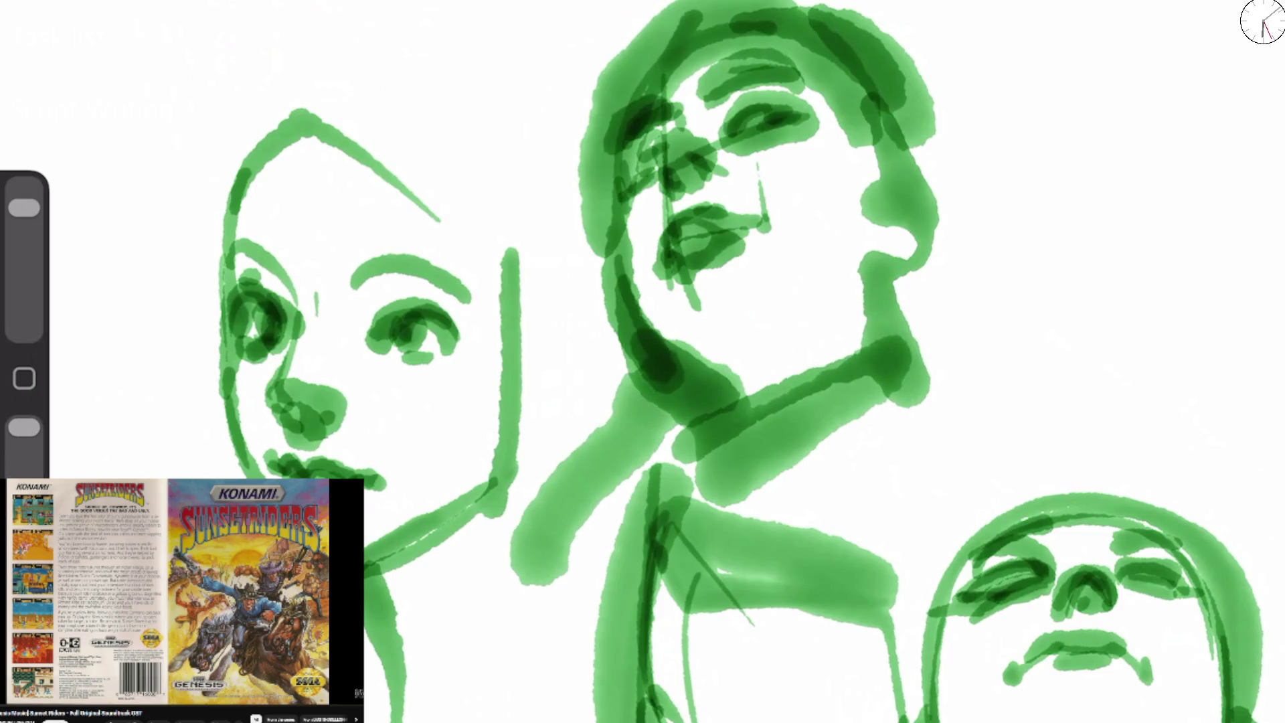
click(1262, 21)
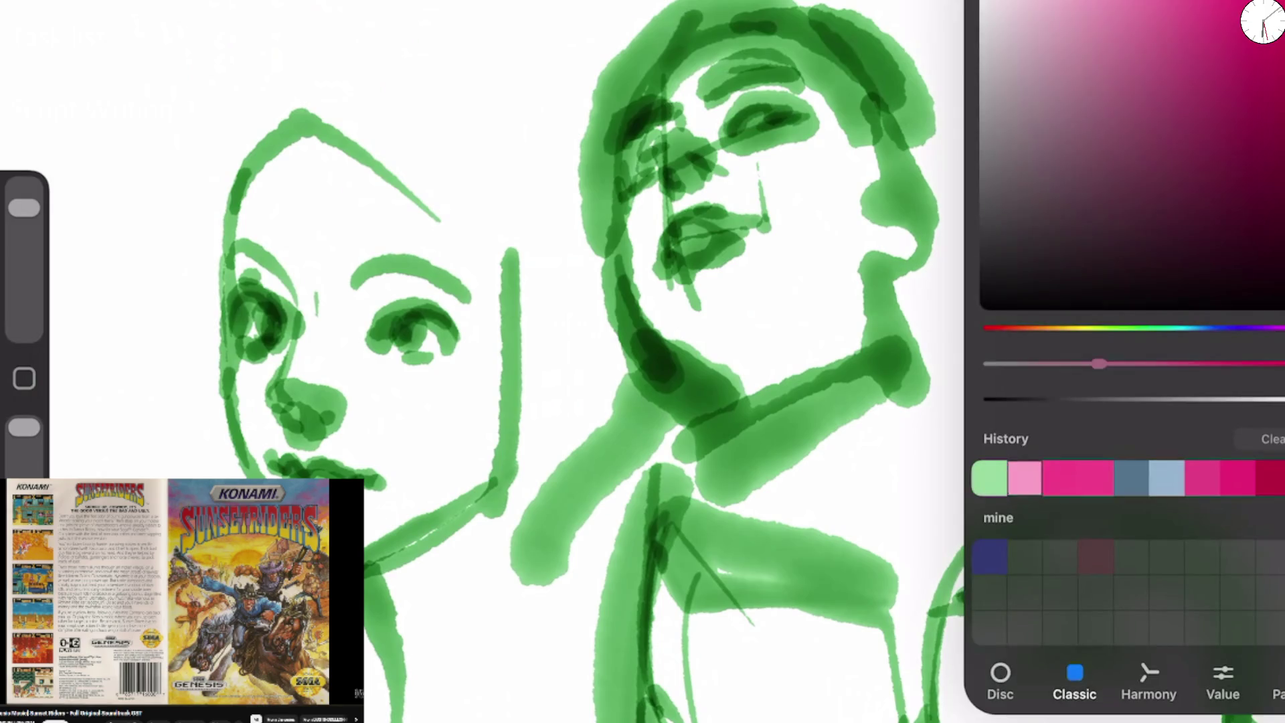
Pick magenta from recent colours and erase both new green heads down to a pale wash.
click(1262, 22)
drag(619, 288, 709, 398)
drag(24, 207, 25, 255)
mouse_move(830, 27)
mouse_down()
mouse_move(669, 148)
mouse_move(636, 321)
mouse_up()
key(ctrl+z)
drag(25, 255, 24, 188)
drag(24, 427, 24, 474)
mouse_move(803, 40)
mouse_down()
mouse_move(629, 200)
mouse_move(669, 334)
mouse_move(903, 375)
mouse_move(897, 153)
mouse_up()
mouse_move(267, 167)
mouse_down()
mouse_move(402, 334)
mouse_move(415, 568)
mouse_move(395, 636)
mouse_move(702, 549)
mouse_up()
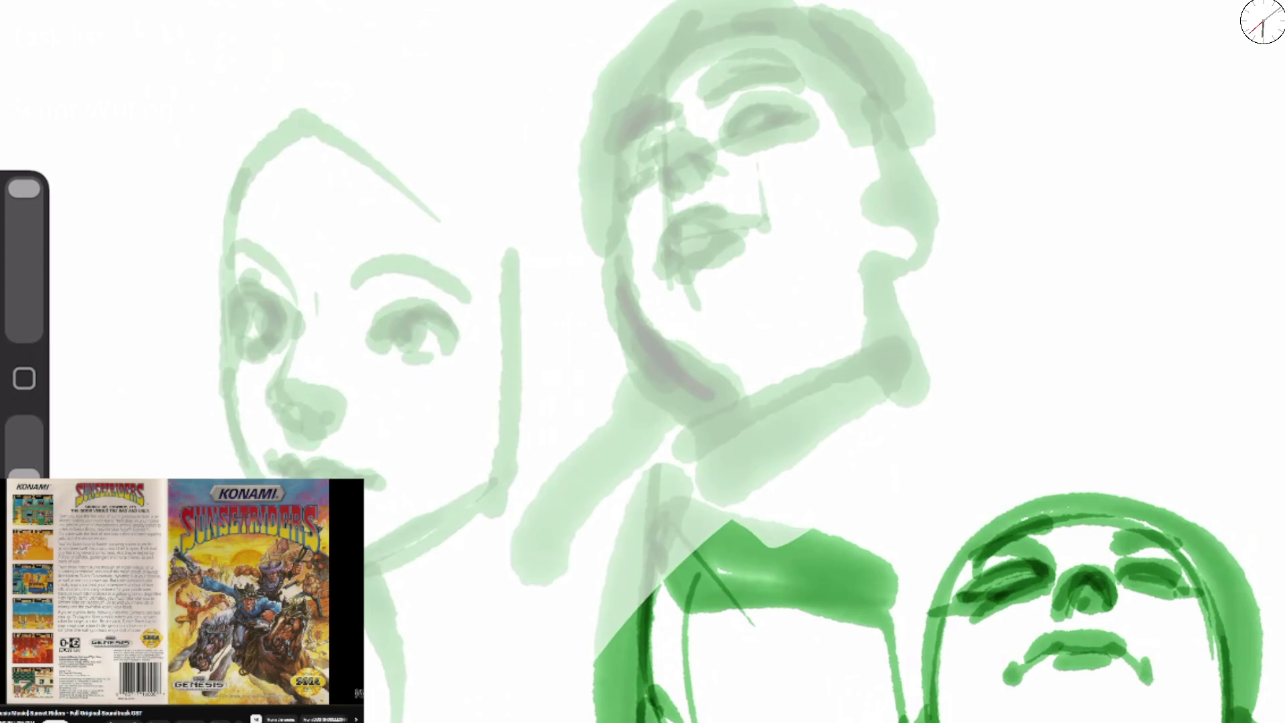
Try red nostril marks with the brush, undo them, and shrink the brush to about 22%.
key(b)
drag(664, 180, 670, 193)
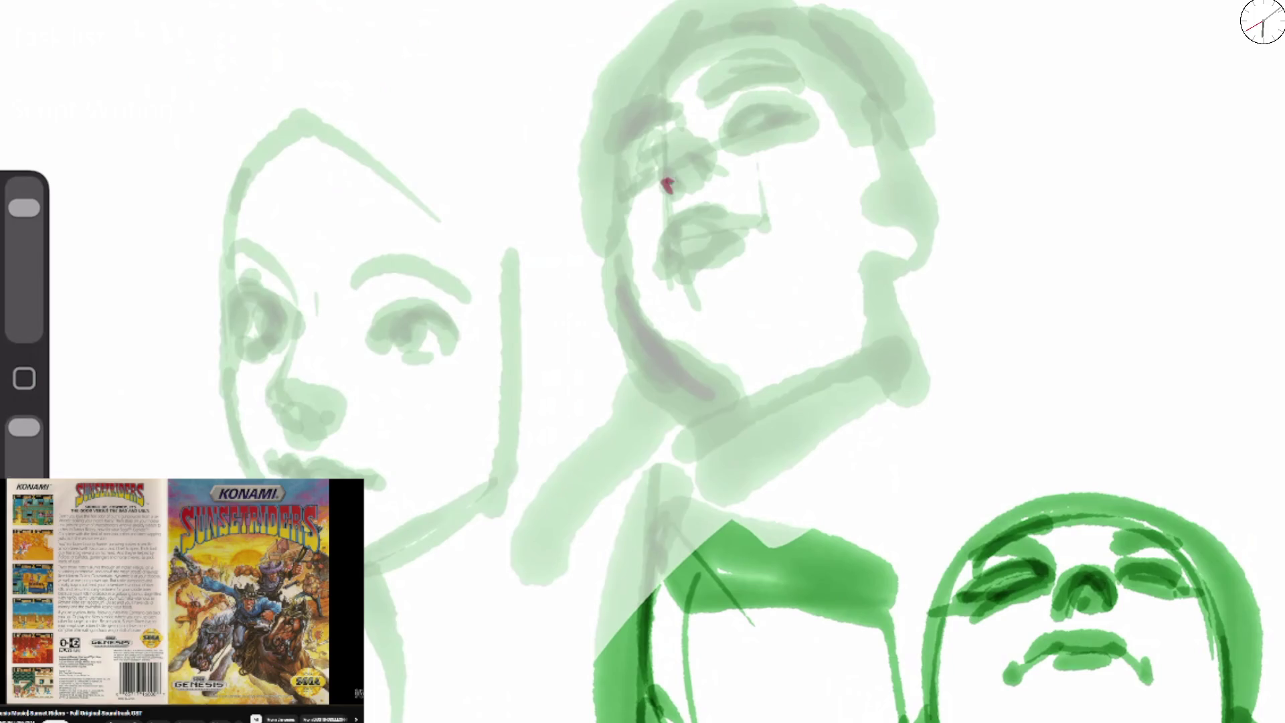
drag(25, 207, 24, 210)
mouse_move(659, 178)
mouse_down()
mouse_move(676, 193)
mouse_move(708, 178)
mouse_move(660, 139)
mouse_move(642, 160)
mouse_move(657, 144)
mouse_up()
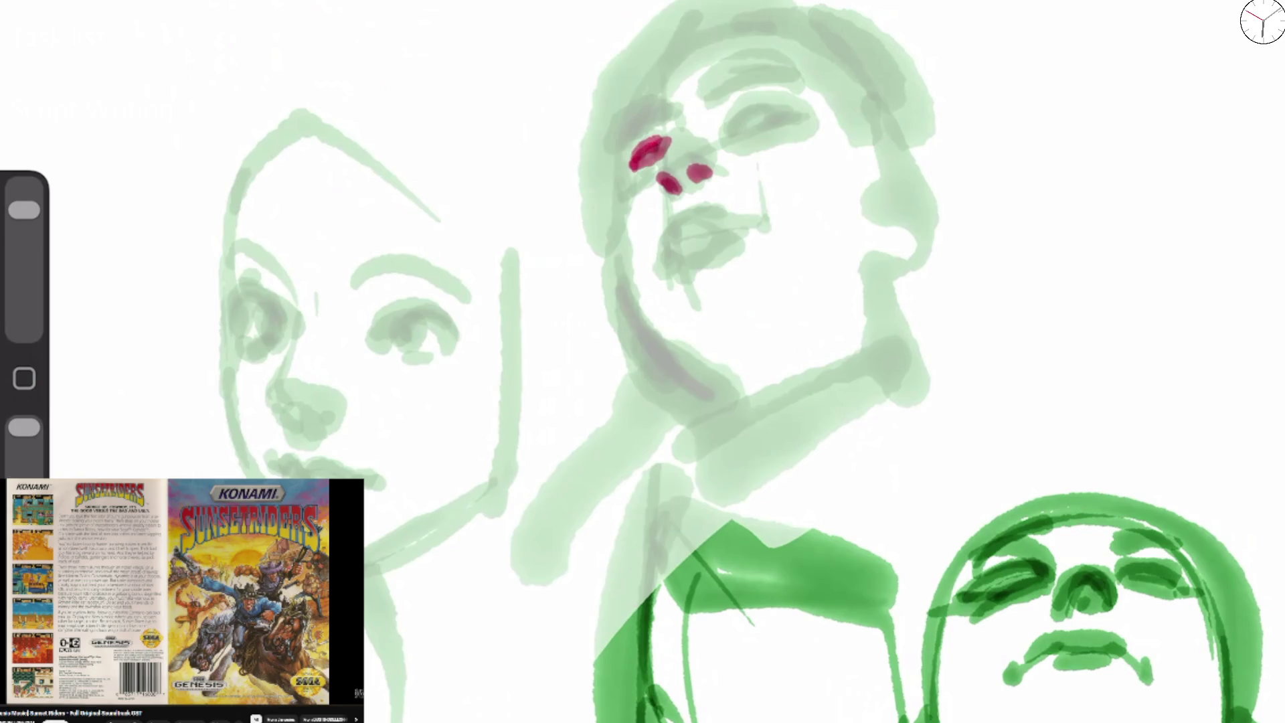
key(ctrl+z)
key(ctrl+z)
drag(24, 209, 24, 261)
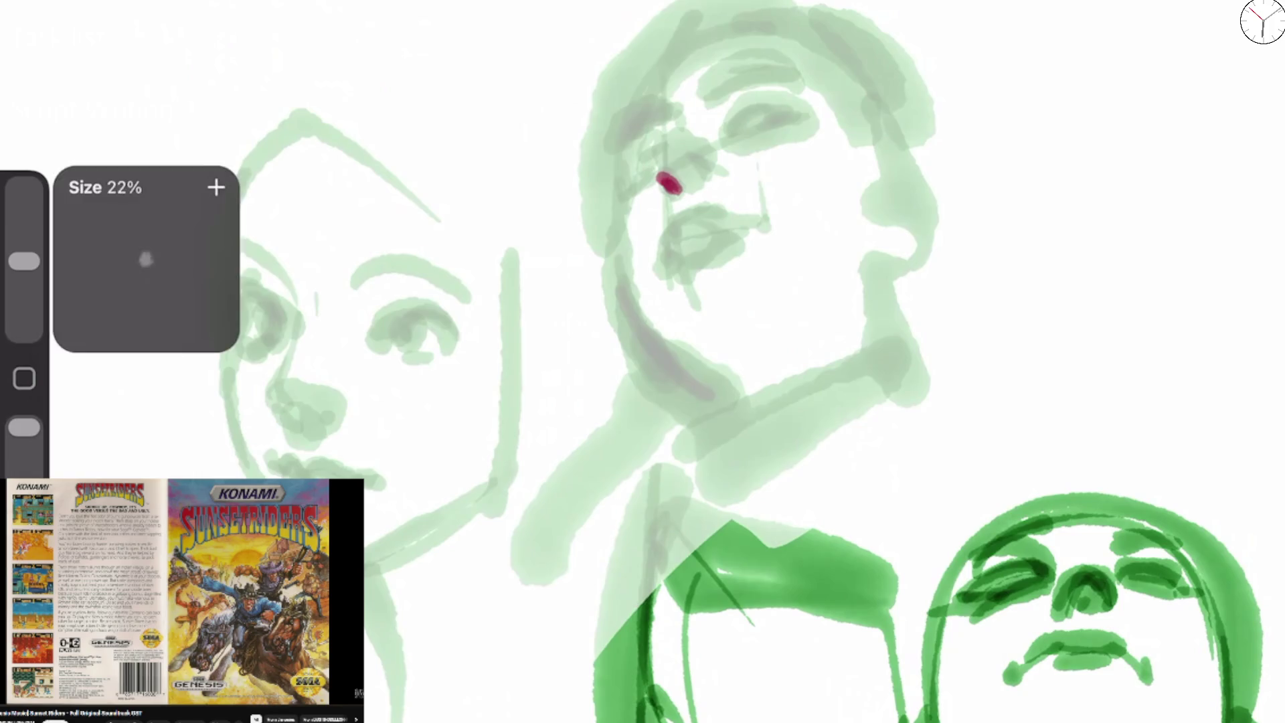
Draw the magenta nose curve, nose side, right eyebrow and right eye line.
mouse_move(635, 161)
mouse_down()
mouse_move(661, 139)
mouse_move(630, 167)
mouse_move(659, 153)
mouse_up()
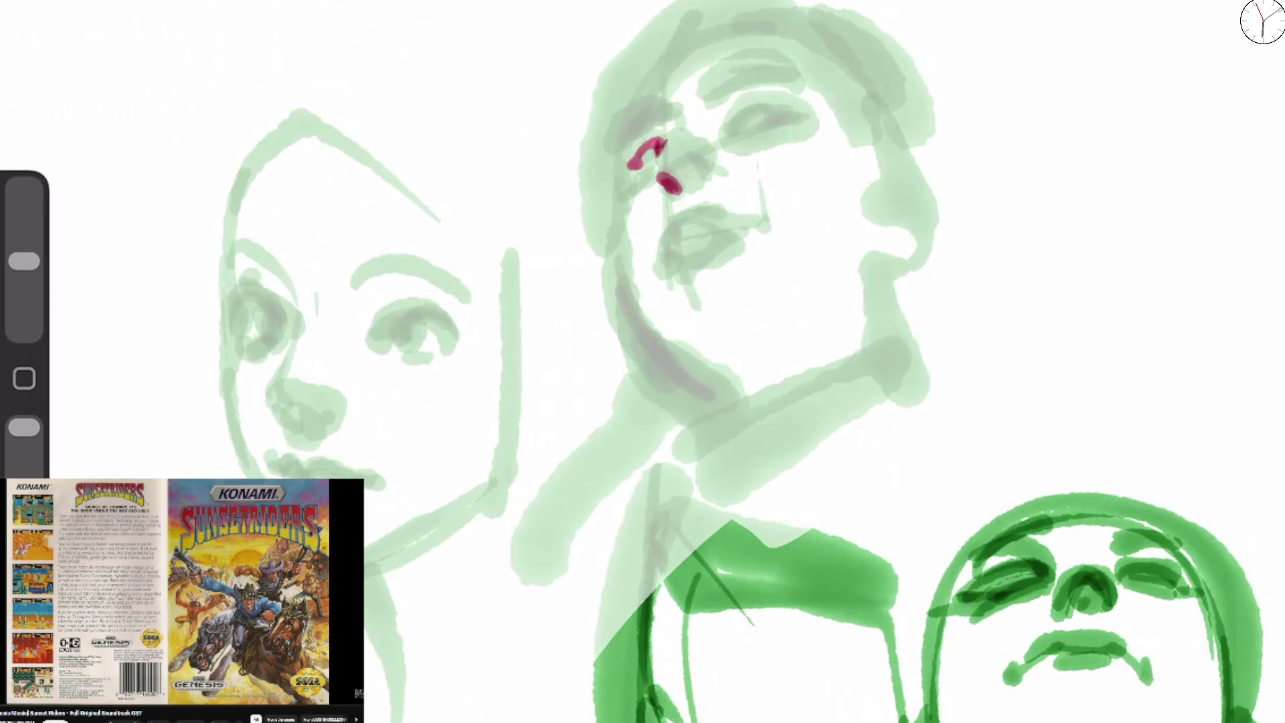
mouse_move(614, 160)
mouse_down()
mouse_move(619, 131)
mouse_move(670, 125)
mouse_move(770, 65)
mouse_up()
drag(709, 94, 777, 67)
mouse_move(643, 168)
mouse_down()
mouse_move(660, 144)
mouse_move(631, 183)
mouse_move(637, 169)
mouse_up()
drag(736, 131, 743, 108)
mouse_move(740, 107)
mouse_down()
mouse_move(795, 113)
mouse_move(731, 137)
mouse_up()
mouse_move(762, 89)
mouse_down()
mouse_move(726, 121)
mouse_move(789, 113)
mouse_up()
Try soft whitish strokes over the nose bridge and eyes, undo them, and blur the cheek marks.
drag(24, 261, 24, 188)
drag(24, 427, 24, 471)
mouse_move(636, 157)
mouse_down()
mouse_move(646, 134)
mouse_move(689, 144)
mouse_up()
drag(24, 189, 25, 226)
drag(24, 471, 24, 427)
key(ctrl+z)
drag(619, 154, 719, 97)
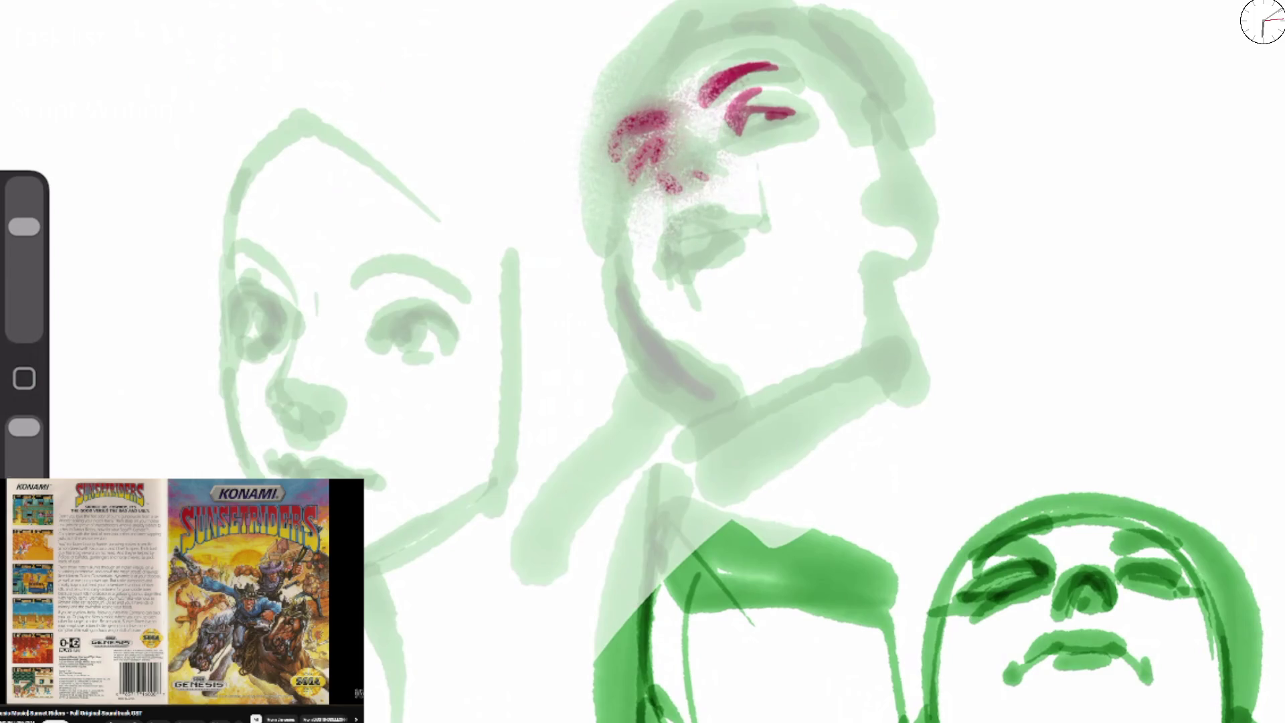
mouse_move(24, 226)
mouse_down()
mouse_move(24, 288)
mouse_move(24, 271)
mouse_up()
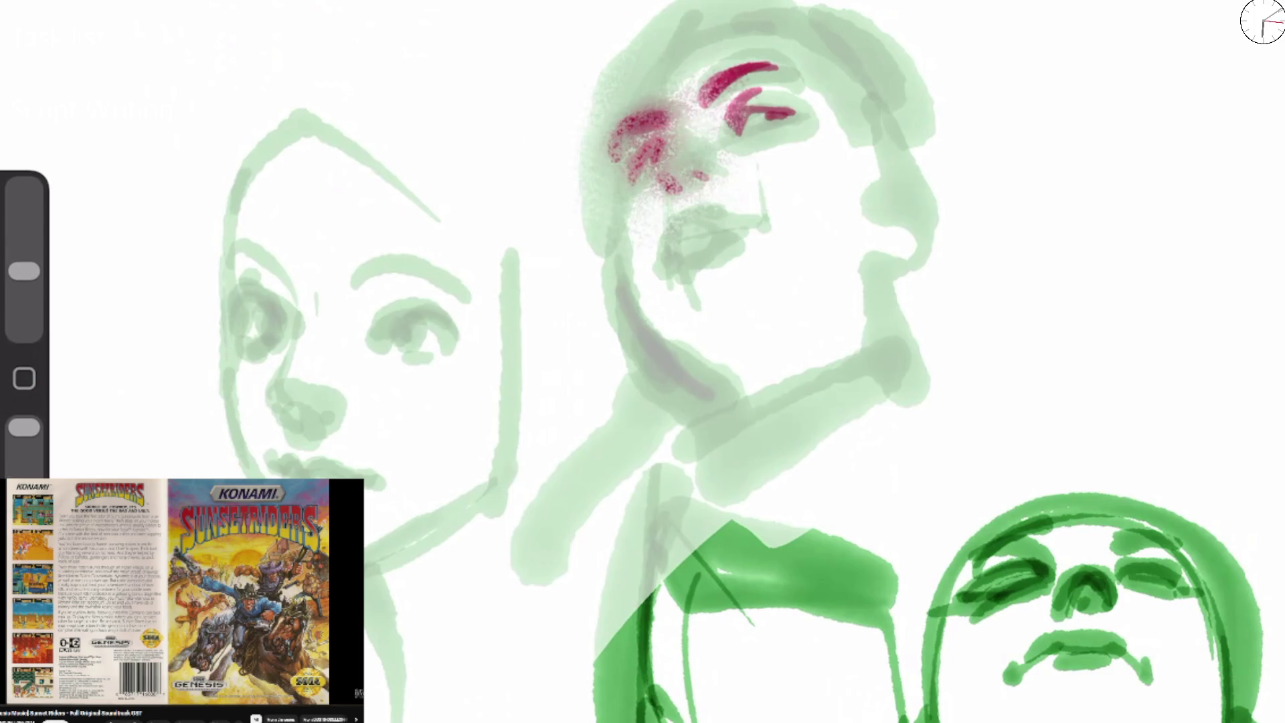
key(ctrl+z)
mouse_move(622, 174)
mouse_down()
mouse_move(642, 127)
mouse_move(636, 80)
mouse_up()
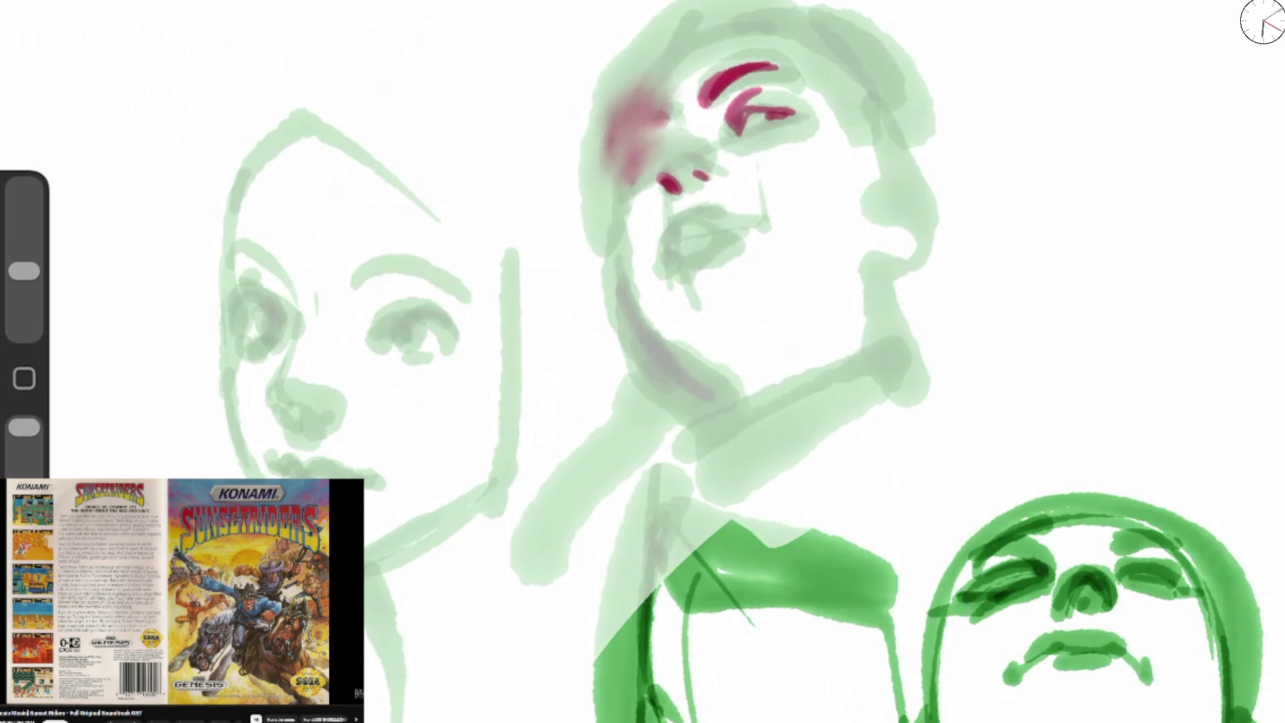
drag(24, 271, 24, 261)
Draw the magenta cheekbone and a thin jawline with its bottom edge and corner.
mouse_move(649, 174)
mouse_down()
mouse_move(671, 211)
mouse_move(651, 178)
mouse_move(667, 134)
mouse_move(636, 161)
mouse_move(669, 124)
mouse_move(629, 178)
mouse_up()
mouse_move(659, 137)
mouse_down()
mouse_move(623, 172)
mouse_move(613, 221)
mouse_move(623, 281)
mouse_move(705, 390)
mouse_up()
mouse_move(622, 276)
mouse_down()
mouse_move(710, 373)
mouse_move(736, 364)
mouse_up()
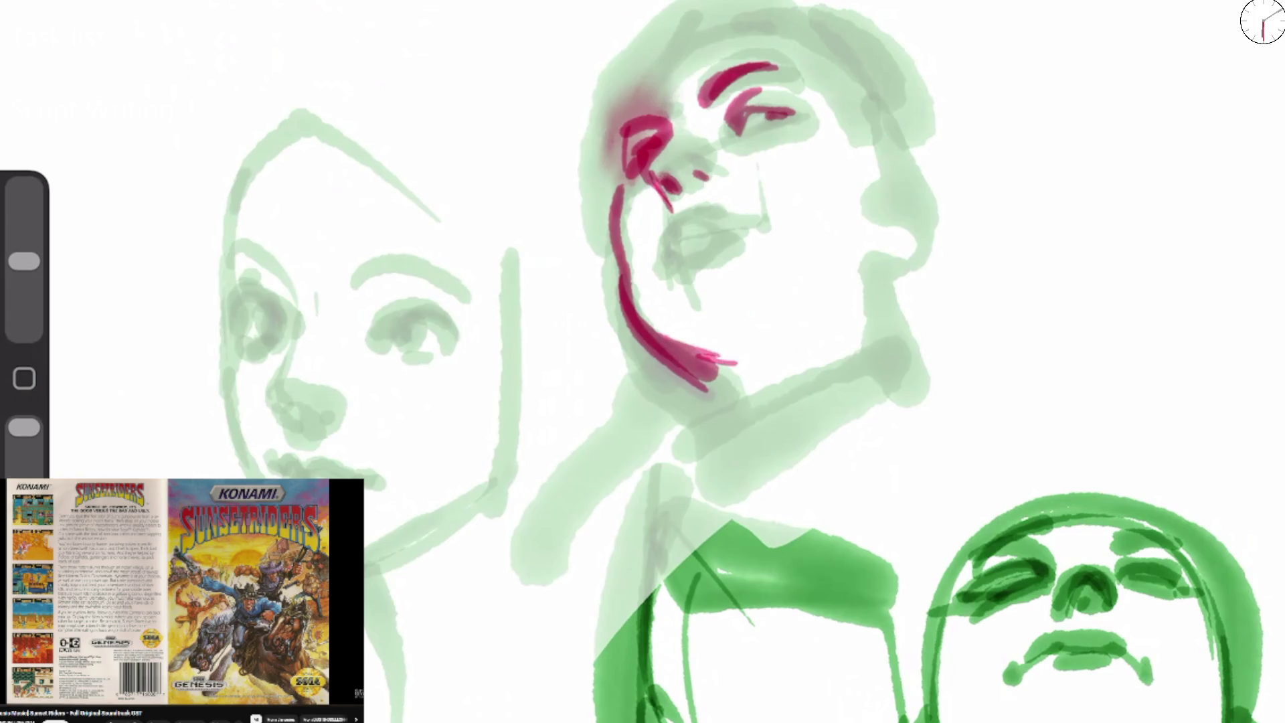
key(ctrl+z)
key(ctrl+z)
key(ctrl+z)
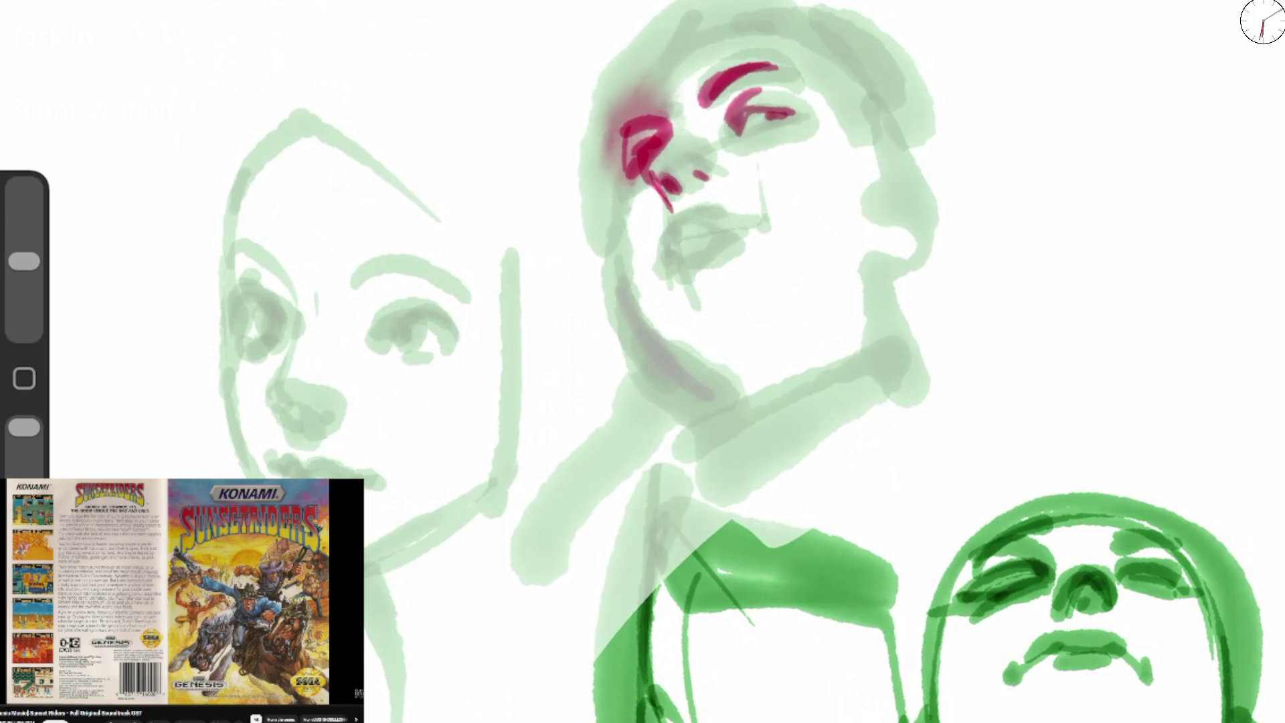
drag(619, 202, 648, 360)
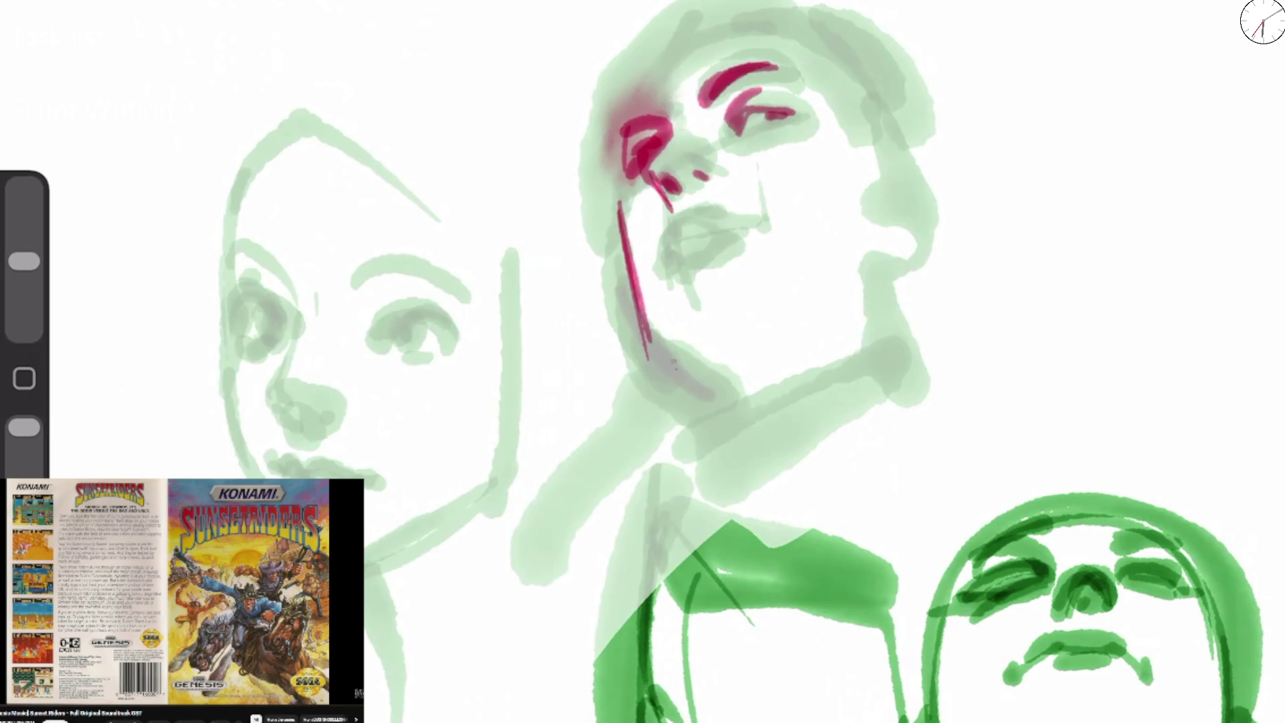
mouse_move(666, 362)
mouse_down()
mouse_move(712, 359)
mouse_move(738, 404)
mouse_move(768, 393)
mouse_up()
drag(659, 346, 694, 359)
Outline the left eye socket, temple and forehead curve in magenta.
mouse_move(622, 154)
mouse_down()
mouse_move(608, 182)
mouse_move(625, 181)
mouse_up()
mouse_move(645, 73)
mouse_down()
mouse_move(606, 148)
mouse_move(624, 184)
mouse_move(621, 257)
mouse_up()
drag(622, 150, 660, 53)
mouse_move(641, 106)
mouse_down()
mouse_move(699, 27)
mouse_move(781, 26)
mouse_move(789, 48)
mouse_move(686, 60)
mouse_up()
Trace the upturned head's top hair, eyes, cheek, nose tip and lips in magenta.
drag(717, 16, 614, 123)
drag(753, 1, 619, 119)
drag(793, 32, 861, 117)
drag(737, 124, 794, 113)
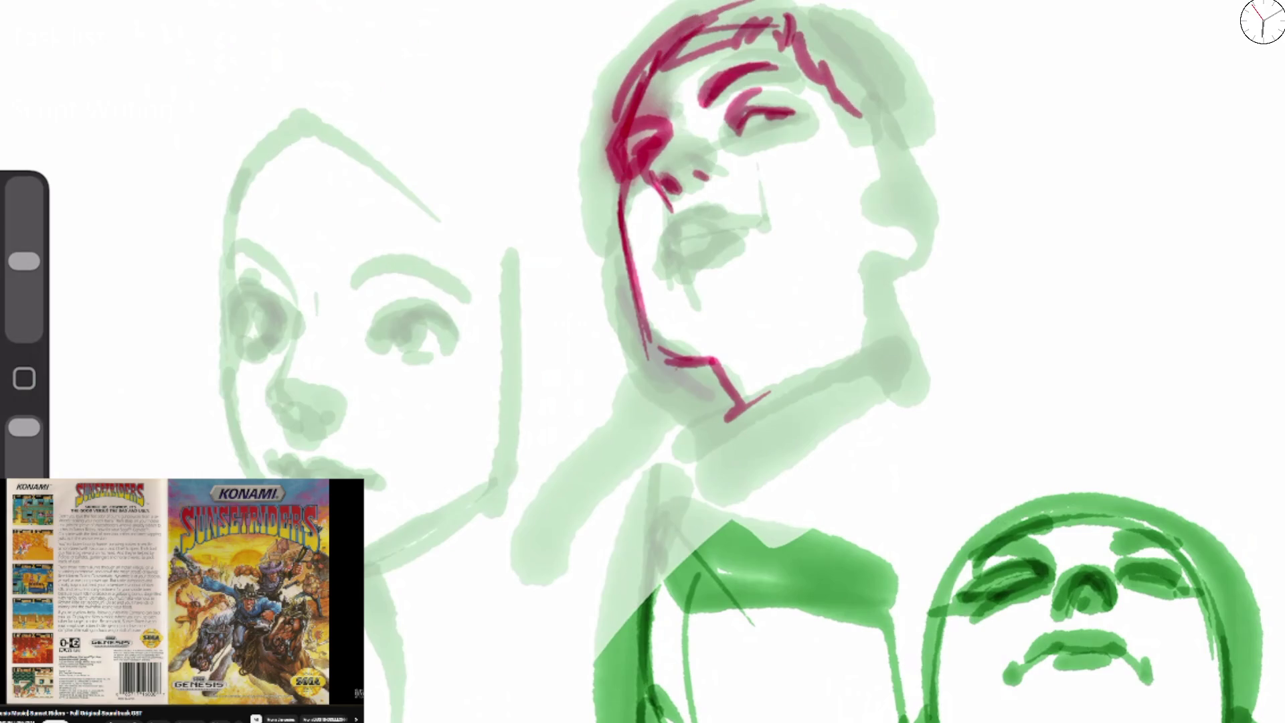
drag(634, 129, 675, 108)
drag(636, 164, 669, 212)
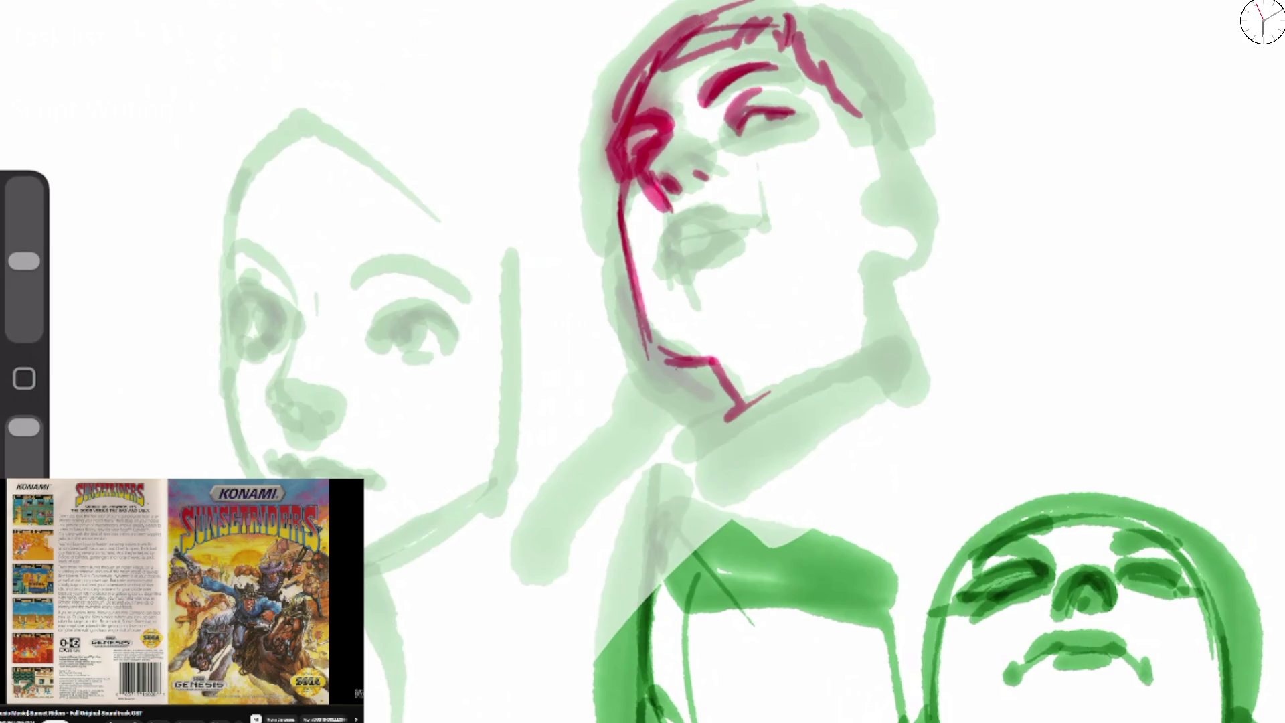
click(754, 229)
mouse_move(663, 254)
mouse_down()
mouse_move(679, 223)
mouse_move(736, 217)
mouse_move(686, 230)
mouse_move(721, 220)
mouse_up()
drag(675, 258, 711, 238)
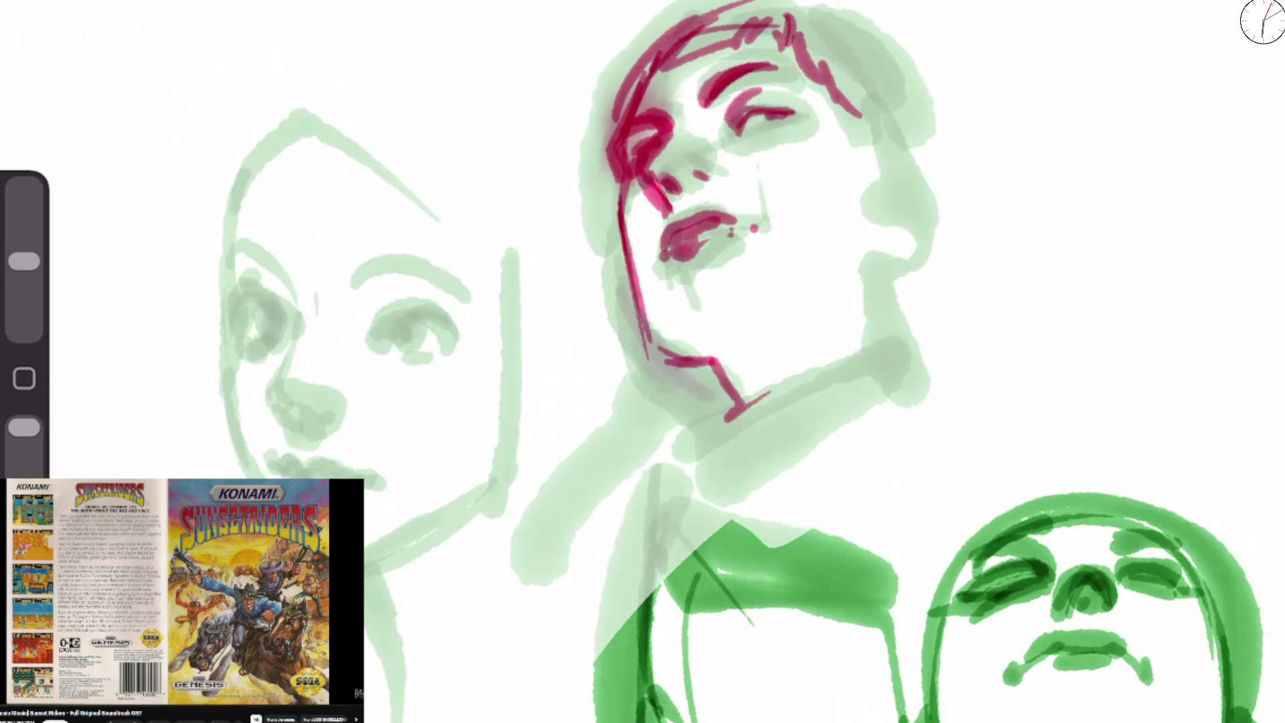
Retrace the jaw and long jawline, lengthen the right eye line, and hatch the hair.
drag(626, 238, 673, 345)
mouse_move(733, 387)
mouse_down()
mouse_move(724, 426)
mouse_move(883, 340)
mouse_up()
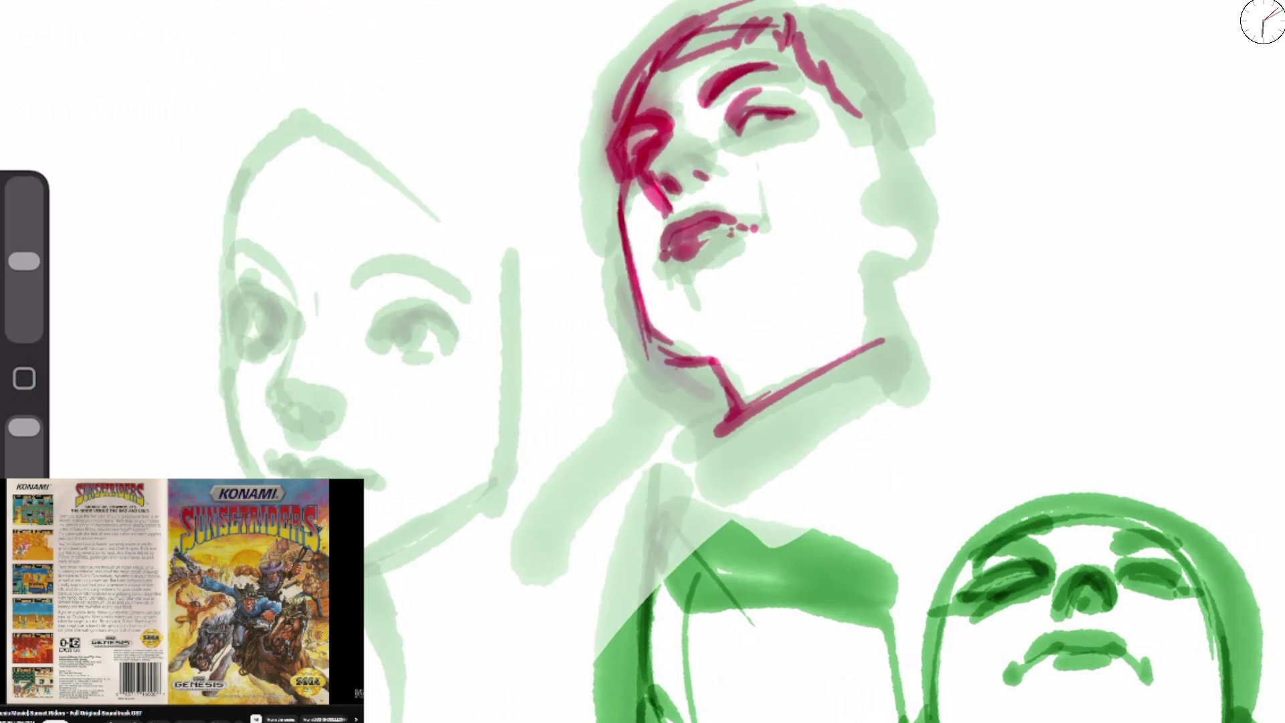
mouse_move(756, 116)
mouse_down()
mouse_move(808, 112)
mouse_move(859, 169)
mouse_up()
mouse_move(866, 111)
mouse_down()
mouse_move(839, 149)
mouse_move(879, 163)
mouse_up()
drag(858, 99, 896, 156)
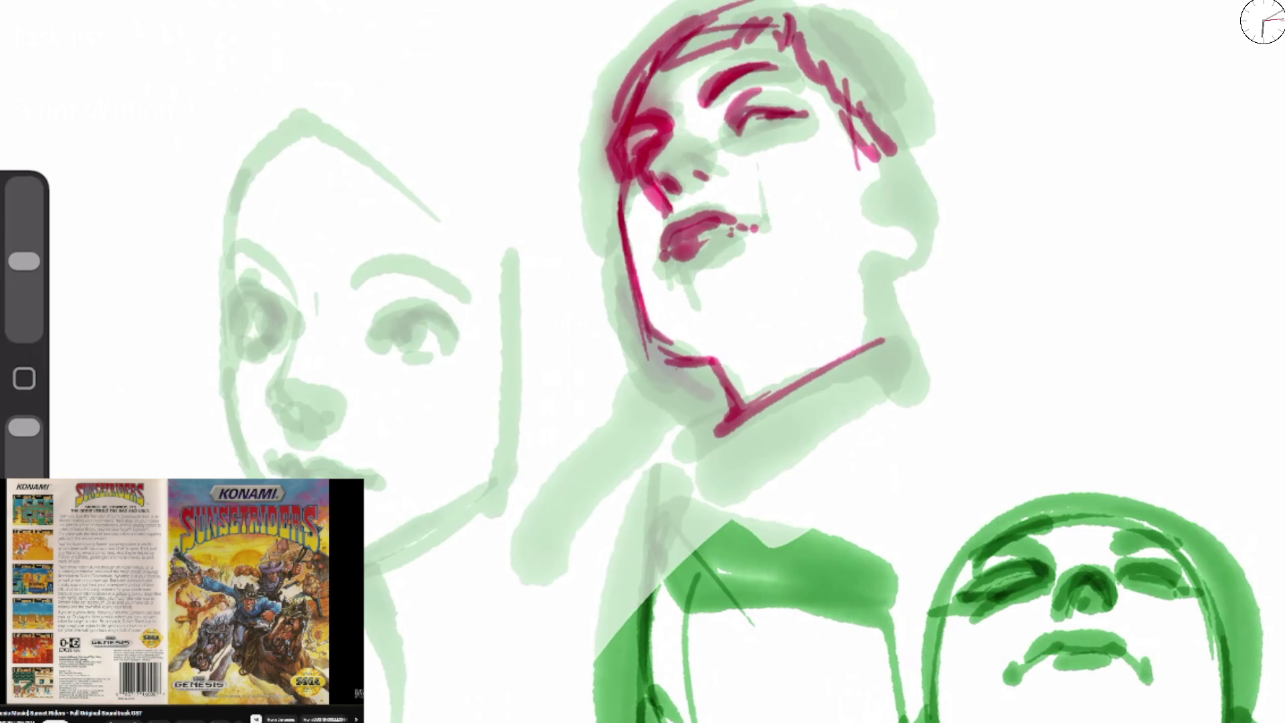
drag(595, 89, 614, 167)
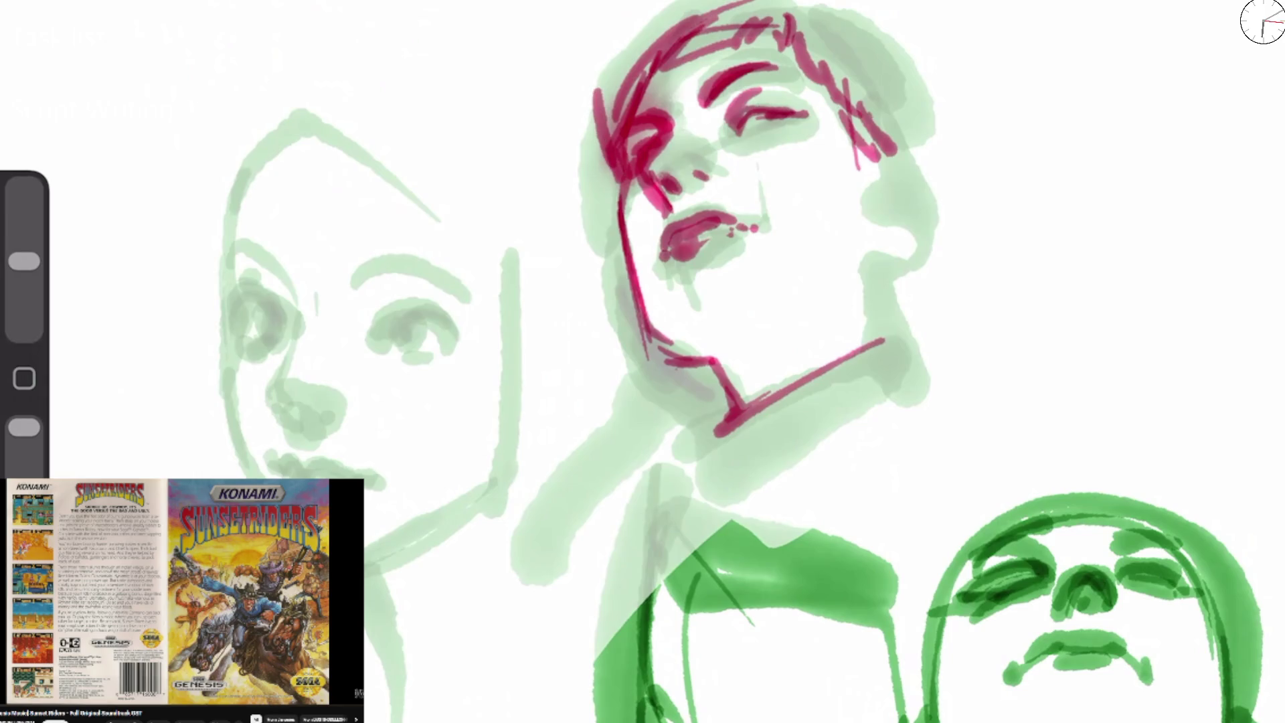
drag(665, 21, 602, 86)
mouse_move(612, 130)
mouse_down()
mouse_move(733, 6)
mouse_move(799, 13)
mouse_move(692, 46)
mouse_up()
drag(752, 12, 672, 56)
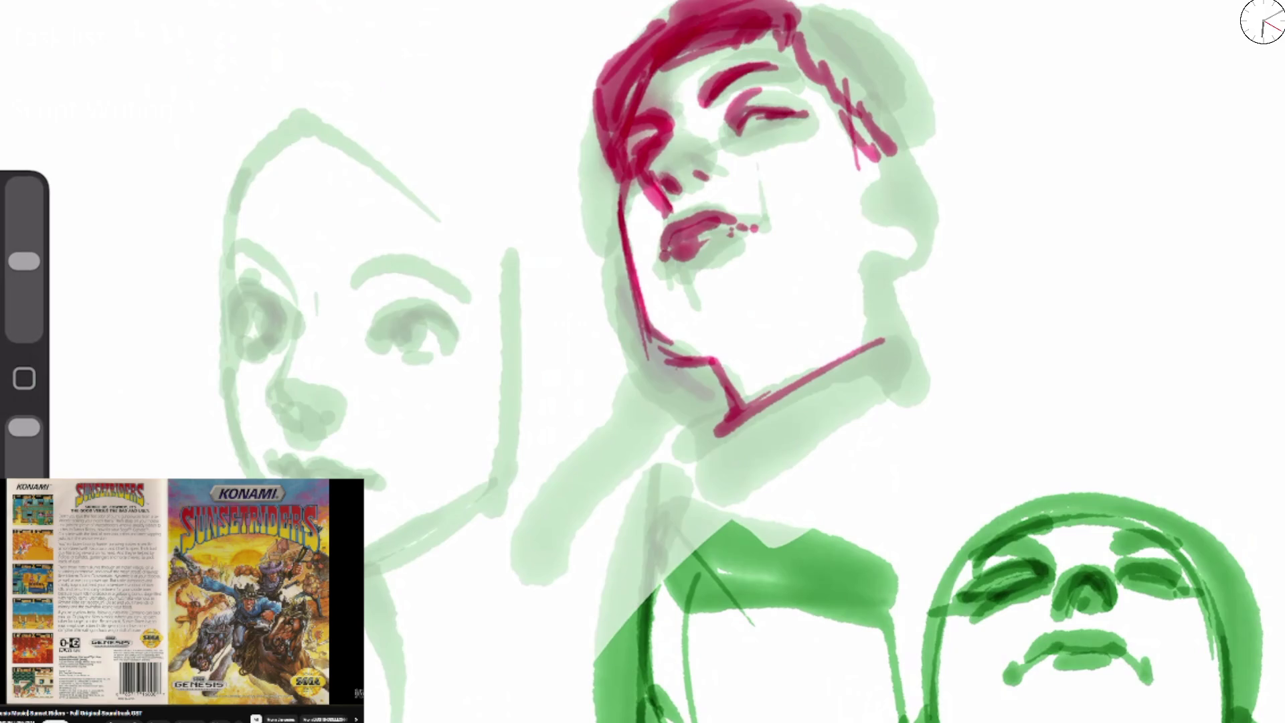
Draw the neck lines, build hair mass on top, and add strands and chin strokes.
drag(615, 231, 545, 361)
drag(588, 296, 568, 346)
drag(612, 244, 619, 412)
drag(629, 53, 730, 3)
drag(799, 7, 863, 3)
drag(796, 44, 863, 4)
mouse_move(819, 20)
mouse_down()
mouse_move(957, 114)
mouse_move(936, 101)
mouse_move(1000, 251)
mouse_move(960, 304)
mouse_up()
drag(866, 156, 874, 190)
drag(834, 121, 914, 213)
drag(797, 330, 862, 284)
mouse_move(868, 253)
mouse_down()
mouse_move(882, 288)
mouse_move(930, 263)
mouse_move(900, 262)
mouse_move(900, 178)
mouse_move(890, 214)
mouse_move(802, 41)
mouse_move(897, 161)
mouse_move(950, 281)
mouse_move(923, 308)
mouse_move(964, 335)
mouse_move(877, 405)
mouse_up()
Shade the jaw and neck, then draw a zigzag collar with folds below the neck.
mouse_move(589, 281)
mouse_down()
mouse_move(633, 381)
mouse_move(726, 431)
mouse_move(662, 364)
mouse_up()
mouse_move(720, 411)
mouse_down()
mouse_move(726, 469)
mouse_move(702, 502)
mouse_move(750, 476)
mouse_move(793, 405)
mouse_move(753, 488)
mouse_up()
drag(772, 404, 763, 465)
drag(803, 382, 820, 429)
drag(820, 428, 709, 529)
mouse_move(696, 439)
mouse_down()
mouse_move(709, 482)
mouse_move(652, 452)
mouse_move(605, 552)
mouse_move(793, 475)
mouse_up()
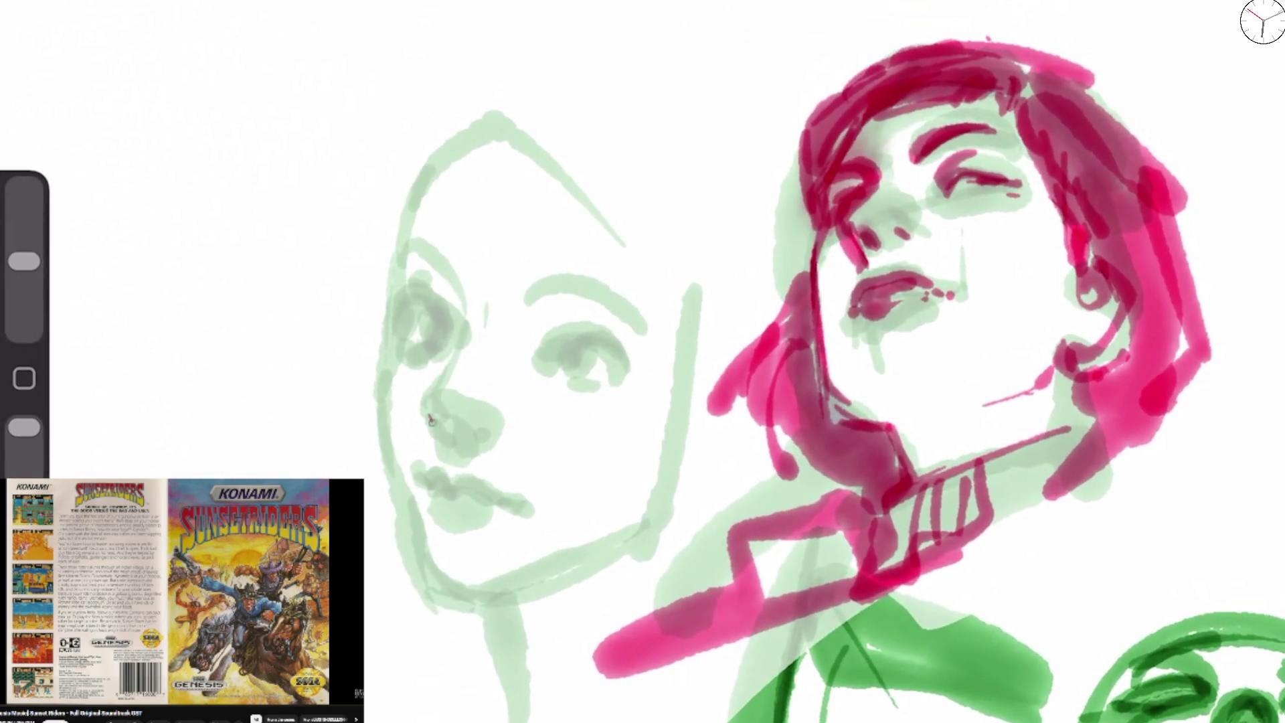
Mark the nostrils and loop around the left eye of the front-facing green face.
drag(430, 417, 442, 435)
drag(457, 431, 469, 441)
mouse_move(438, 387)
mouse_down()
mouse_move(461, 319)
mouse_move(429, 298)
mouse_move(418, 342)
mouse_move(455, 341)
mouse_move(408, 234)
mouse_up()
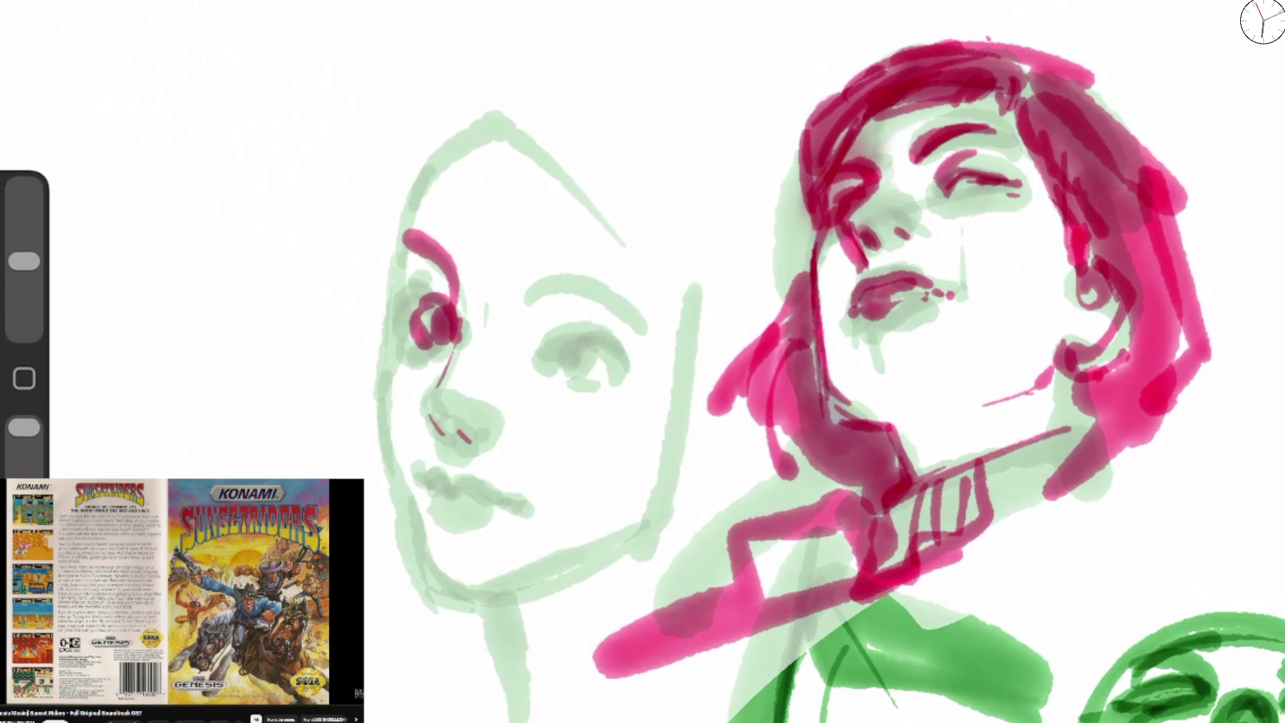
Trace the front face's right eye, brow, nose, nostrils and full lips in magenta.
mouse_move(535, 353)
mouse_down()
mouse_move(615, 374)
mouse_move(575, 382)
mouse_move(614, 380)
mouse_up()
drag(539, 294, 627, 320)
drag(428, 415, 471, 449)
drag(486, 445, 488, 429)
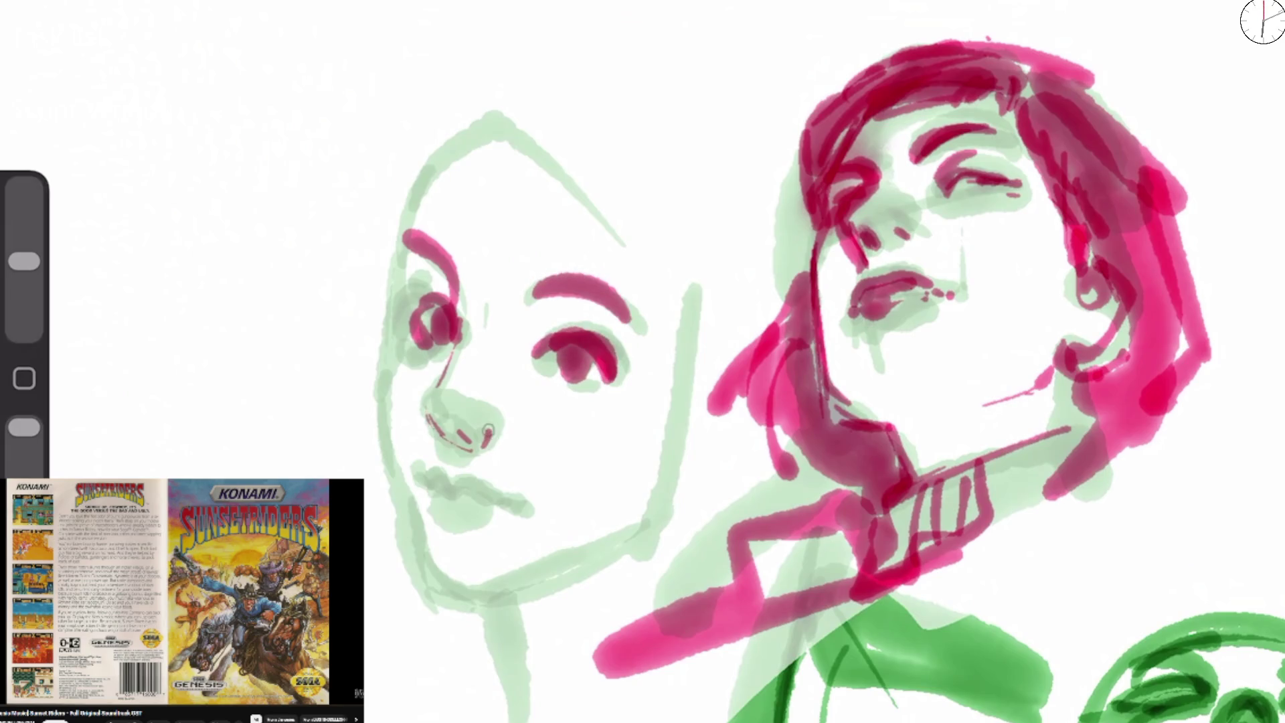
drag(416, 477, 533, 510)
mouse_move(432, 515)
mouse_down()
mouse_move(489, 512)
mouse_move(475, 506)
mouse_up()
drag(425, 472, 495, 510)
mouse_move(432, 418)
mouse_down()
mouse_move(456, 448)
mouse_move(475, 445)
mouse_move(465, 421)
mouse_up()
drag(442, 284, 404, 309)
Outline the cheek, jaw, head contour and left neck, undoing a stray guide stroke.
mouse_move(468, 109)
mouse_down()
mouse_move(399, 294)
mouse_move(390, 374)
mouse_move(401, 488)
mouse_up()
mouse_move(384, 388)
mouse_down()
mouse_move(422, 568)
mouse_move(511, 602)
mouse_move(616, 548)
mouse_move(499, 619)
mouse_move(683, 519)
mouse_move(692, 462)
mouse_move(660, 512)
mouse_up()
mouse_move(469, 365)
mouse_down()
mouse_move(381, 248)
mouse_move(441, 108)
mouse_move(576, 181)
mouse_up()
mouse_move(562, 144)
mouse_down()
mouse_move(669, 295)
mouse_move(696, 358)
mouse_up()
drag(487, 599, 526, 721)
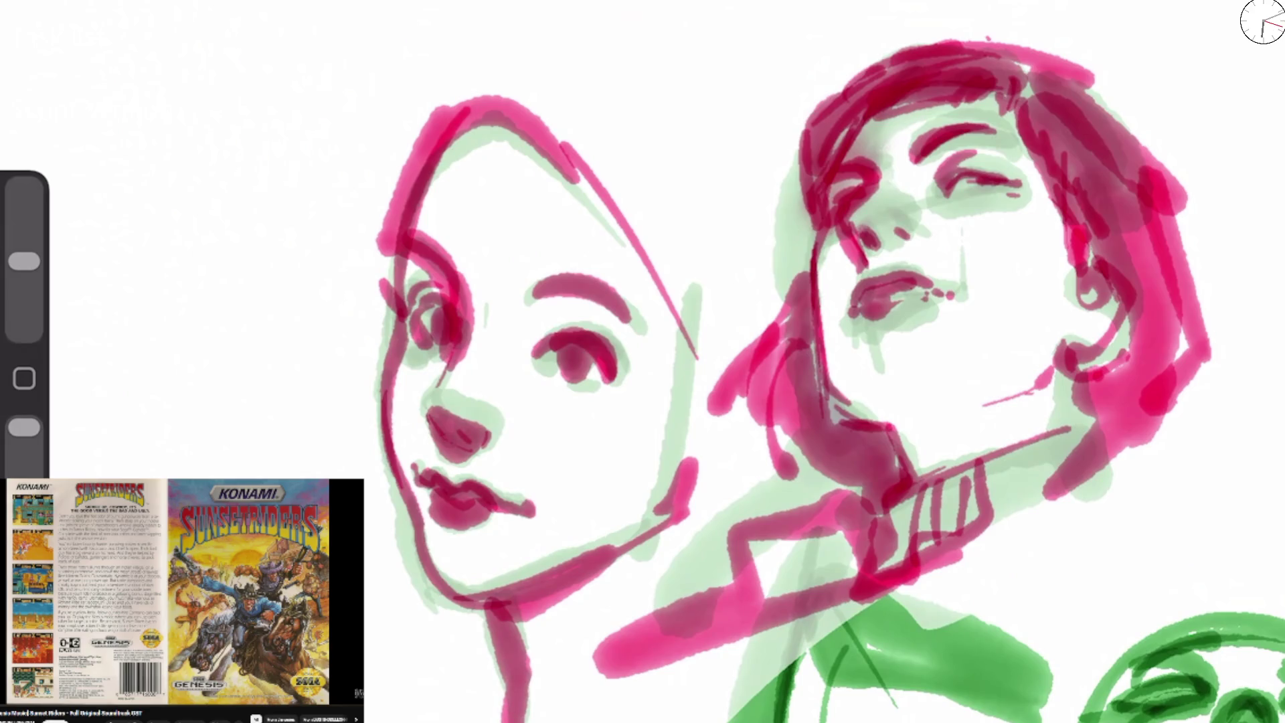
mouse_move(574, 383)
mouse_down()
mouse_move(637, 362)
mouse_move(506, 314)
mouse_up()
drag(607, 396, 374, 296)
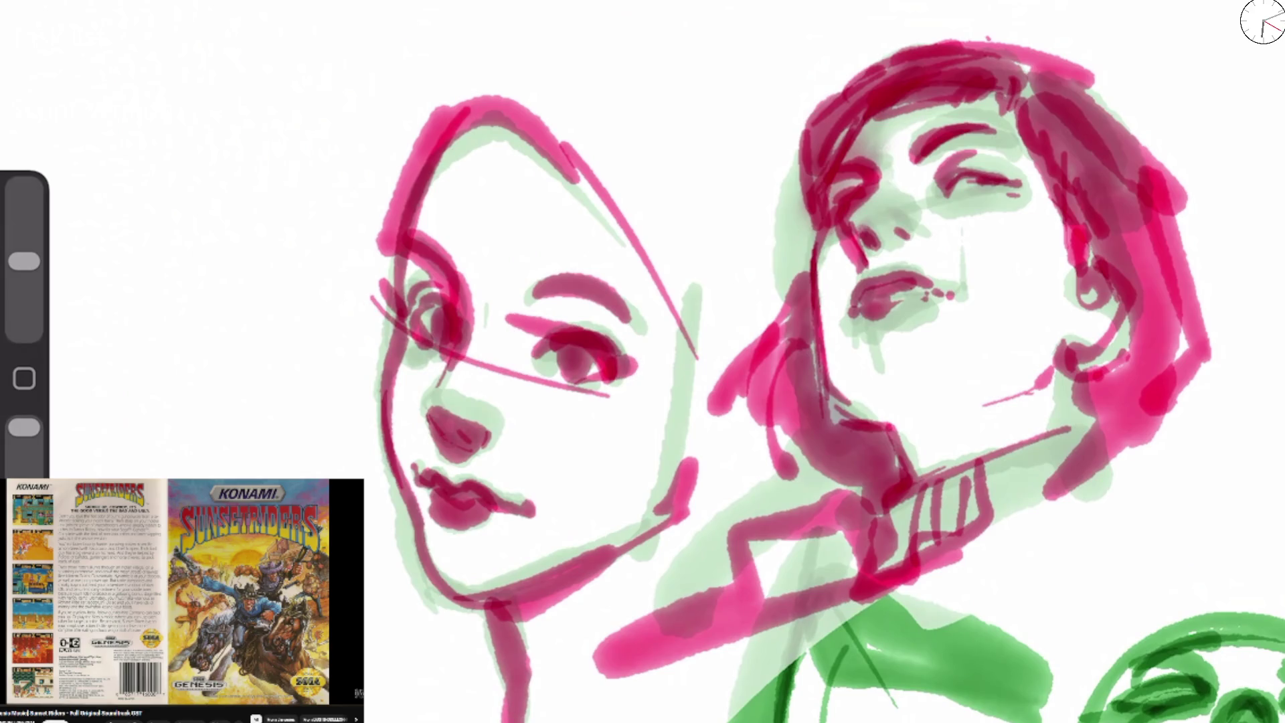
key(ctrl+z)
key(ctrl+z)
Darken the eye lids and nose outline, undo unwanted marks, and circle the left eye.
mouse_move(539, 367)
mouse_down()
mouse_move(597, 341)
mouse_move(631, 381)
mouse_up()
mouse_move(431, 394)
mouse_down()
mouse_move(426, 413)
mouse_move(492, 439)
mouse_move(502, 418)
mouse_up()
drag(499, 462, 517, 498)
drag(425, 437, 418, 452)
key(ctrl+z)
key(ctrl+z)
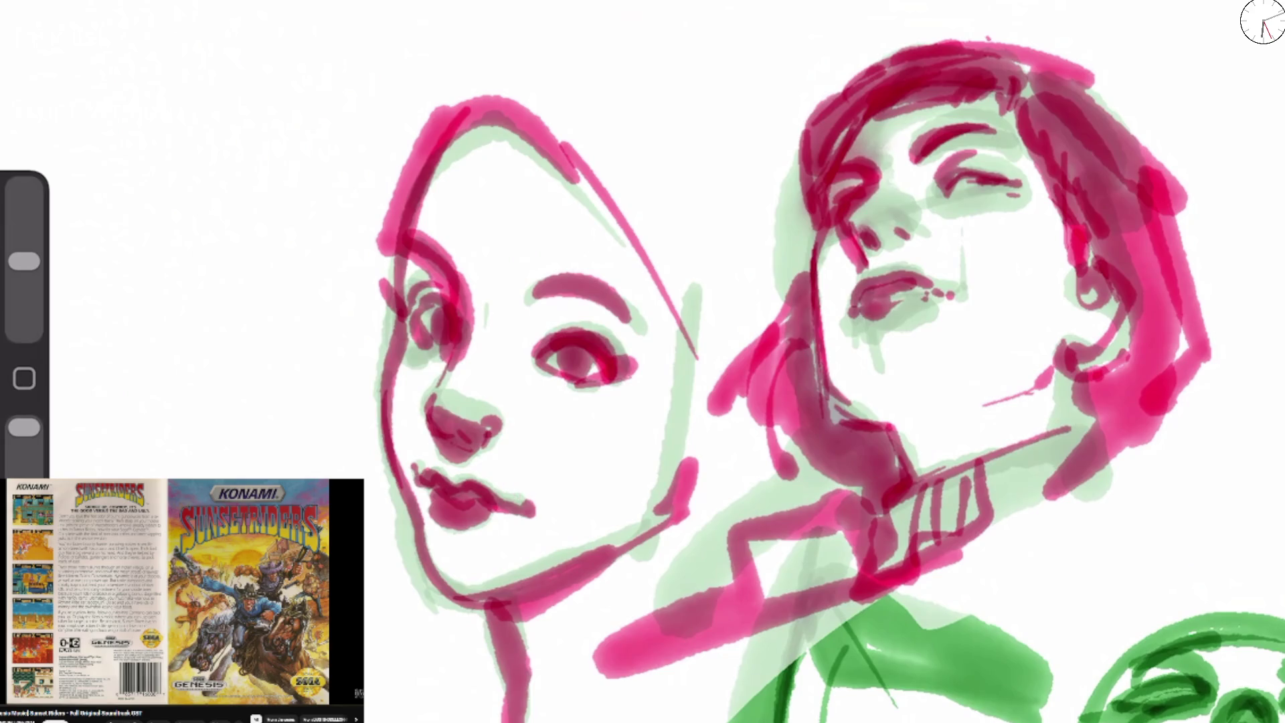
key(ctrl+z)
mouse_move(532, 341)
mouse_down()
mouse_move(579, 393)
mouse_move(603, 376)
mouse_up()
mouse_move(423, 305)
mouse_down()
mouse_move(435, 347)
mouse_move(443, 298)
mouse_up()
Redraw the right iris darker after an undo and darken the left ear swirl.
scroll(736, 374, down, 3)
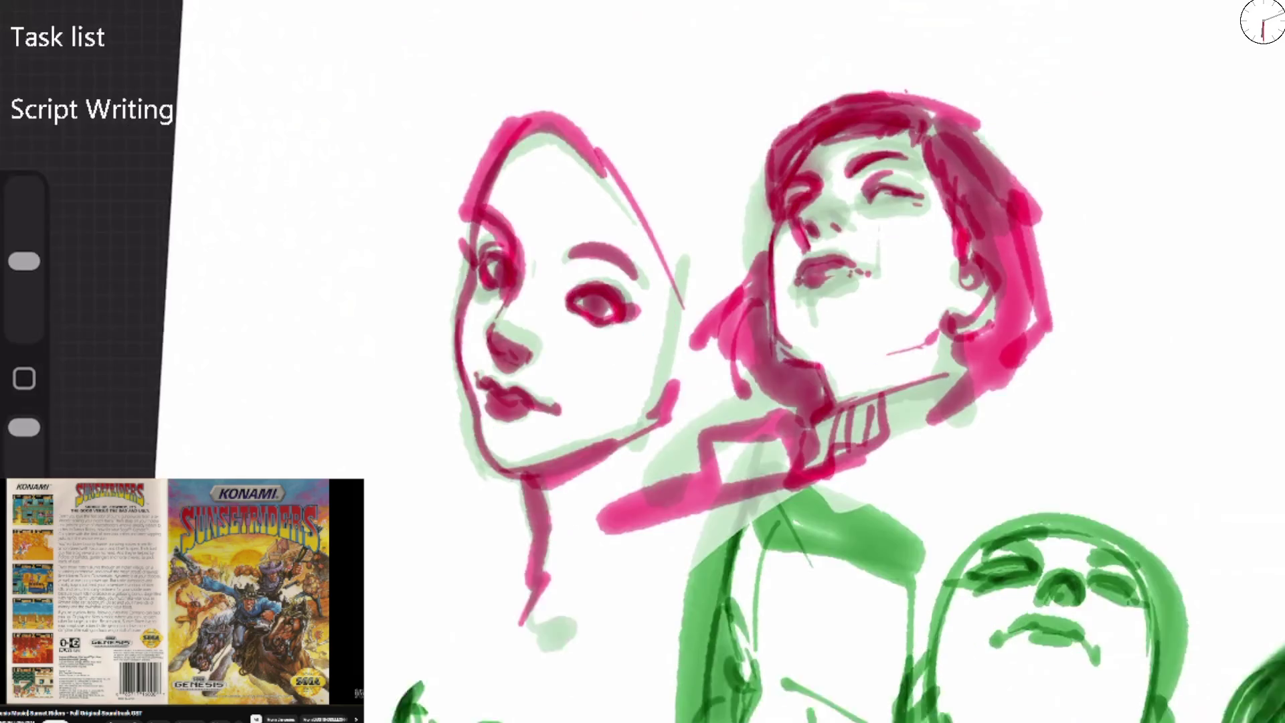
drag(563, 267, 597, 249)
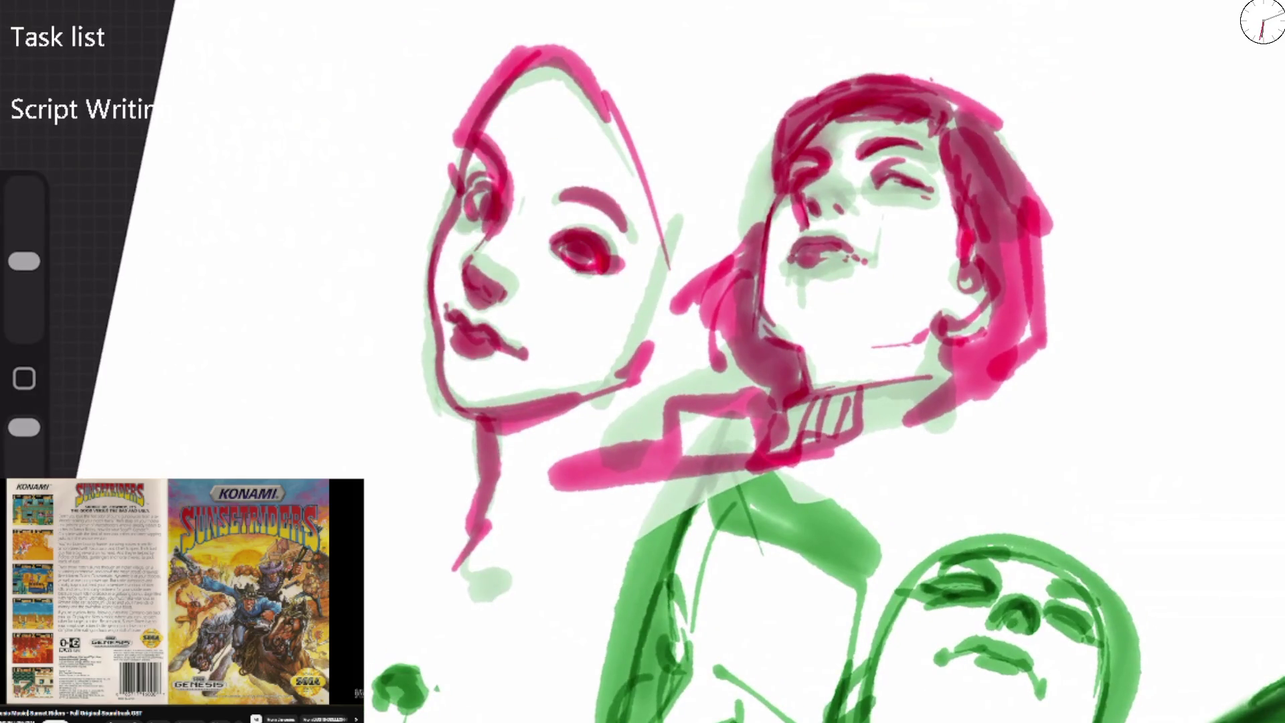
mouse_move(469, 218)
mouse_down()
mouse_move(486, 198)
mouse_move(470, 179)
mouse_up()
key(ctrl+z)
key(ctrl+z)
key(ctrl+z)
mouse_move(552, 253)
mouse_down()
mouse_move(564, 236)
mouse_move(596, 264)
mouse_up()
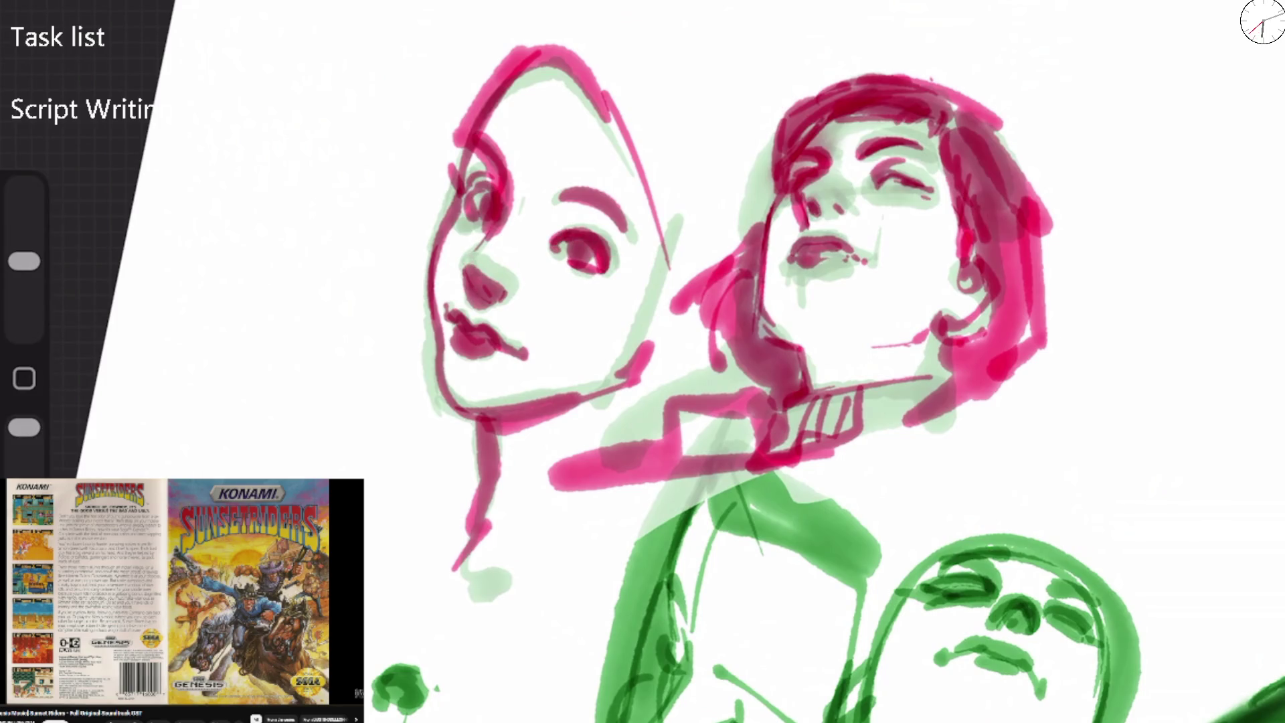
scroll(669, 334, up, 3)
drag(381, 378, 354, 311)
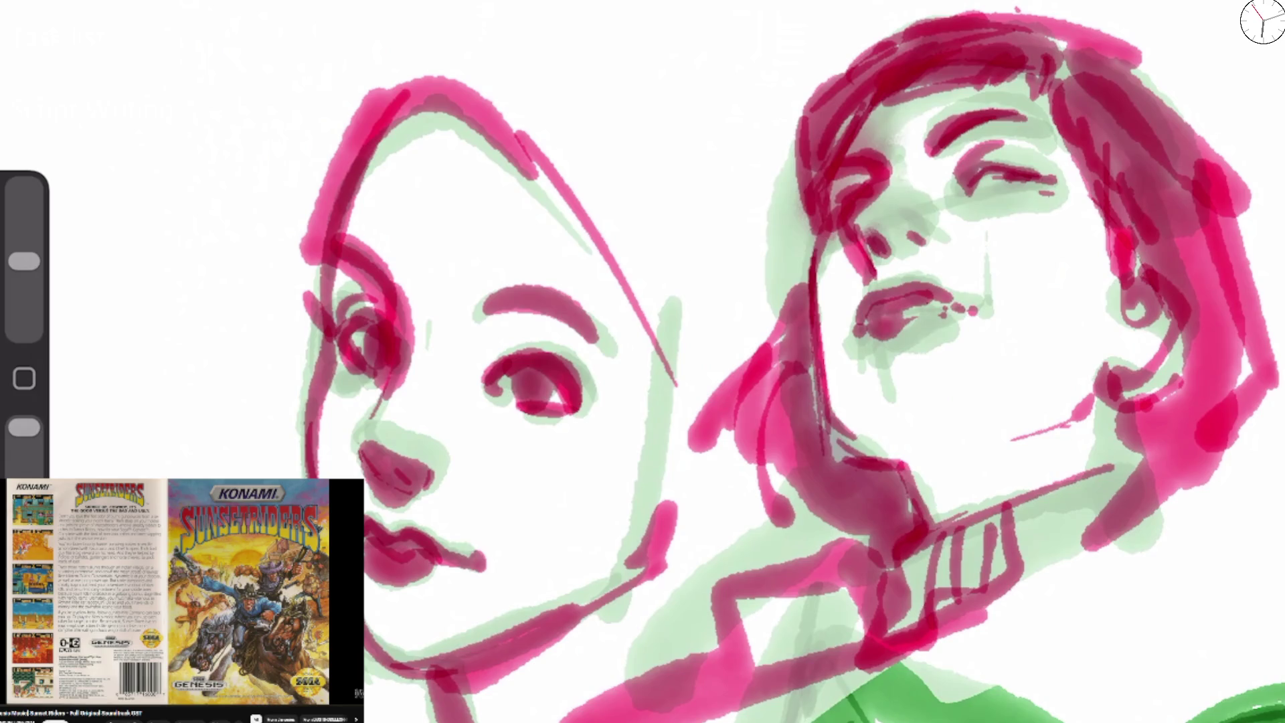
Shade the neck below the jawline.
scroll(714, 114, down, 2)
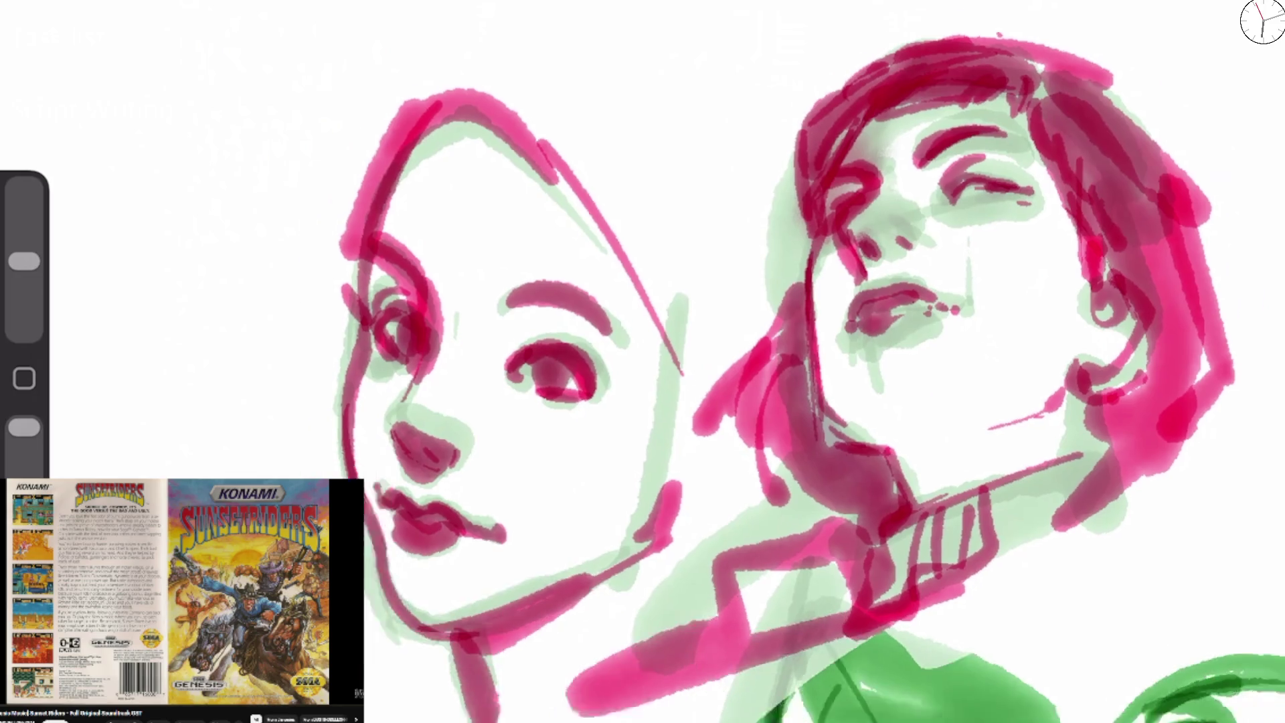
scroll(830, 361, down, 5)
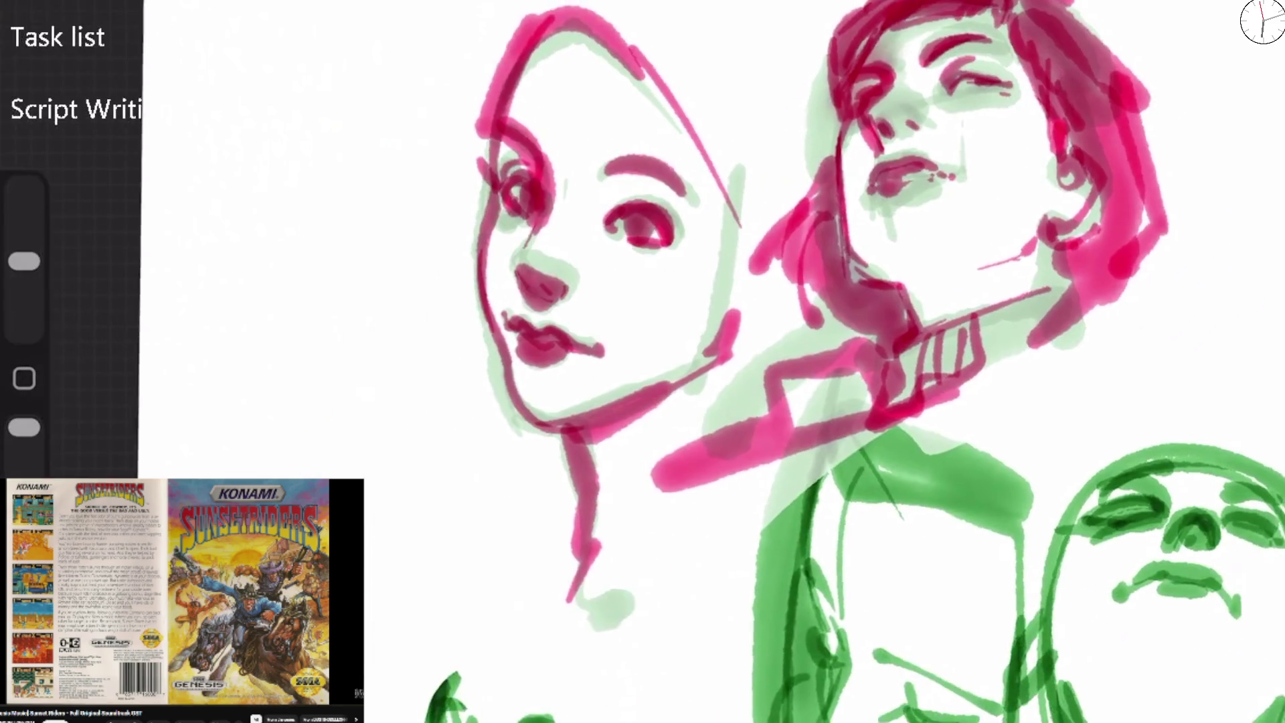
scroll(776, 362, down, 5)
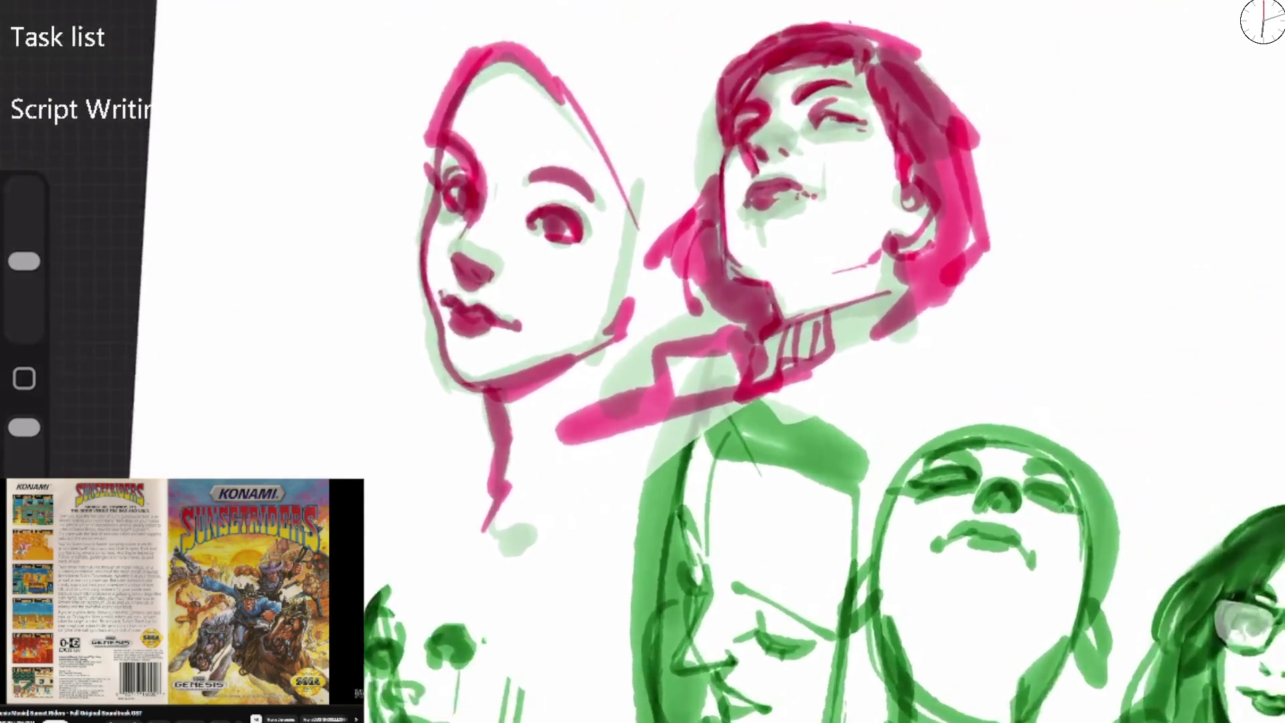
mouse_move(525, 291)
mouse_down()
mouse_move(445, 455)
mouse_move(395, 495)
mouse_move(421, 469)
mouse_up()
scroll(642, 361, right, 5)
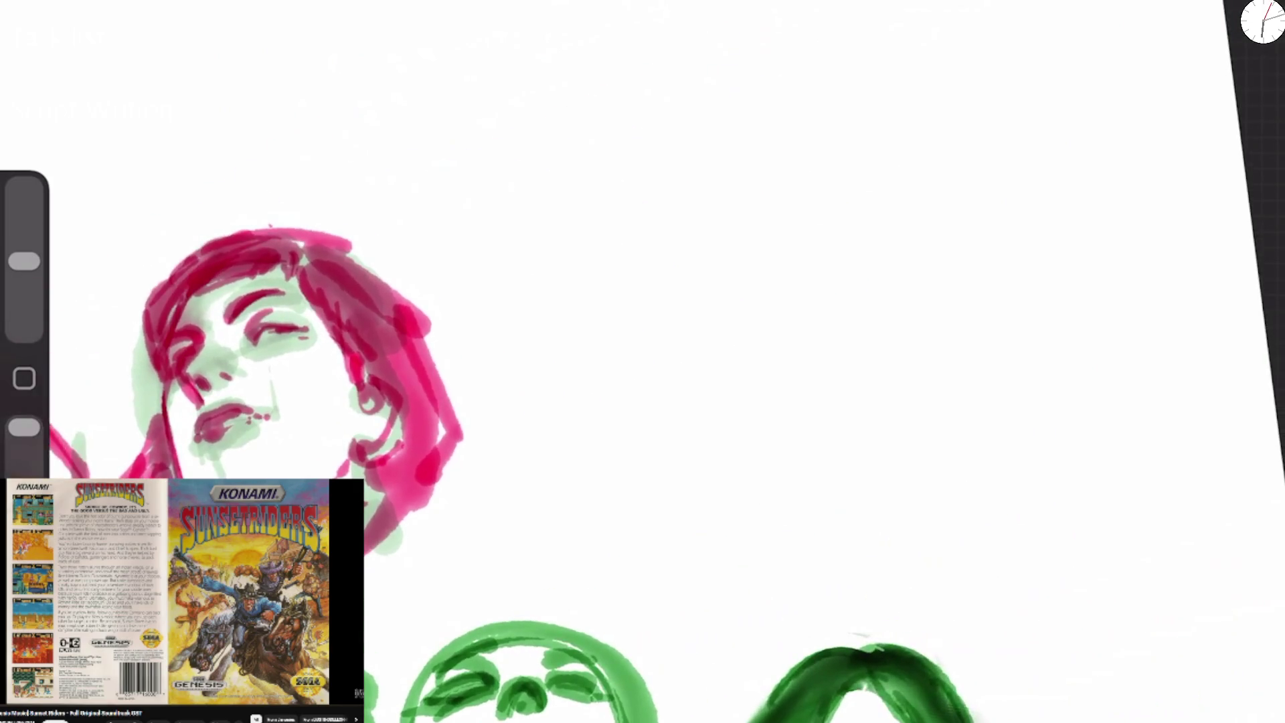
Sketch a closed eye, arched brow, head-top arc, nostrils and mouth for the new head.
mouse_move(501, 252)
mouse_down()
mouse_move(528, 260)
mouse_move(587, 236)
mouse_move(565, 261)
mouse_move(593, 232)
mouse_move(757, 202)
mouse_move(713, 224)
mouse_move(760, 204)
mouse_up()
mouse_move(450, 253)
mouse_down()
mouse_move(535, 3)
mouse_move(722, 91)
mouse_up()
drag(512, 38, 626, 26)
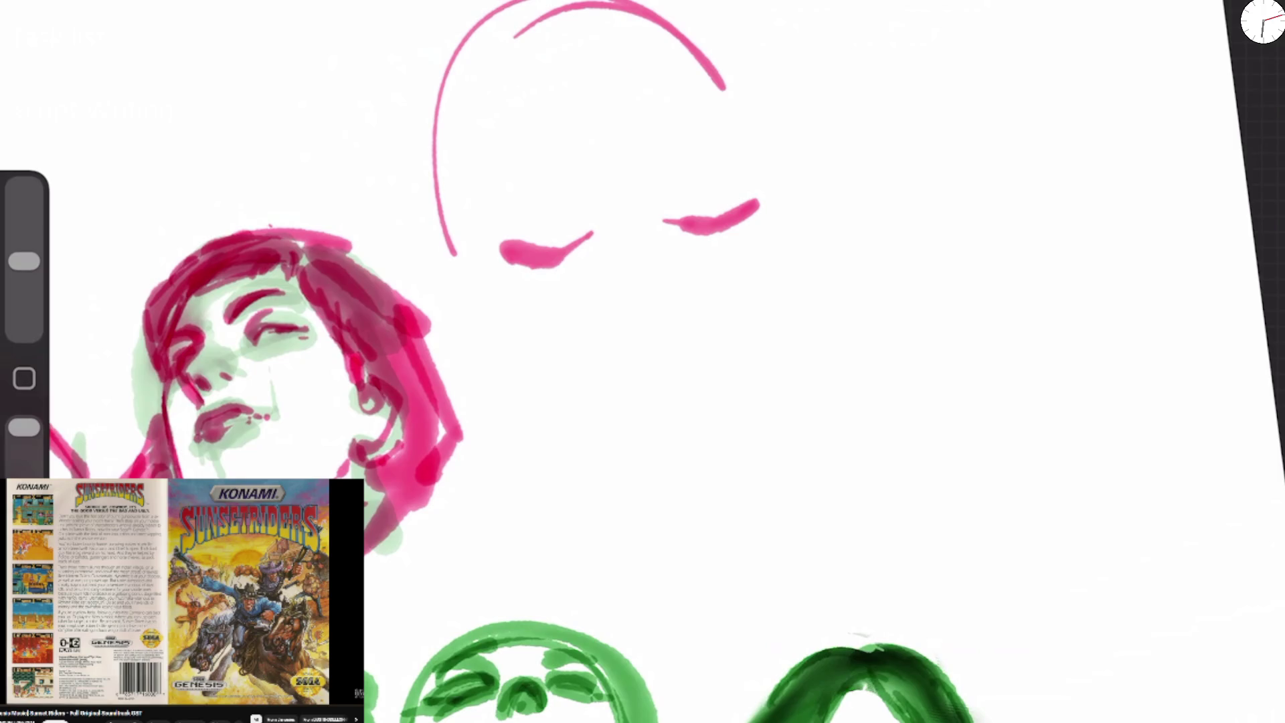
key(ctrl+z)
key(ctrl+z)
mouse_move(455, 198)
mouse_down()
mouse_move(495, 179)
mouse_move(546, 196)
mouse_move(659, 184)
mouse_move(699, 215)
mouse_up()
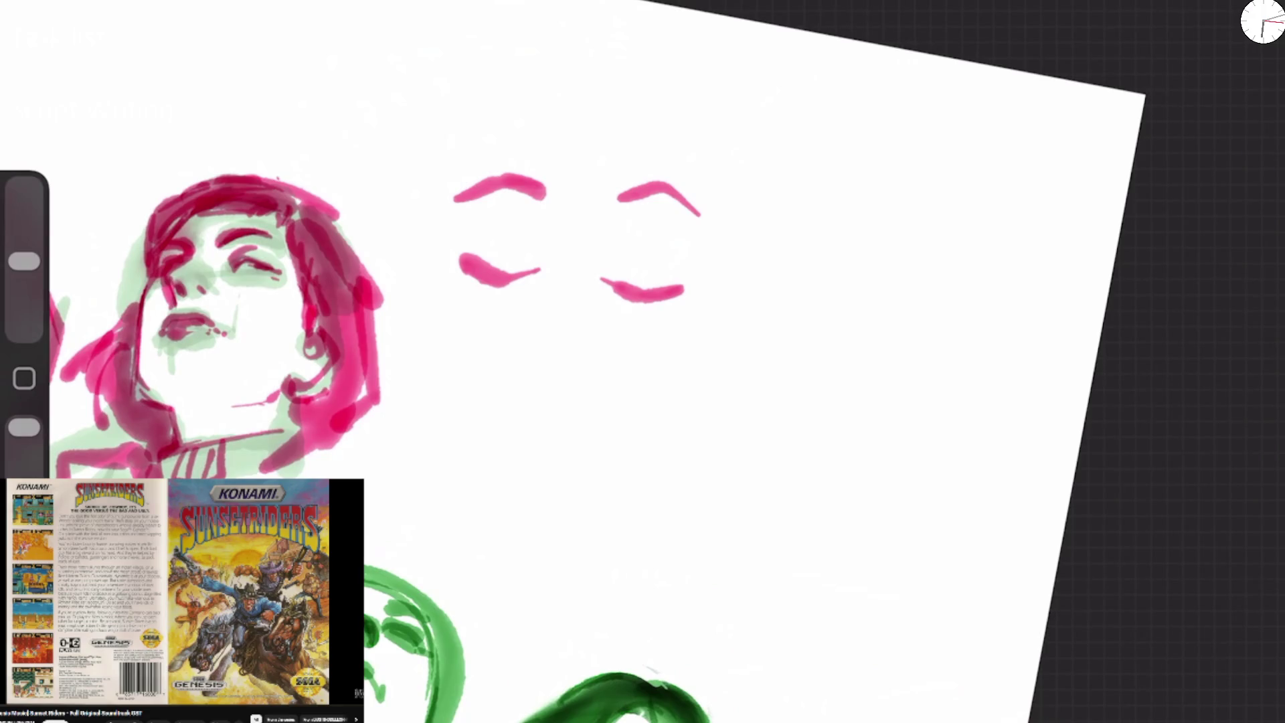
mouse_move(475, 191)
mouse_down()
mouse_move(554, 195)
mouse_move(587, 56)
mouse_move(732, 164)
mouse_up()
mouse_move(679, 101)
mouse_down()
mouse_move(719, 153)
mouse_move(720, 278)
mouse_up()
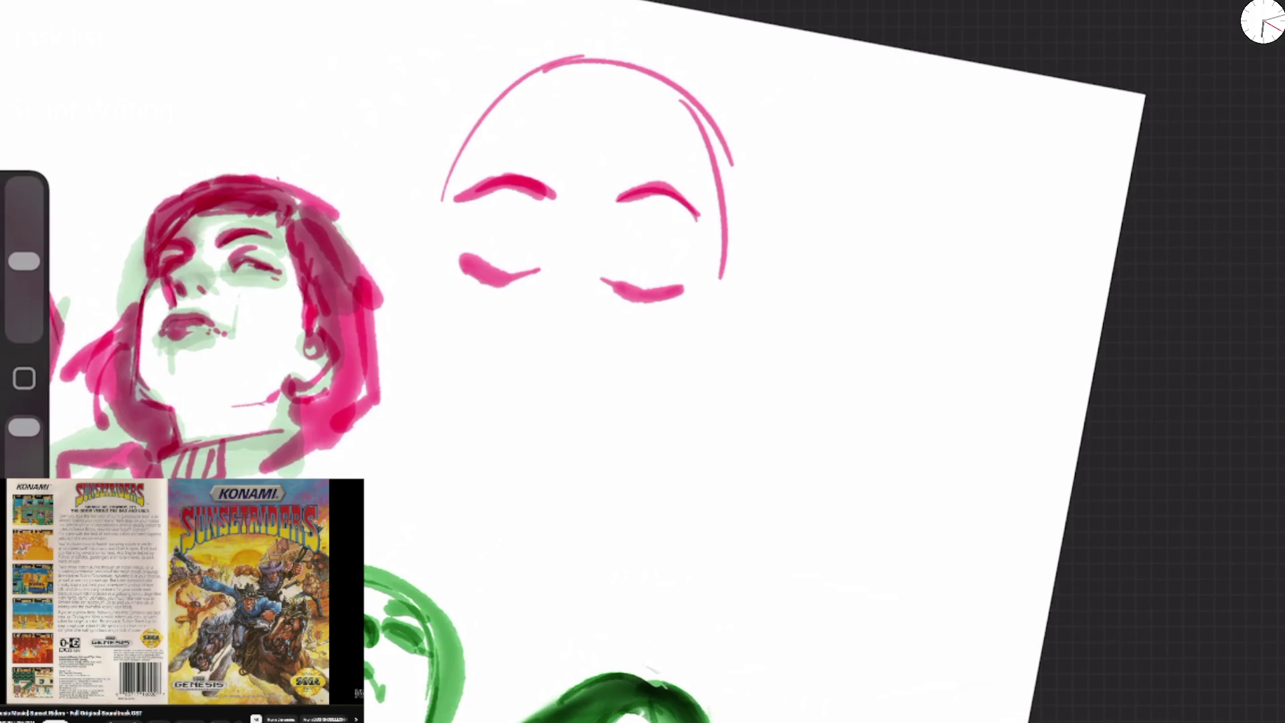
mouse_move(546, 352)
mouse_down()
mouse_move(553, 375)
mouse_move(606, 361)
mouse_move(575, 365)
mouse_up()
mouse_move(527, 421)
mouse_down()
mouse_move(605, 400)
mouse_move(635, 428)
mouse_move(582, 418)
mouse_move(555, 431)
mouse_move(599, 455)
mouse_move(562, 435)
mouse_move(612, 428)
mouse_move(576, 462)
mouse_move(598, 456)
mouse_move(540, 423)
mouse_move(633, 436)
mouse_up()
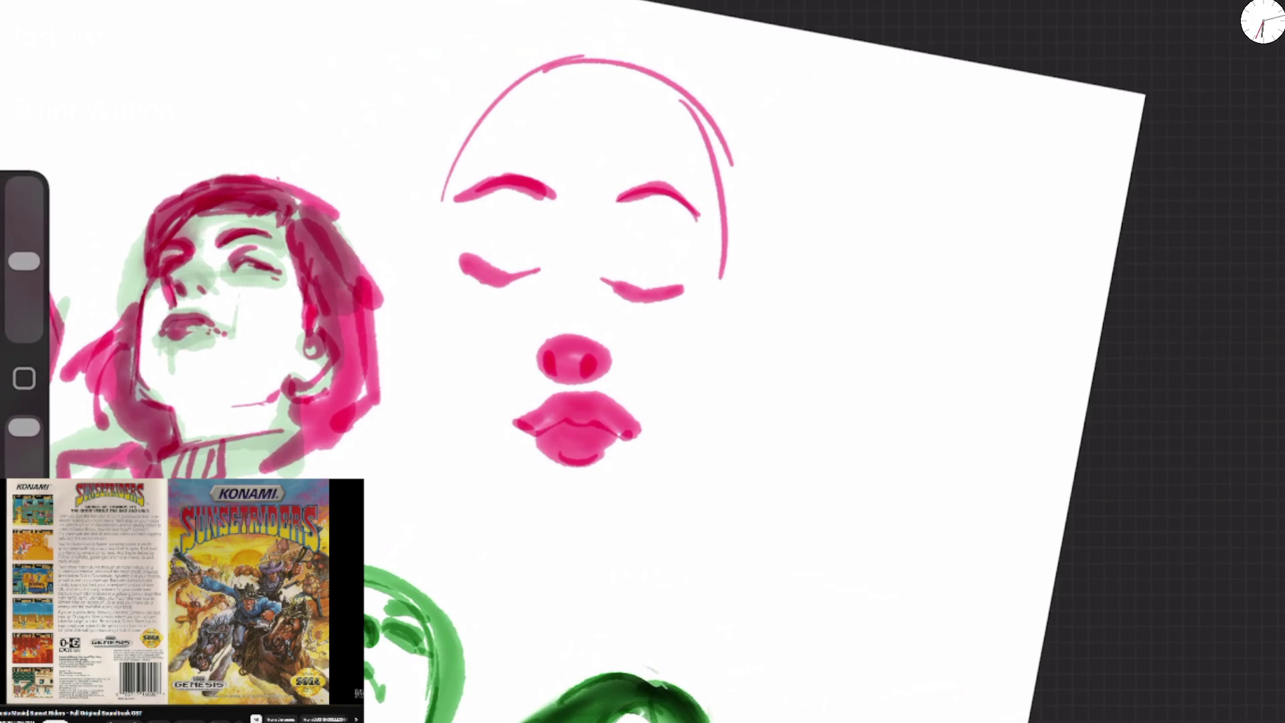
Thicken both closed eyes with winged tails and extend the brow, discarding a centre line.
mouse_move(459, 265)
mouse_down()
mouse_move(496, 283)
mouse_move(479, 262)
mouse_up()
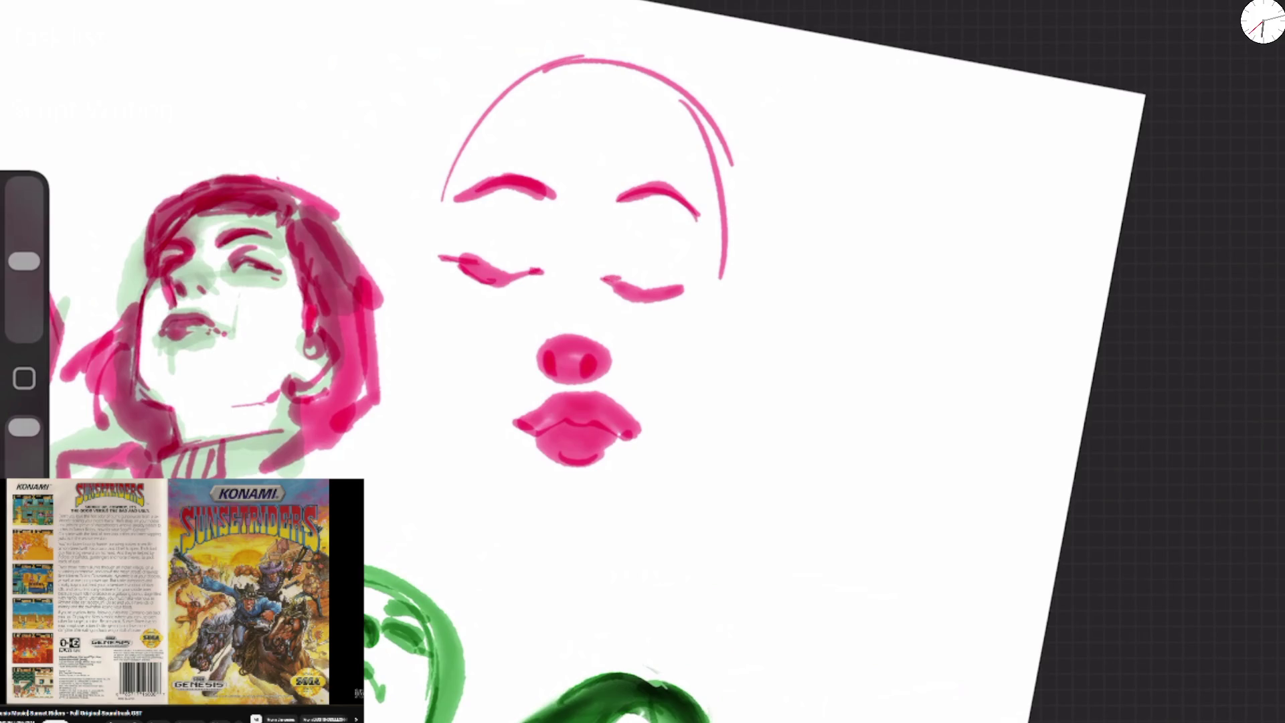
mouse_move(618, 281)
mouse_down()
mouse_move(653, 299)
mouse_move(721, 286)
mouse_move(655, 311)
mouse_move(701, 286)
mouse_up()
mouse_move(457, 262)
mouse_down()
mouse_move(498, 291)
mouse_move(538, 271)
mouse_up()
drag(447, 203, 479, 186)
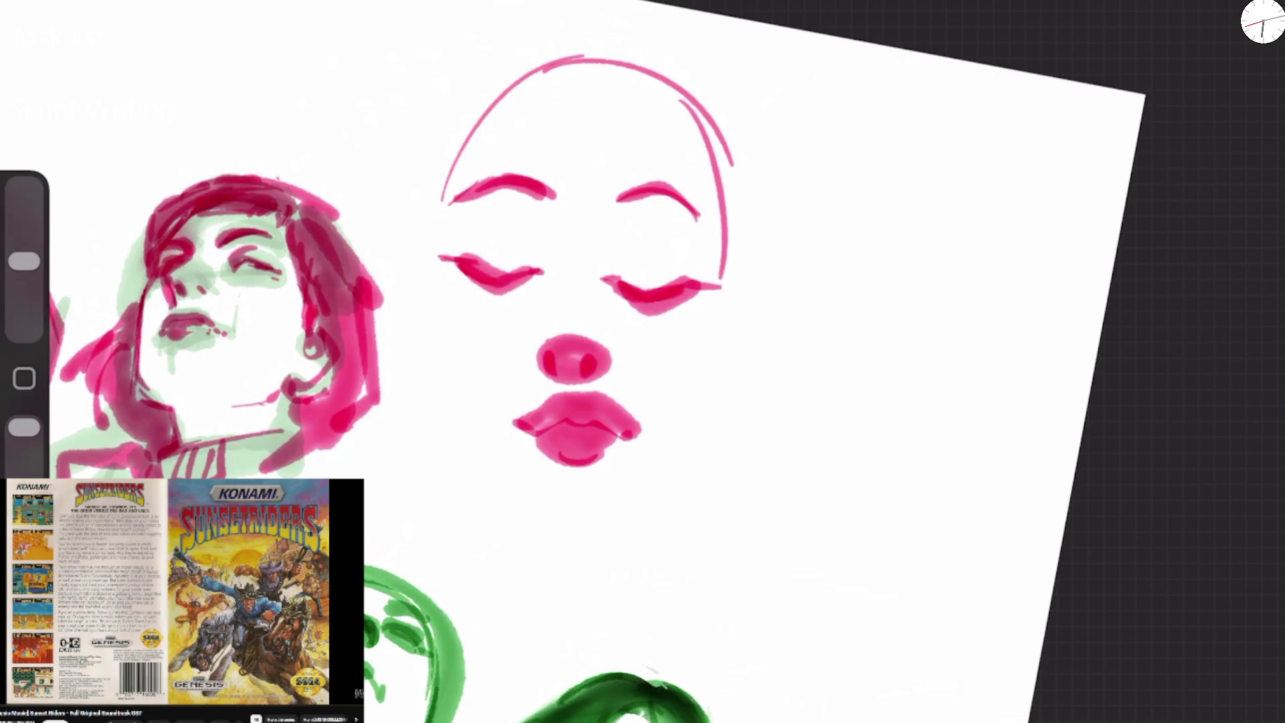
drag(603, 282, 643, 310)
mouse_move(543, 271)
mouse_down()
mouse_move(483, 296)
mouse_move(399, 250)
mouse_up()
drag(677, 287, 762, 281)
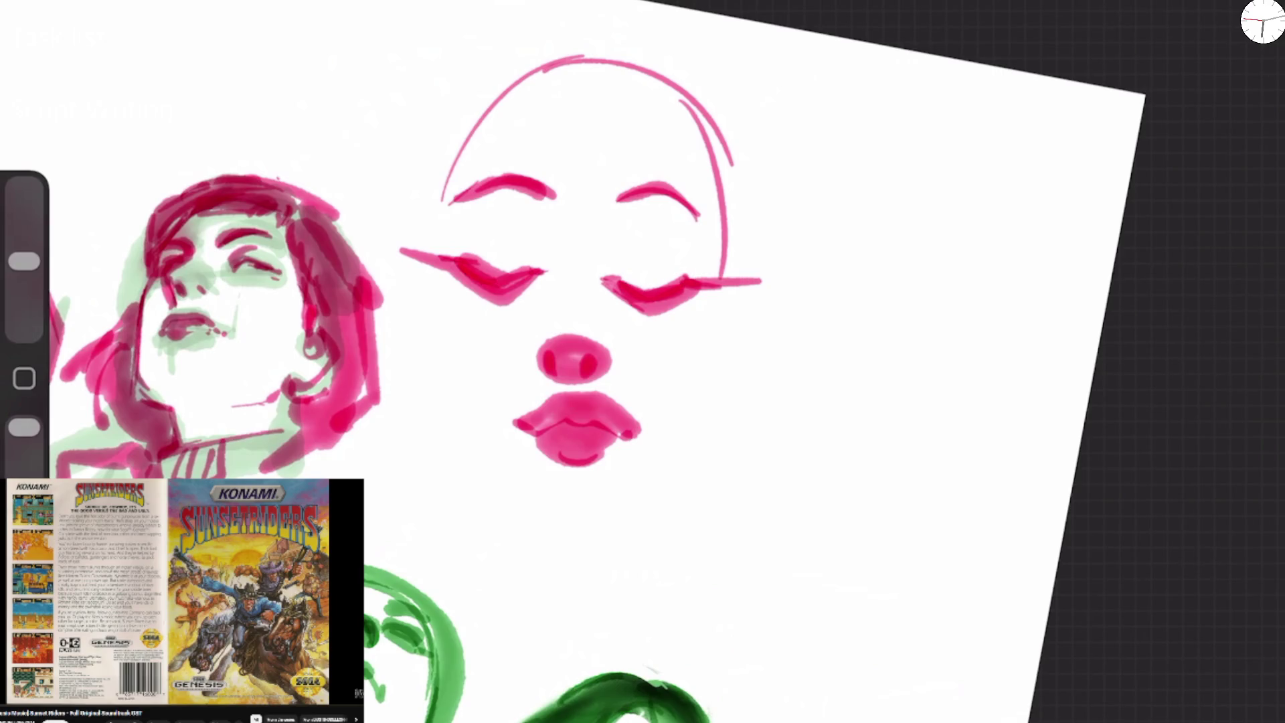
drag(591, 97, 555, 555)
key(ctrl+z)
Draw the new head's ears, right jaw and both sides of the neck in pink.
mouse_move(733, 310)
mouse_down()
mouse_move(730, 407)
mouse_move(702, 433)
mouse_up()
mouse_move(445, 338)
mouse_down()
mouse_move(435, 428)
mouse_move(441, 410)
mouse_up()
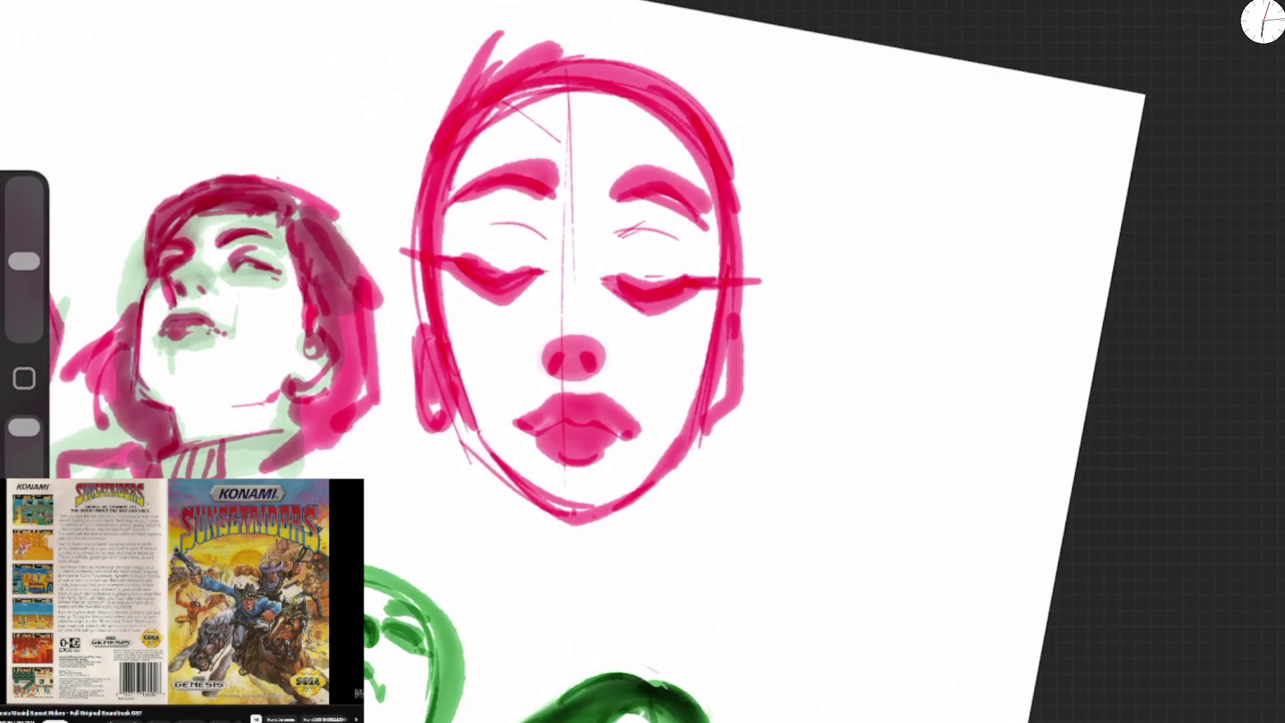
drag(457, 292, 447, 344)
drag(712, 358, 700, 421)
mouse_move(462, 416)
mouse_down()
mouse_move(468, 479)
mouse_move(536, 641)
mouse_up()
drag(514, 611, 533, 711)
drag(690, 435, 673, 586)
Sketch and fill the chin shadow under the jaw, undoing a stray stroke.
drag(676, 468, 556, 590)
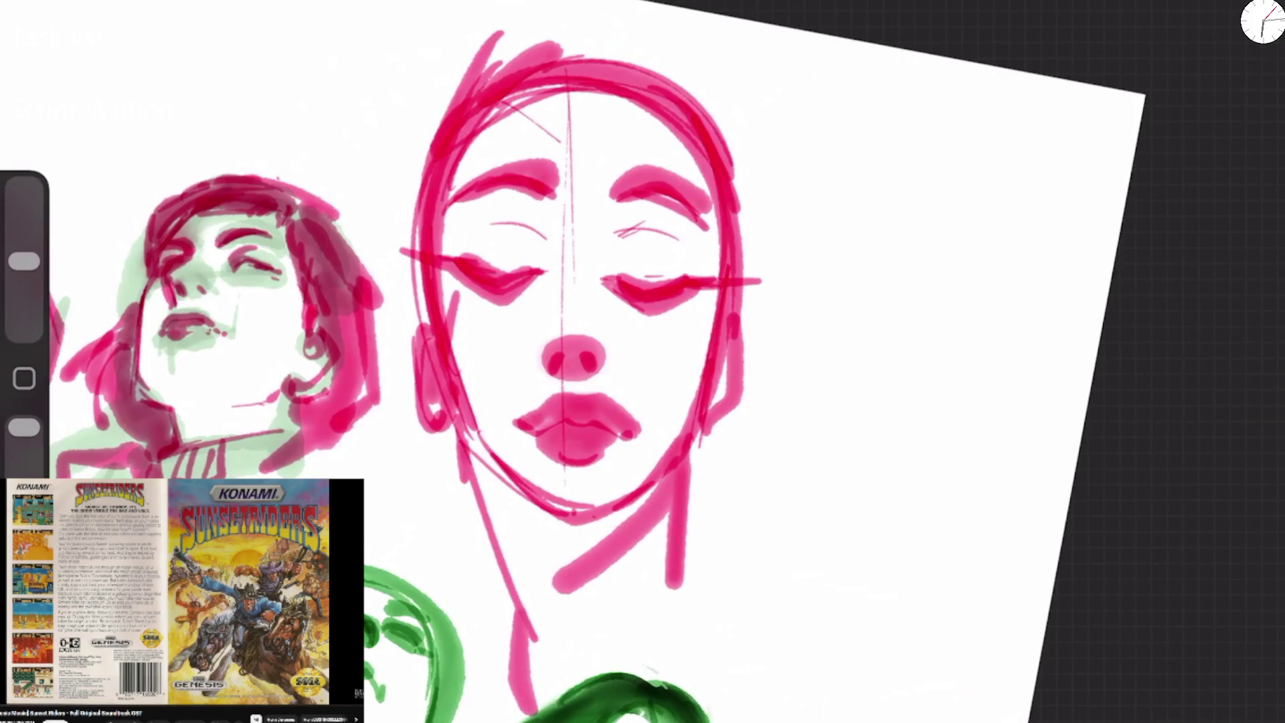
drag(460, 442, 565, 592)
mouse_move(491, 461)
mouse_down()
mouse_move(666, 499)
mouse_move(529, 562)
mouse_move(602, 585)
mouse_up()
mouse_move(472, 435)
mouse_down()
mouse_move(495, 542)
mouse_move(550, 661)
mouse_up()
drag(528, 630, 527, 702)
mouse_move(467, 465)
mouse_down()
mouse_move(450, 503)
mouse_move(364, 508)
mouse_up()
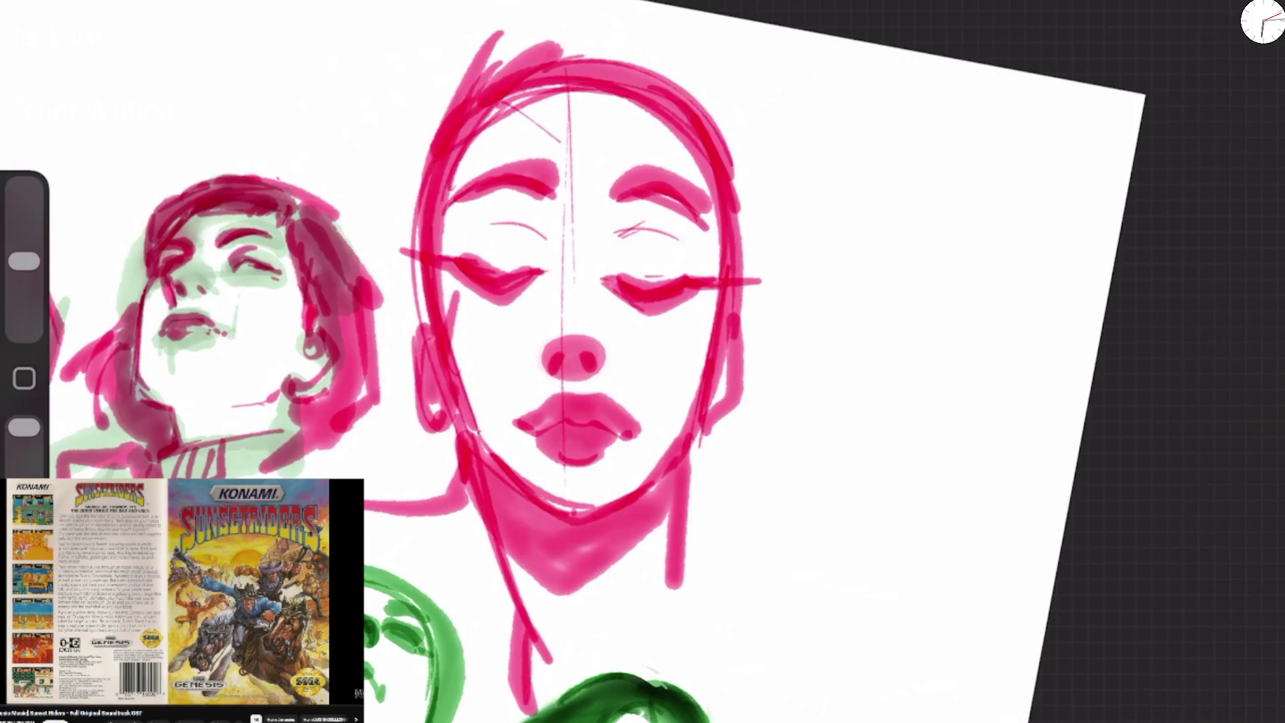
key(ctrl+z)
Redraw and reinforce the left and right neck lines.
drag(483, 470, 559, 649)
drag(686, 463, 659, 625)
drag(683, 492, 661, 610)
drag(689, 535, 696, 588)
drag(520, 557, 498, 619)
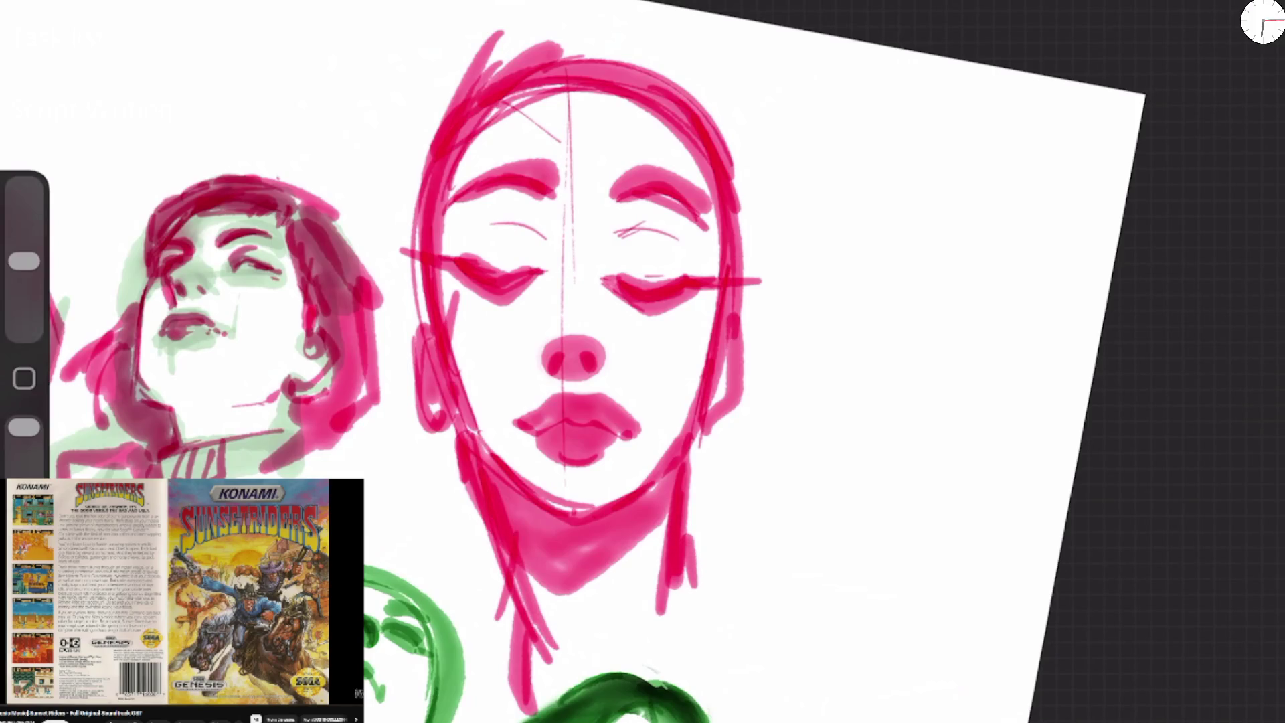
Switch to a dark colour and line the left neck, lip parting and left eyelash.
click(1262, 21)
click(1024, 479)
click(1262, 21)
drag(482, 462, 535, 613)
drag(516, 534, 499, 598)
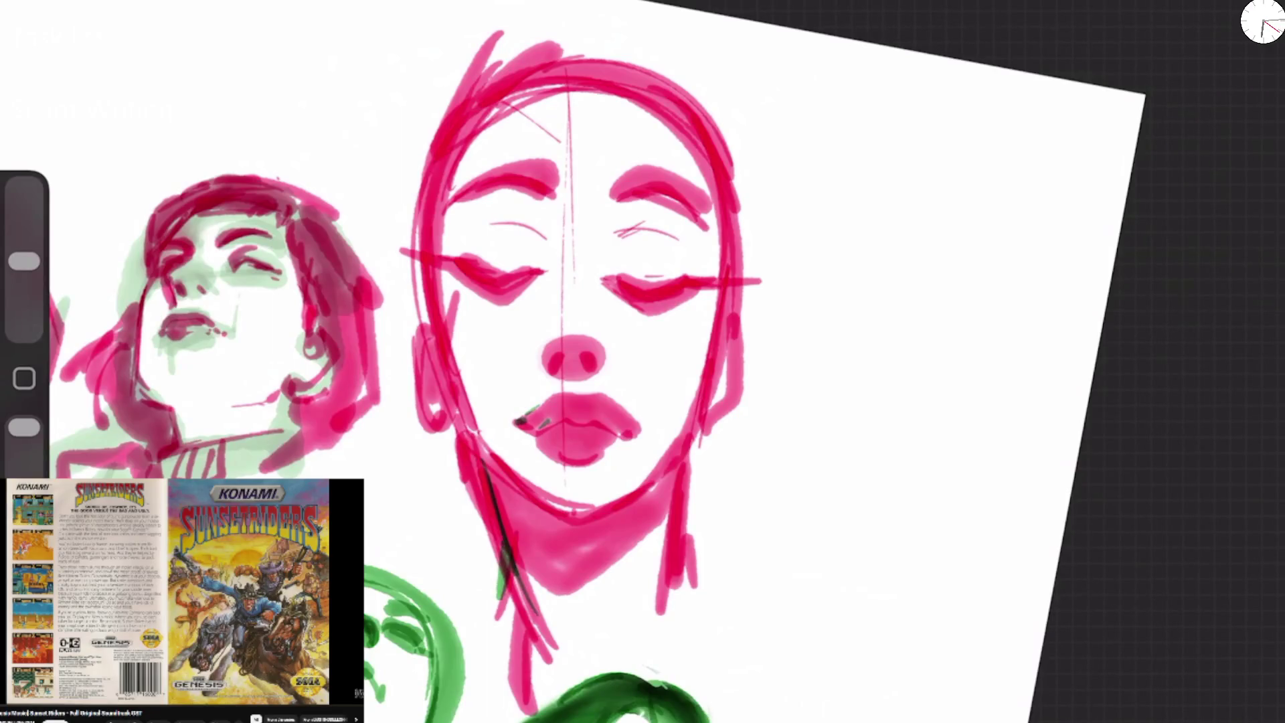
drag(582, 427, 619, 428)
drag(563, 462, 588, 457)
mouse_move(461, 268)
mouse_down()
mouse_move(501, 293)
mouse_move(465, 269)
mouse_up()
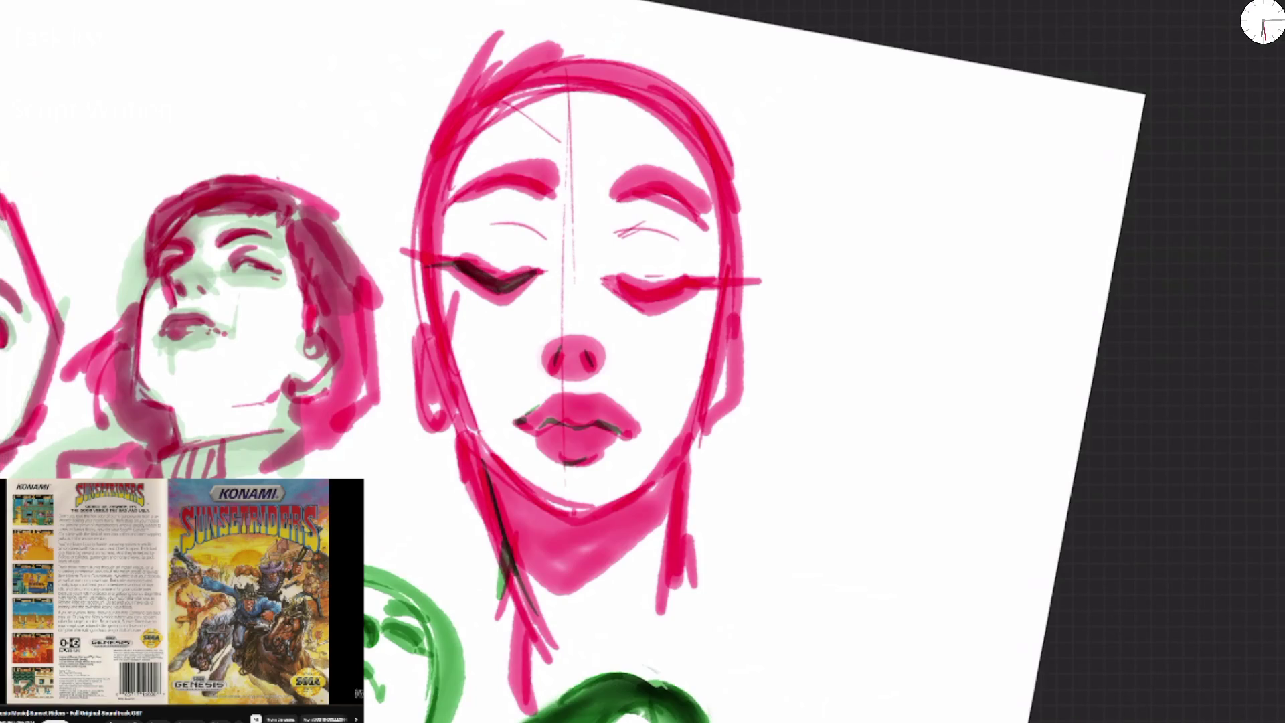
scroll(575, 361, up, 5)
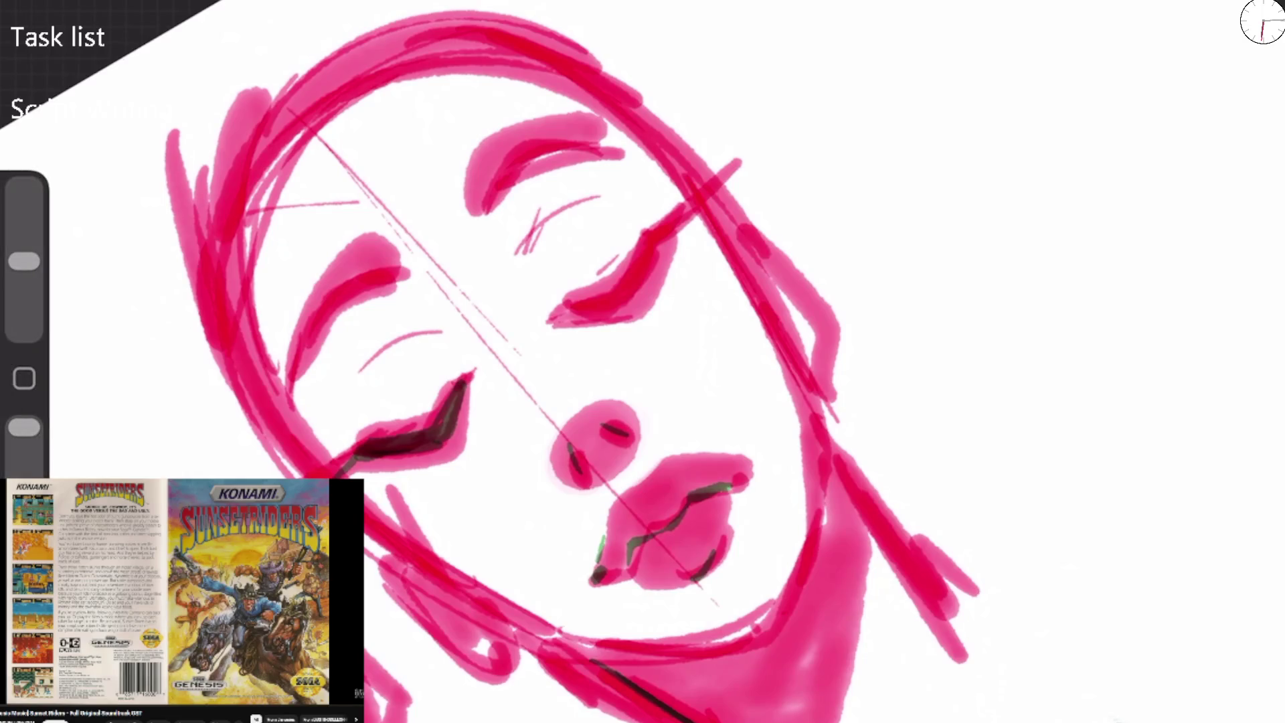
Undo the last eye stroke, then ink both eyelids and the eyebrow in dark, with a green accent.
key(ctrl+z)
mouse_move(462, 380)
mouse_down()
mouse_move(407, 432)
mouse_move(433, 445)
mouse_move(340, 476)
mouse_move(401, 441)
mouse_move(376, 492)
mouse_up()
mouse_move(567, 305)
mouse_down()
mouse_move(619, 289)
mouse_move(729, 166)
mouse_move(663, 253)
mouse_move(577, 309)
mouse_up()
mouse_move(663, 227)
mouse_down()
mouse_move(622, 286)
mouse_move(702, 251)
mouse_up()
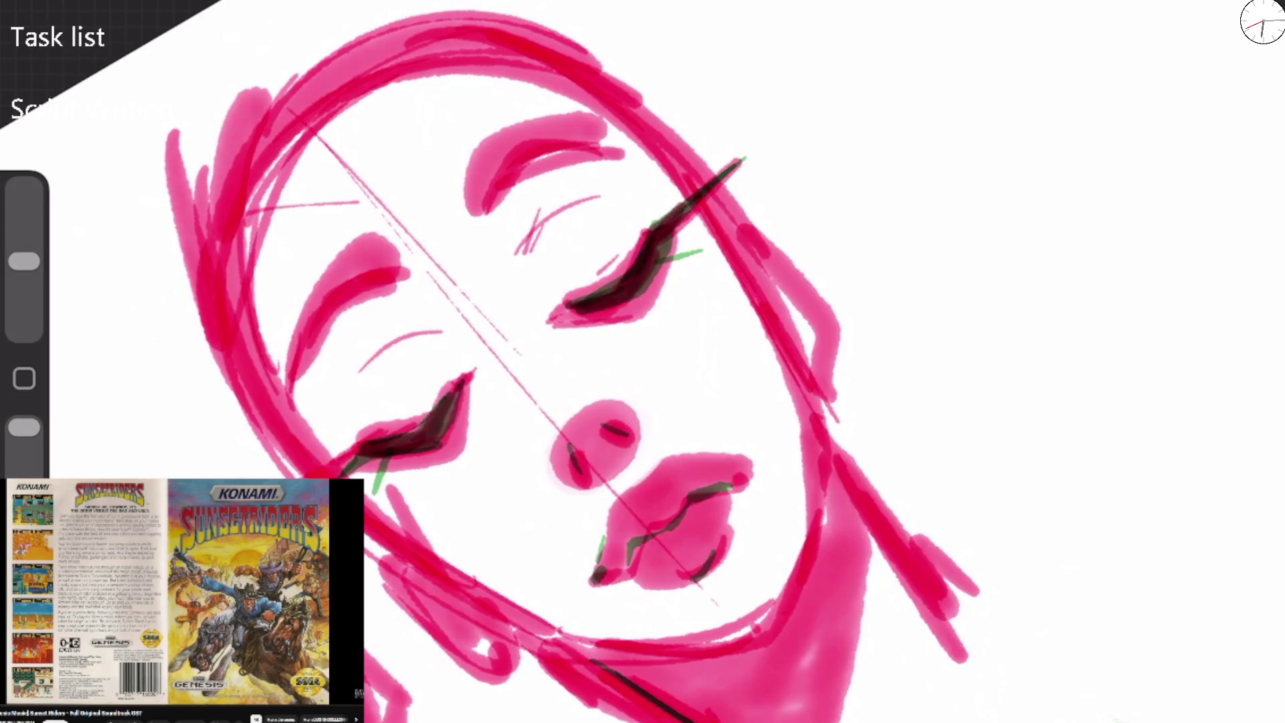
drag(392, 420, 434, 389)
mouse_move(300, 394)
mouse_down()
mouse_move(338, 286)
mouse_move(378, 267)
mouse_up()
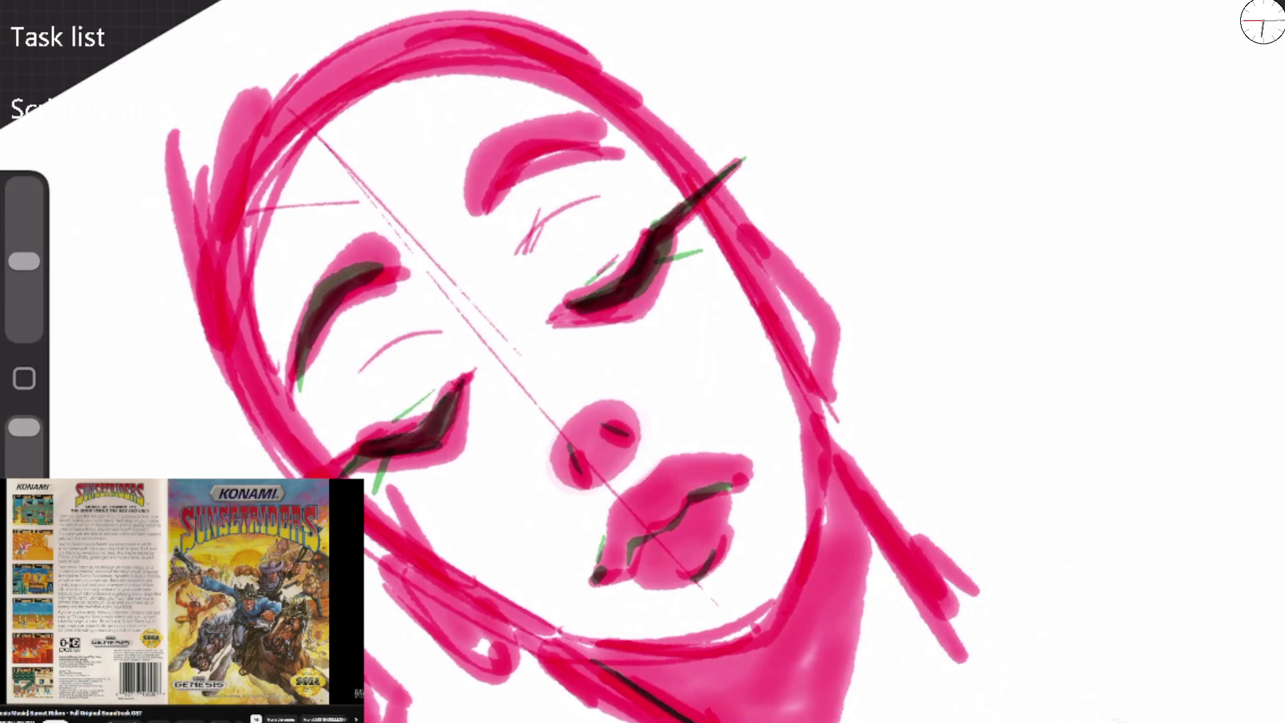
drag(472, 195, 619, 144)
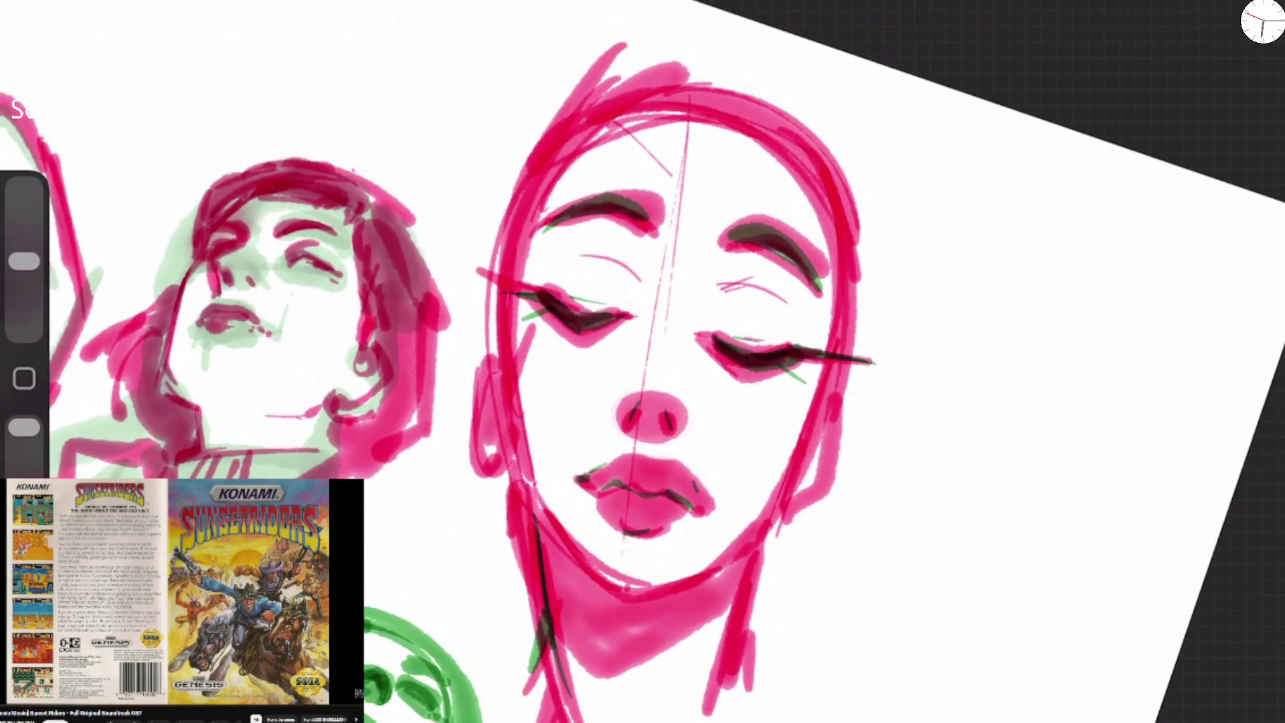
Darken the mouth corner, outline the head's left, top and right sides, and ink both ears.
drag(697, 496, 705, 510)
mouse_move(532, 489)
mouse_down()
mouse_move(495, 254)
mouse_move(672, 40)
mouse_up()
drag(569, 85, 840, 275)
drag(844, 201, 770, 509)
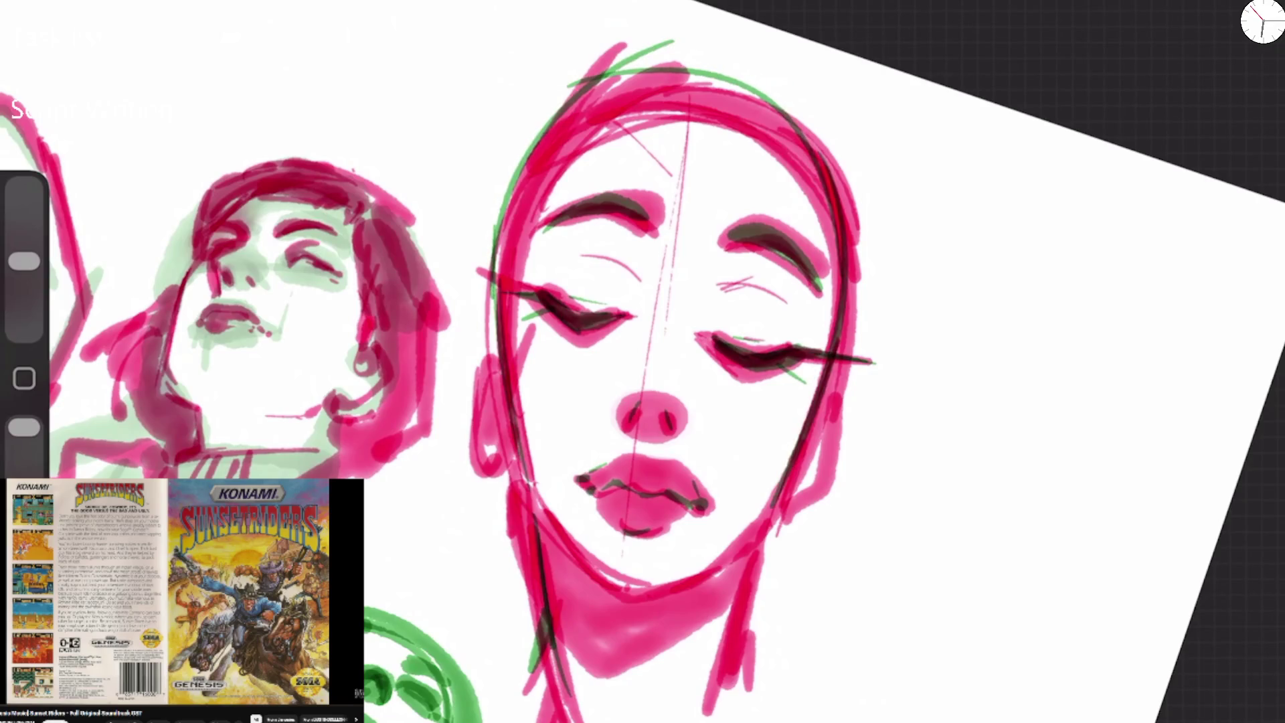
mouse_move(498, 358)
mouse_down()
mouse_move(483, 469)
mouse_move(514, 472)
mouse_up()
drag(505, 402, 499, 432)
drag(837, 392, 776, 543)
Shade the jaw, chin and neck in dark, add green neck and lip accents, and darken the nostrils.
mouse_move(527, 469)
mouse_down()
mouse_move(545, 539)
mouse_move(589, 599)
mouse_up()
drag(535, 529, 617, 626)
drag(632, 599, 592, 613)
mouse_move(763, 528)
mouse_down()
mouse_move(659, 612)
mouse_move(563, 659)
mouse_move(569, 719)
mouse_move(714, 719)
mouse_up()
drag(722, 666, 708, 721)
mouse_move(605, 519)
mouse_down()
mouse_move(666, 543)
mouse_move(682, 529)
mouse_up()
mouse_move(627, 408)
mouse_down()
mouse_move(635, 426)
mouse_move(675, 435)
mouse_up()
Re-ink the head's left contour, top and right side, and add a dark line down the left neck.
scroll(642, 362, down, 5)
scroll(643, 361, up, 4)
scroll(602, 401, up, 1)
mouse_move(438, 314)
mouse_down()
mouse_move(445, 469)
mouse_move(750, 314)
mouse_up()
drag(669, 184, 769, 378)
drag(723, 268, 736, 469)
drag(455, 508, 492, 703)
Ink the top-left face's eyes, iris, both eyebrows and nose marks in dark.
scroll(642, 361, down, 5)
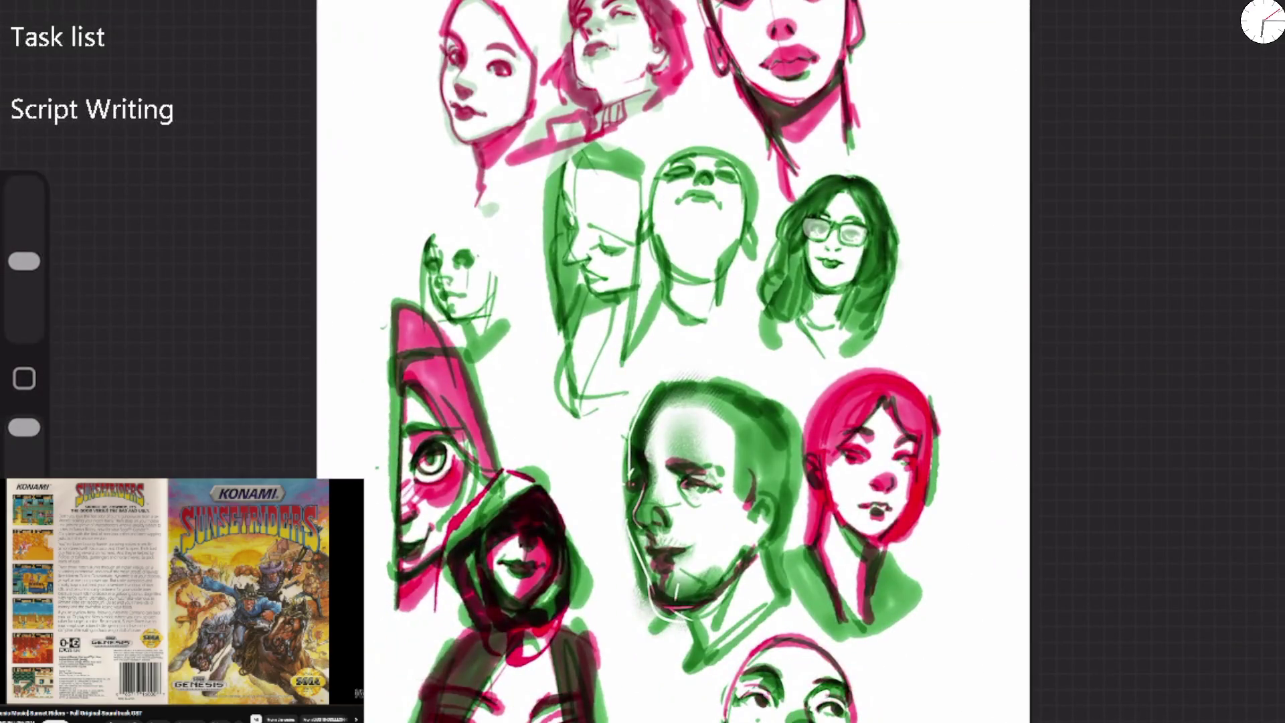
scroll(669, 234, up, 5)
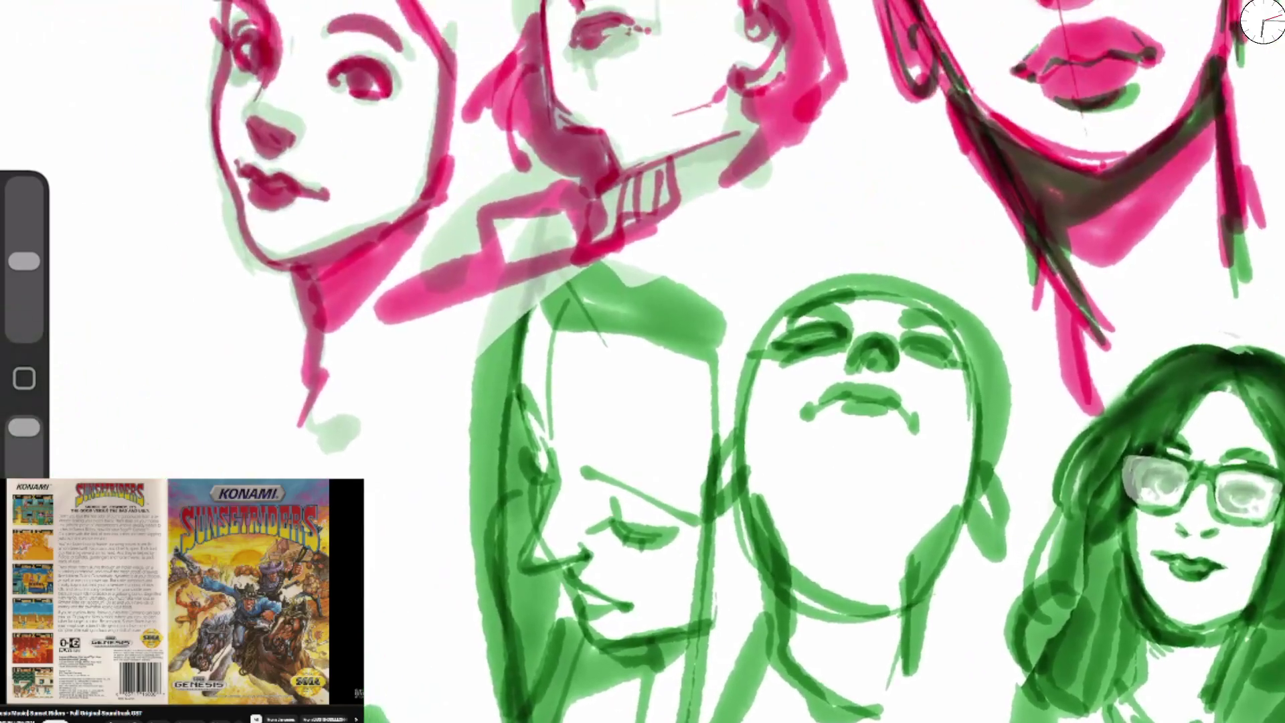
scroll(402, 201, up, 3)
mouse_move(367, 233)
mouse_down()
mouse_move(428, 229)
mouse_move(410, 259)
mouse_up()
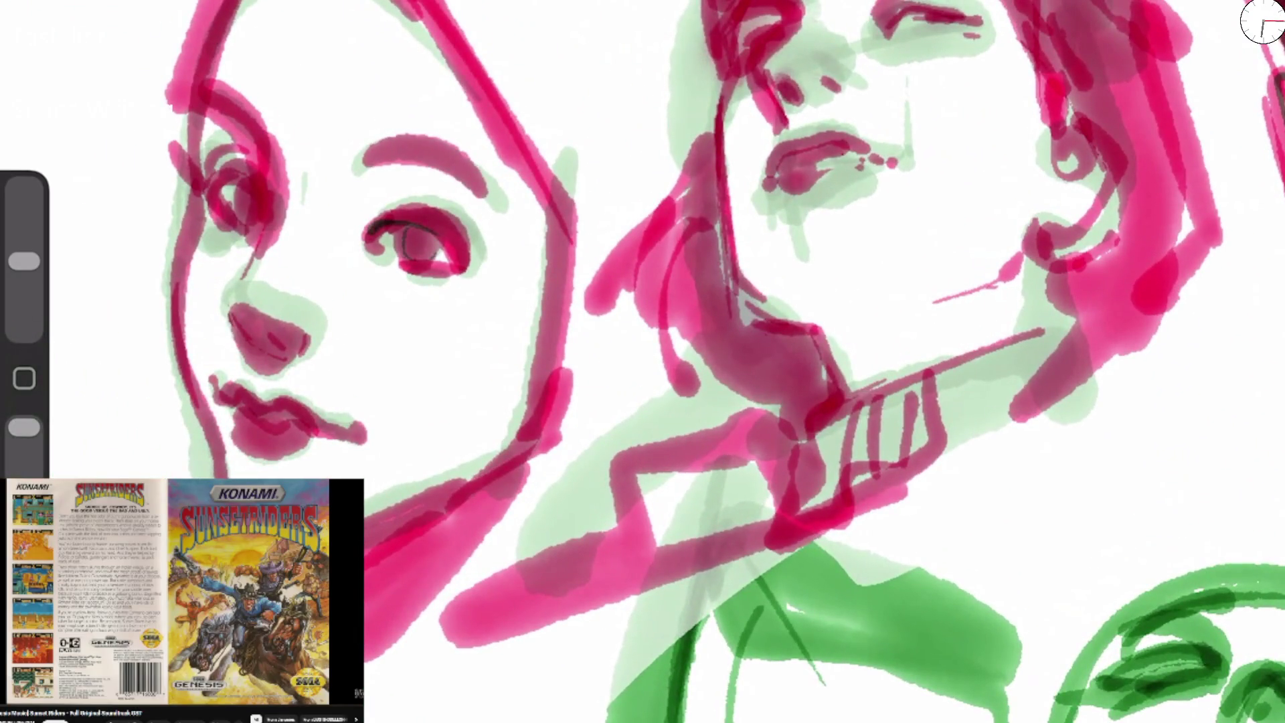
mouse_move(209, 185)
mouse_down()
mouse_move(224, 208)
mouse_move(264, 224)
mouse_up()
drag(194, 94, 273, 138)
drag(365, 140, 482, 195)
mouse_move(276, 189)
mouse_down()
mouse_move(235, 285)
mouse_move(251, 335)
mouse_move(312, 357)
mouse_up()
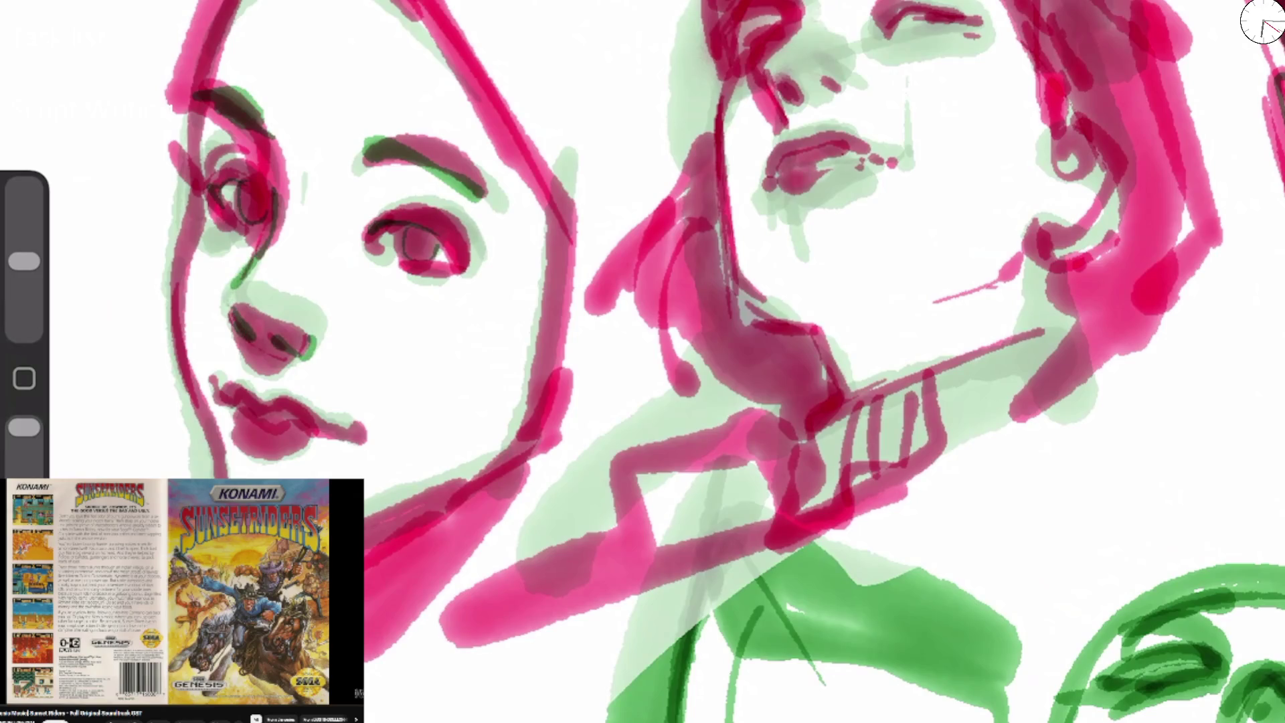
Ink the upper and lower lip lines and trace the cheek outline below the face.
mouse_move(214, 378)
mouse_down()
mouse_move(226, 396)
mouse_move(314, 420)
mouse_up()
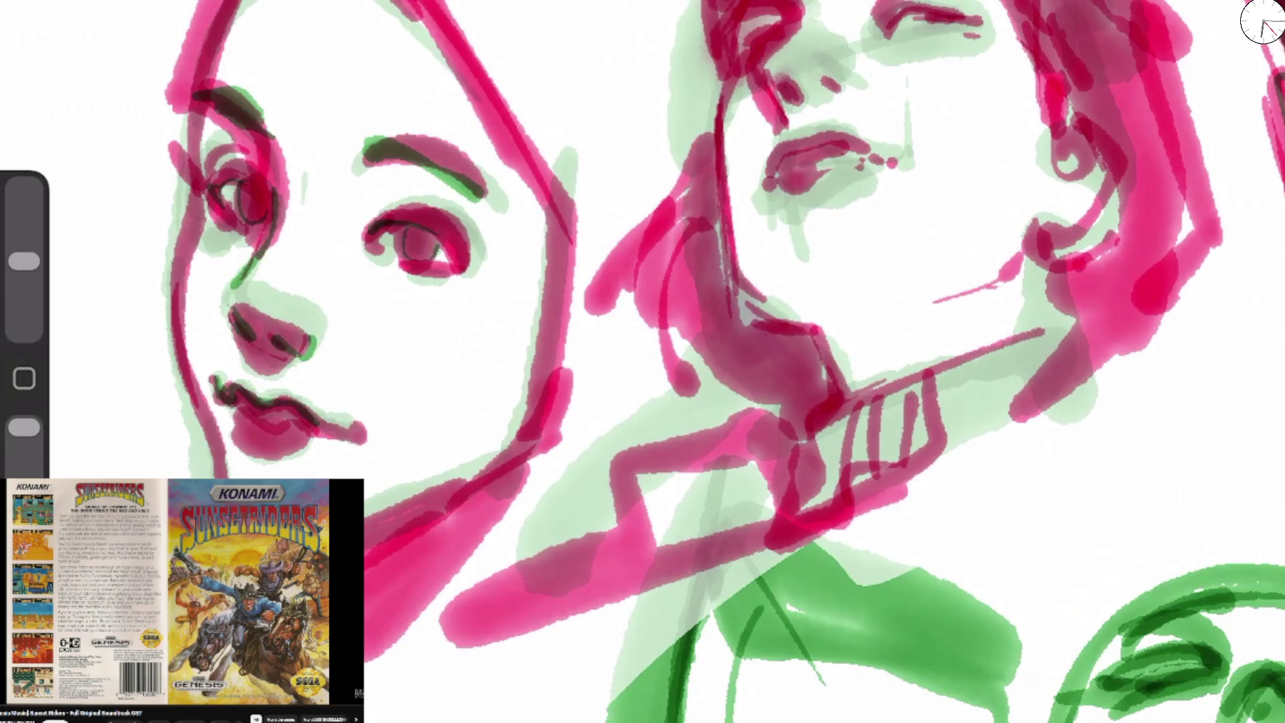
mouse_move(235, 420)
mouse_down()
mouse_move(281, 468)
mouse_move(309, 445)
mouse_move(266, 432)
mouse_move(365, 435)
mouse_up()
drag(201, 164, 226, 479)
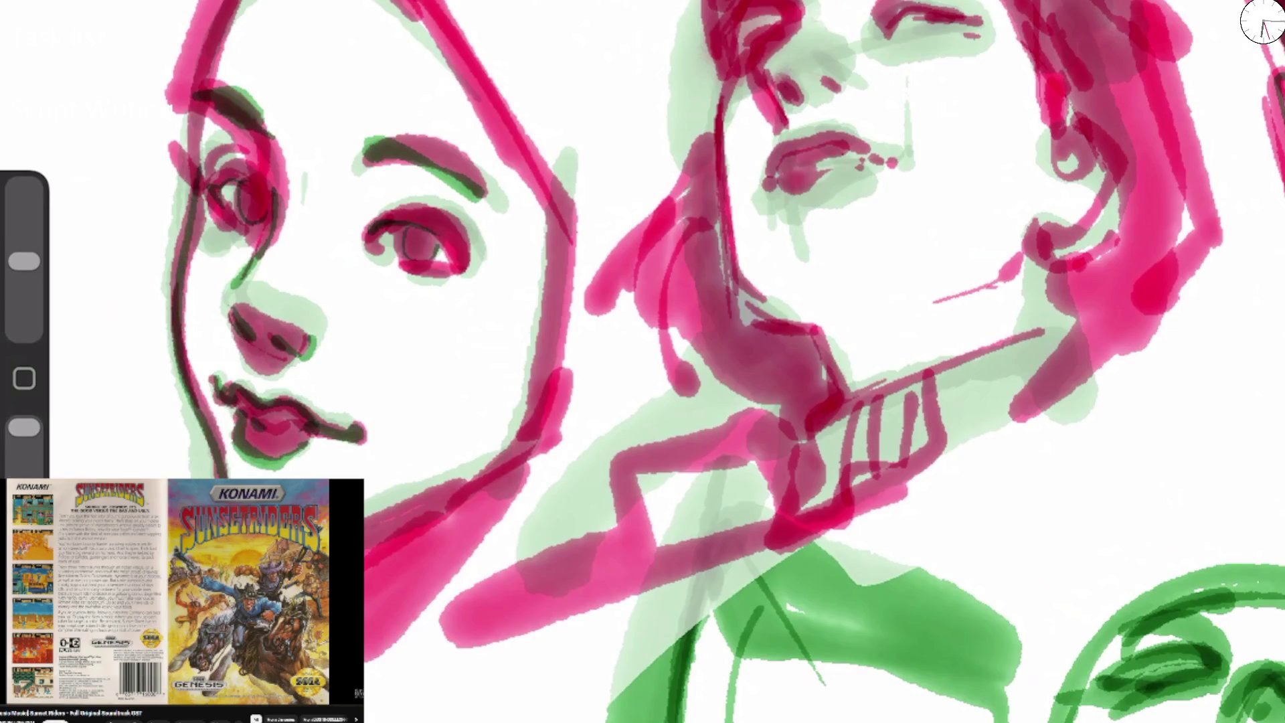
drag(365, 529, 533, 466)
drag(462, 488, 526, 445)
Refine the upper eyelid, under-eye curve and brow, and ink the hairline at the top.
mouse_move(422, 221)
mouse_down()
mouse_move(469, 264)
mouse_move(394, 204)
mouse_move(373, 213)
mouse_move(409, 174)
mouse_up()
mouse_move(210, 184)
mouse_down()
mouse_move(269, 169)
mouse_move(266, 191)
mouse_up()
drag(191, 82, 274, 166)
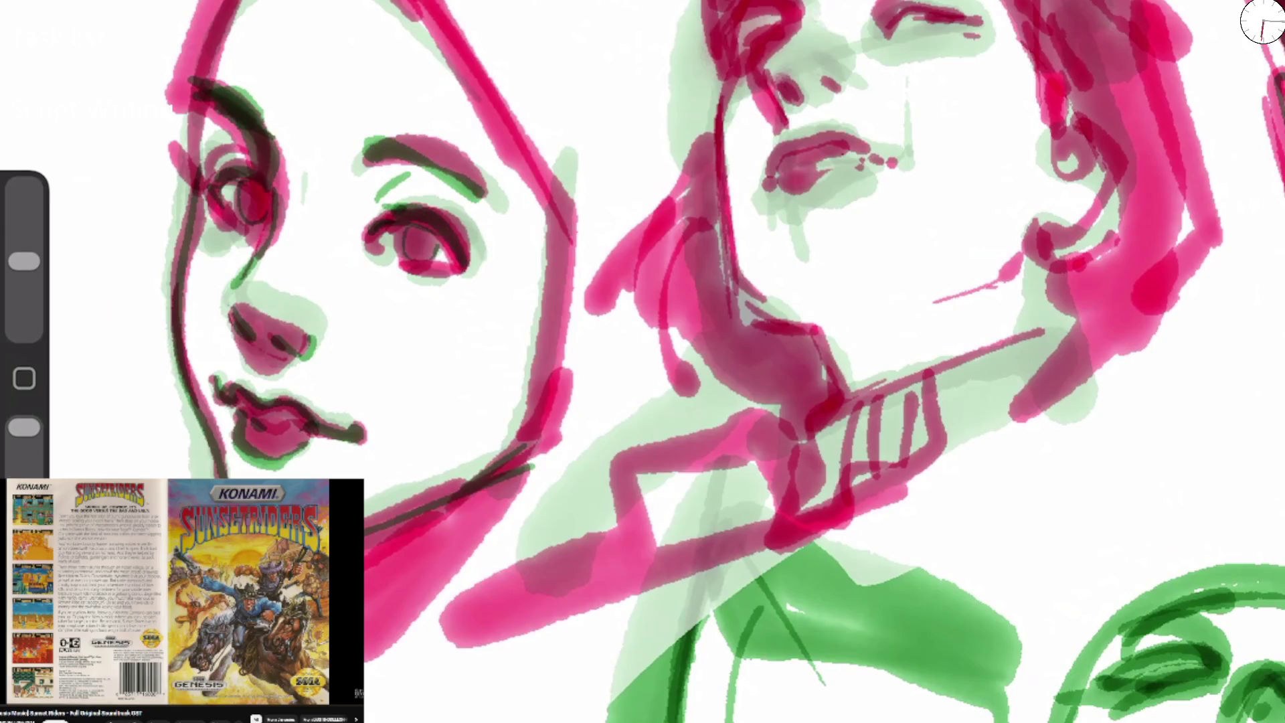
drag(234, 1, 189, 144)
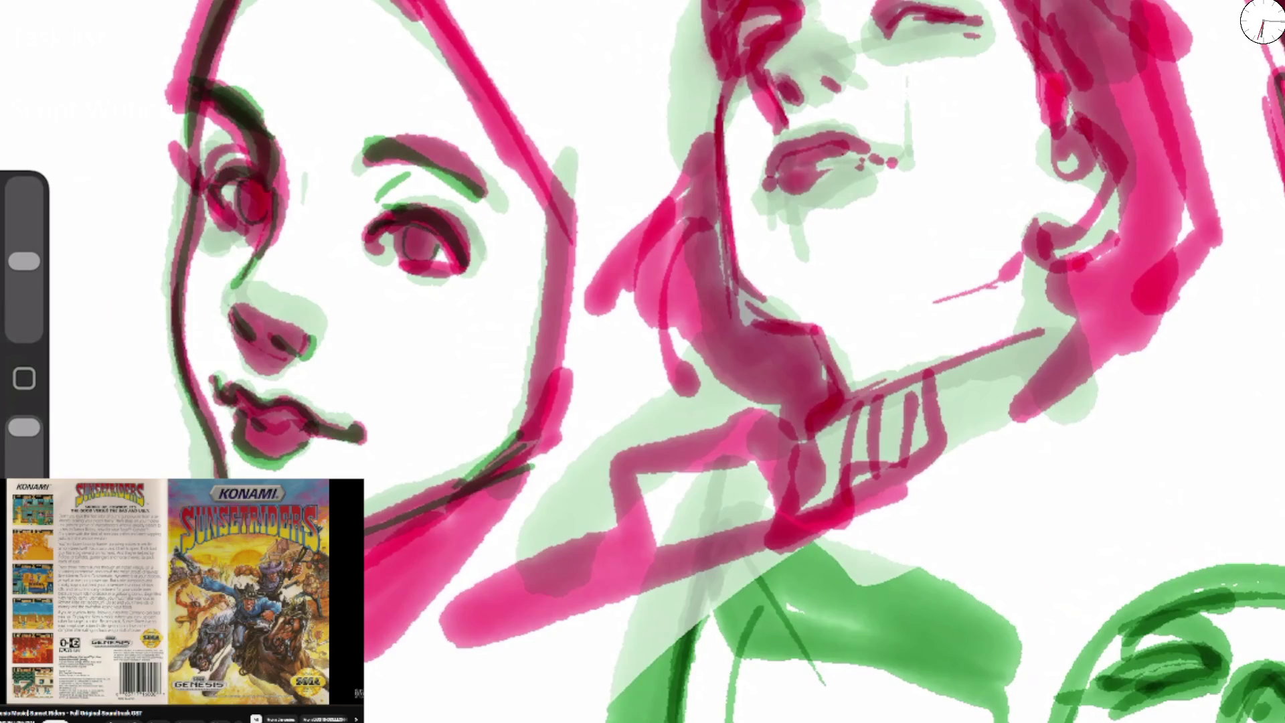
On the upturned neighbour face, darken the nostrils, line the nose side and mark over the right eye.
scroll(642, 362, right, 5)
mouse_move(541, 158)
mouse_down()
mouse_move(552, 184)
mouse_move(596, 175)
mouse_up()
mouse_move(519, 113)
mouse_down()
mouse_move(541, 194)
mouse_move(569, 52)
mouse_move(487, 67)
mouse_move(504, 117)
mouse_move(483, 124)
mouse_up()
drag(664, 100, 710, 90)
Add green in the left eye, build the right eye and brow arch, and ink the hair edge and face side.
drag(535, 101, 503, 116)
mouse_move(671, 104)
mouse_down()
mouse_move(713, 78)
mouse_move(782, 109)
mouse_move(666, 121)
mouse_move(743, 39)
mouse_up()
drag(696, 42, 786, 54)
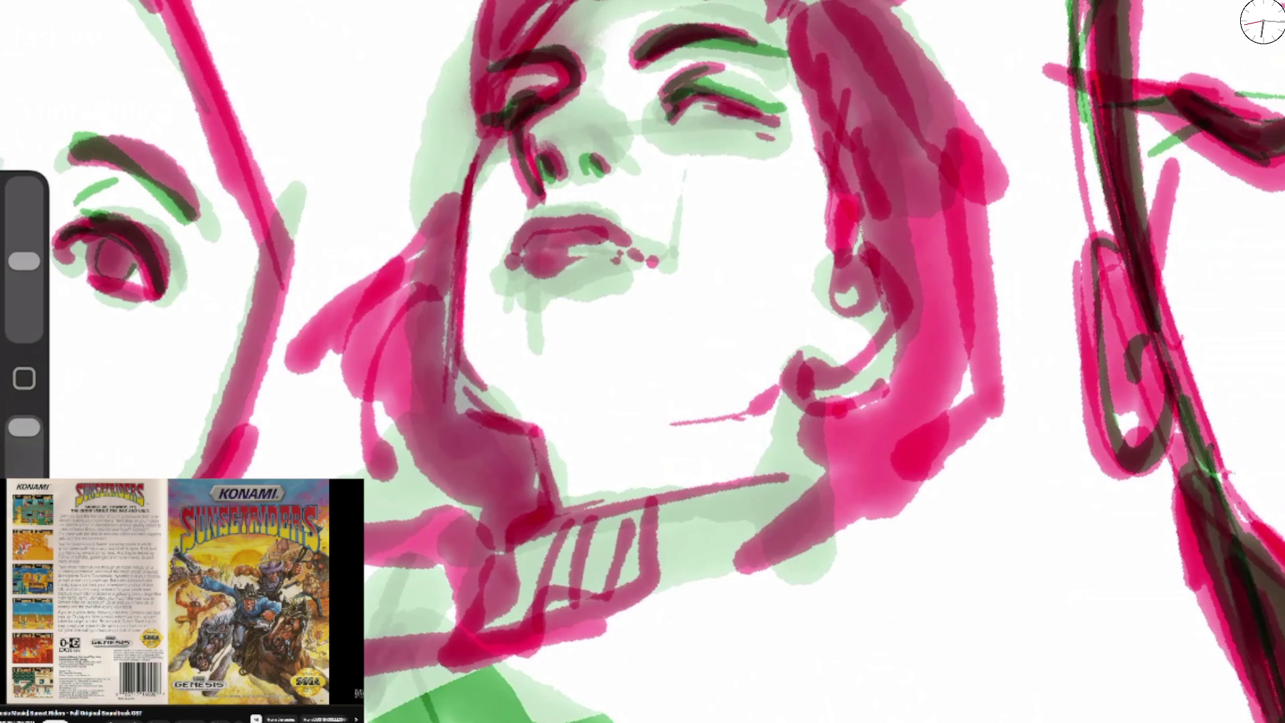
drag(472, 3, 431, 281)
drag(463, 176, 300, 367)
Trace the lips, add green over both nostrils, and extend the upper eyelid with shading below.
mouse_move(514, 257)
mouse_down()
mouse_move(558, 216)
mouse_move(633, 229)
mouse_move(535, 277)
mouse_move(594, 265)
mouse_move(603, 241)
mouse_move(526, 255)
mouse_up()
drag(603, 244, 629, 236)
mouse_move(536, 178)
mouse_down()
mouse_move(549, 164)
mouse_move(552, 192)
mouse_up()
drag(588, 155, 629, 186)
mouse_move(612, 143)
mouse_down()
mouse_move(631, 165)
mouse_move(696, 120)
mouse_up()
mouse_move(669, 41)
mouse_down()
mouse_move(799, 52)
mouse_move(858, 254)
mouse_move(900, 345)
mouse_move(821, 400)
mouse_move(825, 468)
mouse_up()
Ink the jaw line and shade down the neck to the collar in dark strokes.
mouse_move(468, 188)
mouse_down()
mouse_move(447, 368)
mouse_move(539, 455)
mouse_move(569, 528)
mouse_up()
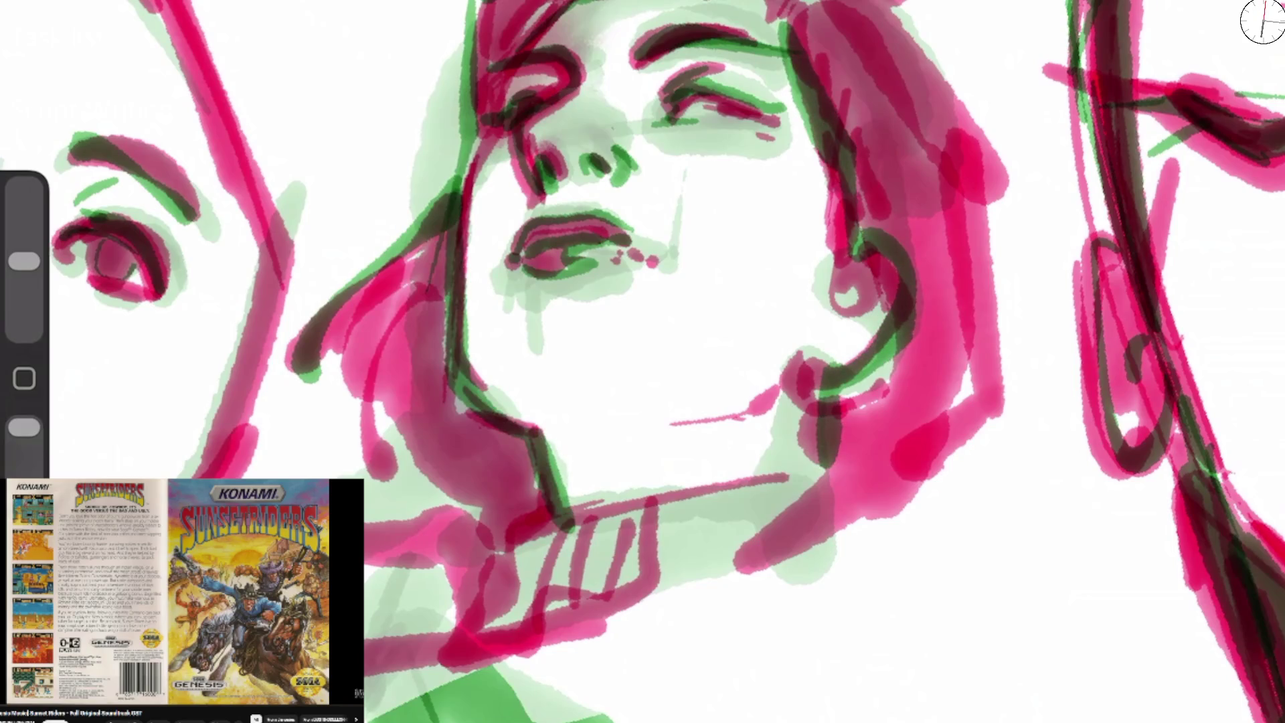
drag(805, 396, 704, 422)
drag(799, 419, 876, 485)
drag(779, 483, 622, 526)
drag(663, 503, 488, 562)
drag(546, 522, 482, 642)
scroll(669, 362, down, 5)
scroll(642, 362, down, 3)
scroll(642, 200, up, 6)
Darken the eyes and a pupil, ink around the nose with a green accent, and add two collar lines.
drag(562, 113, 585, 125)
scroll(642, 361, down, 4)
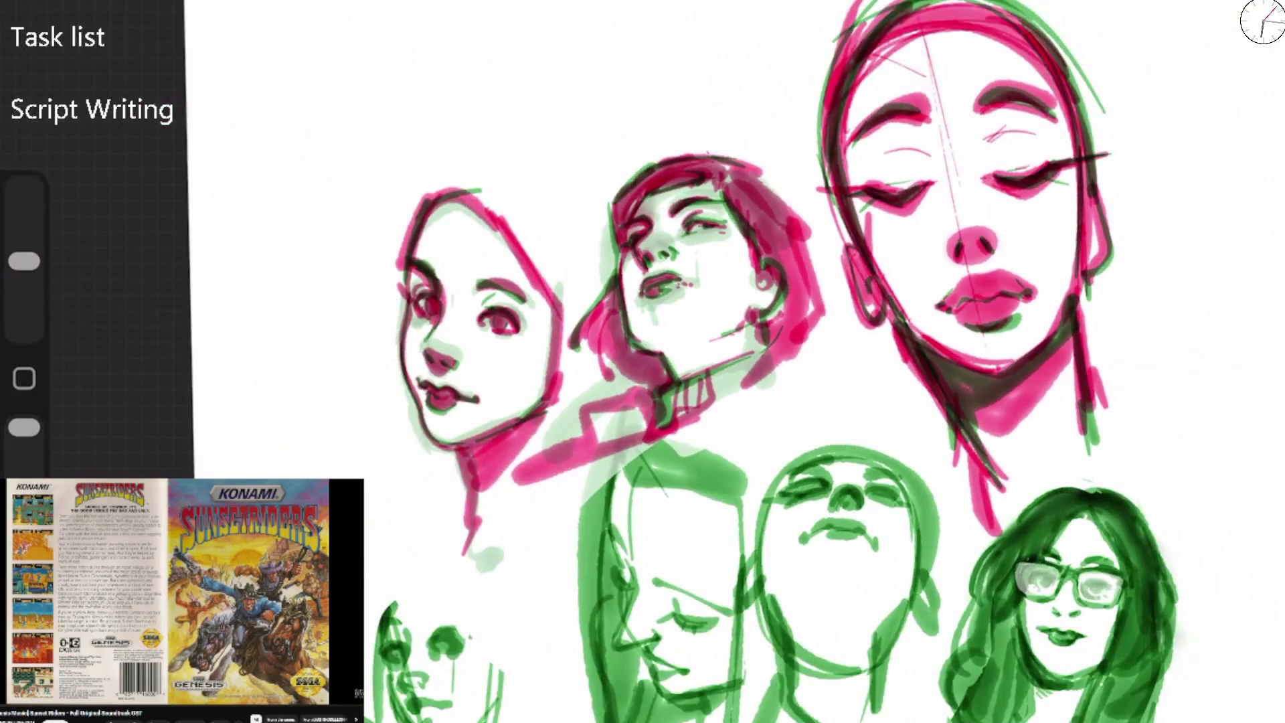
scroll(556, 308, up, 4)
mouse_move(249, 322)
mouse_down()
mouse_move(280, 341)
mouse_move(289, 332)
mouse_up()
drag(435, 327, 440, 348)
drag(265, 401, 298, 443)
drag(305, 428, 348, 449)
drag(550, 528, 402, 656)
drag(508, 555, 382, 632)
Darken the left face's right eyebrow and ink around its left eye and down the nose.
scroll(642, 361, down, 5)
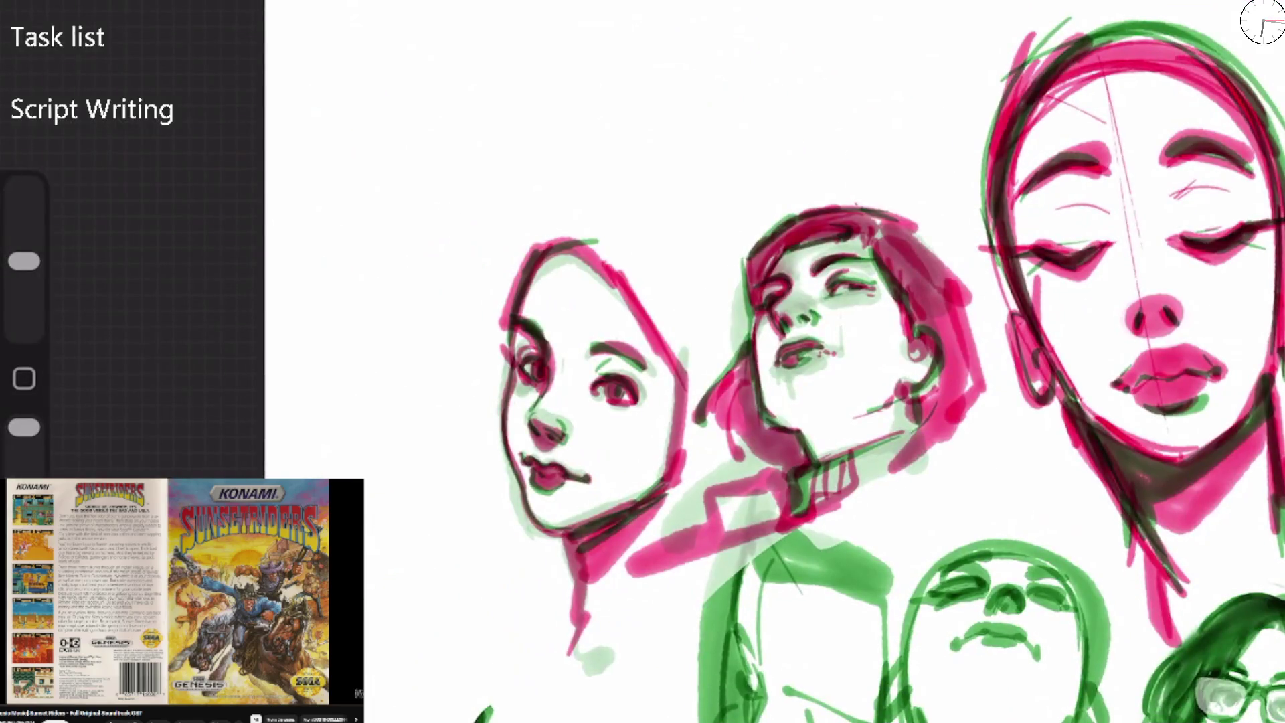
scroll(736, 381, up, 5)
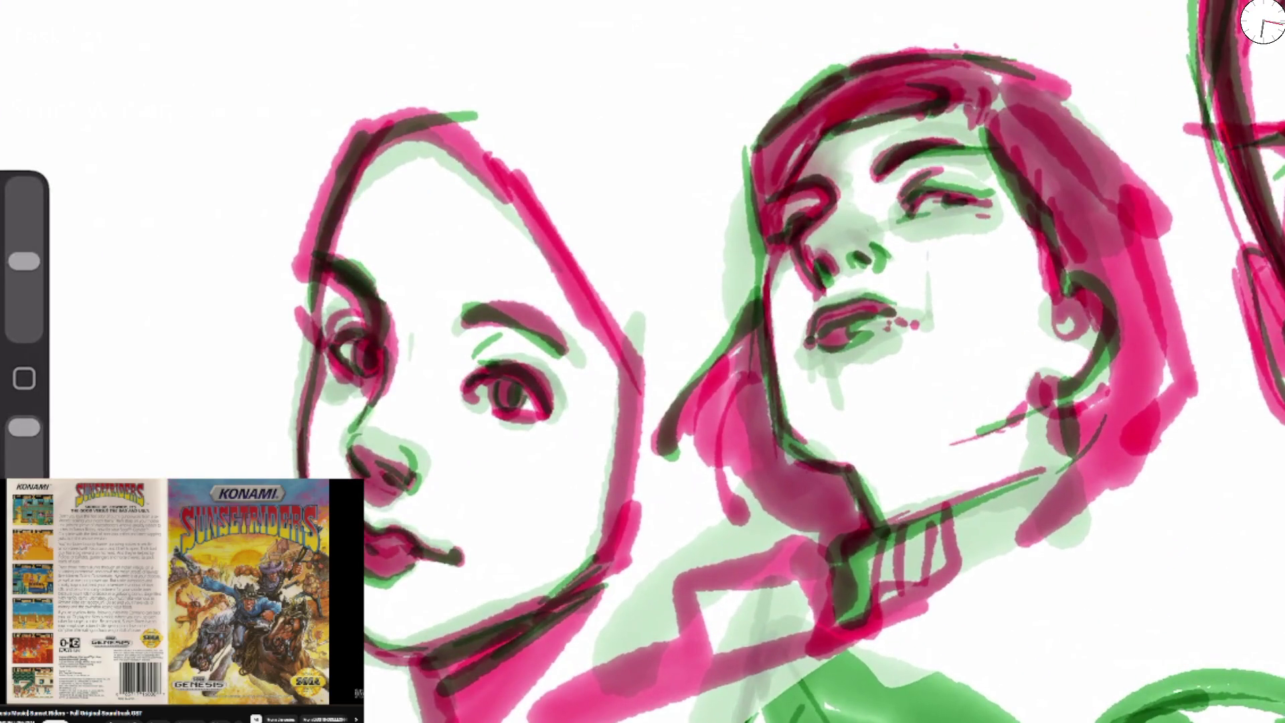
drag(458, 315, 552, 333)
mouse_move(388, 291)
mouse_down()
mouse_move(382, 345)
mouse_move(333, 338)
mouse_move(328, 381)
mouse_up()
mouse_move(368, 341)
mouse_down()
mouse_move(328, 381)
mouse_move(345, 455)
mouse_move(418, 481)
mouse_move(367, 515)
mouse_up()
scroll(736, 381, down, 5)
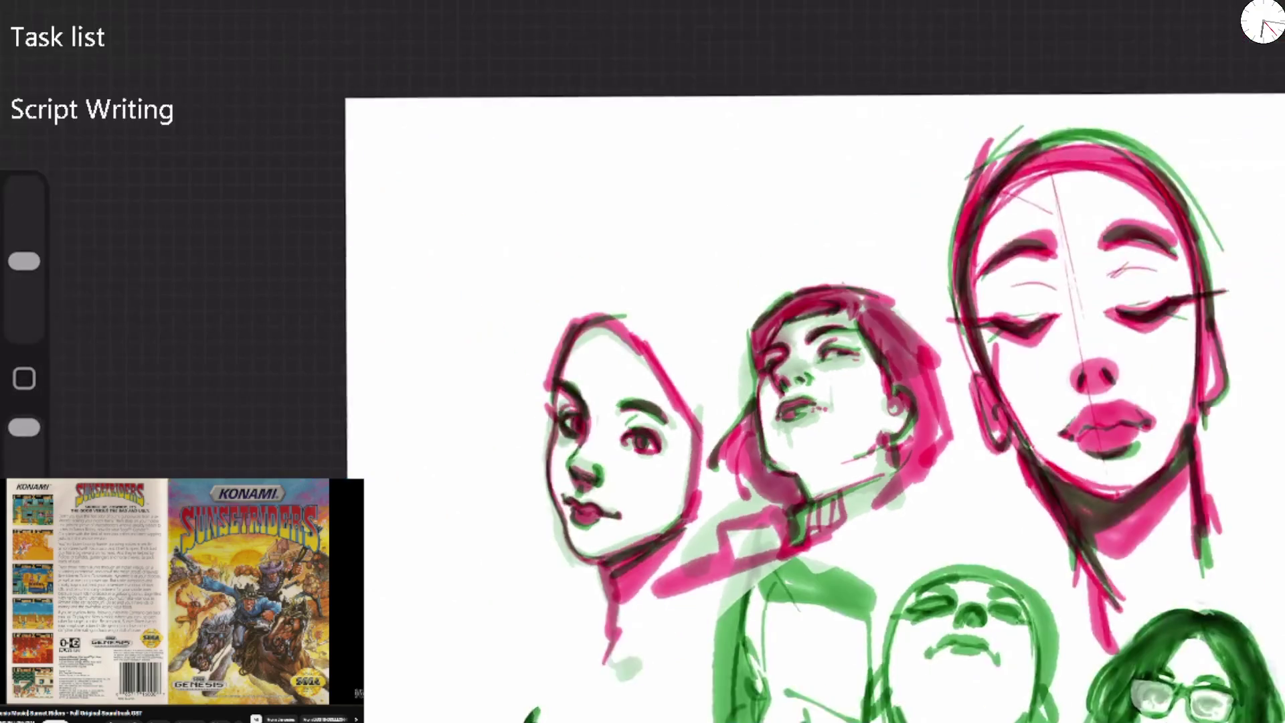
scroll(642, 402, down, 3)
scroll(870, 535, up, 8)
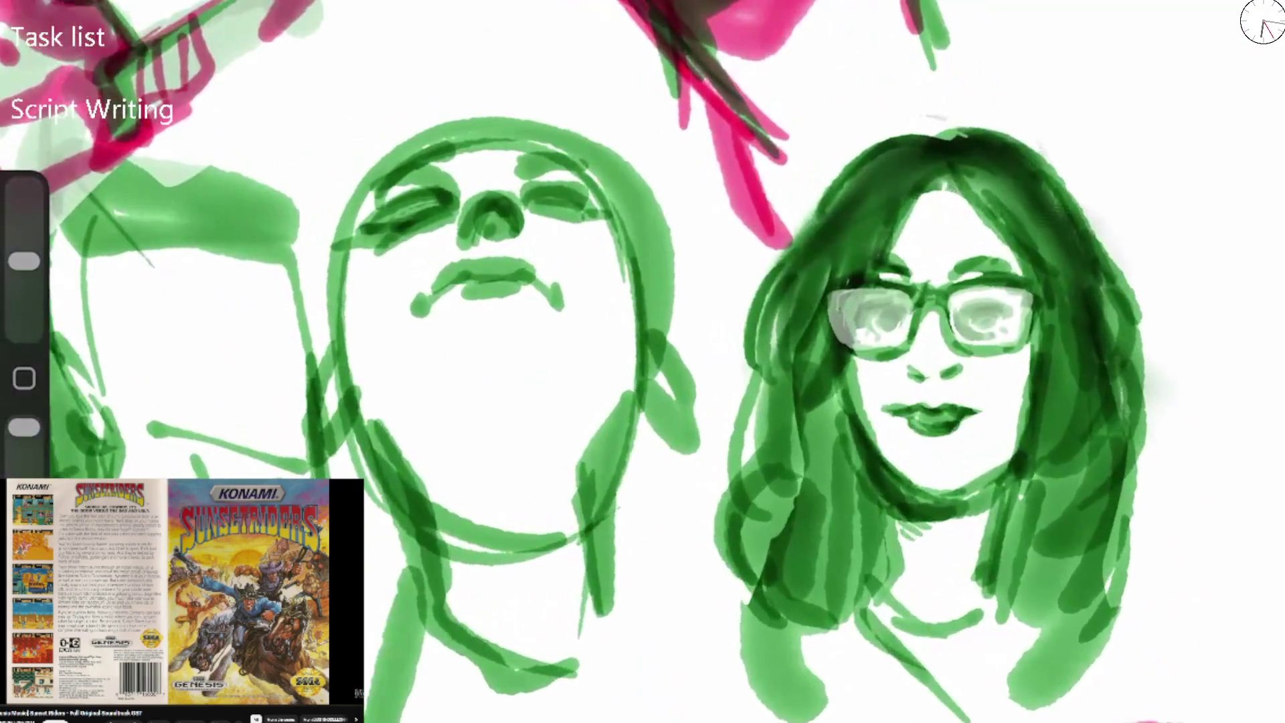
Undo a stray V stroke and a pink test oval, switch to pink, and set brush size to 17%.
drag(570, 236, 629, 327)
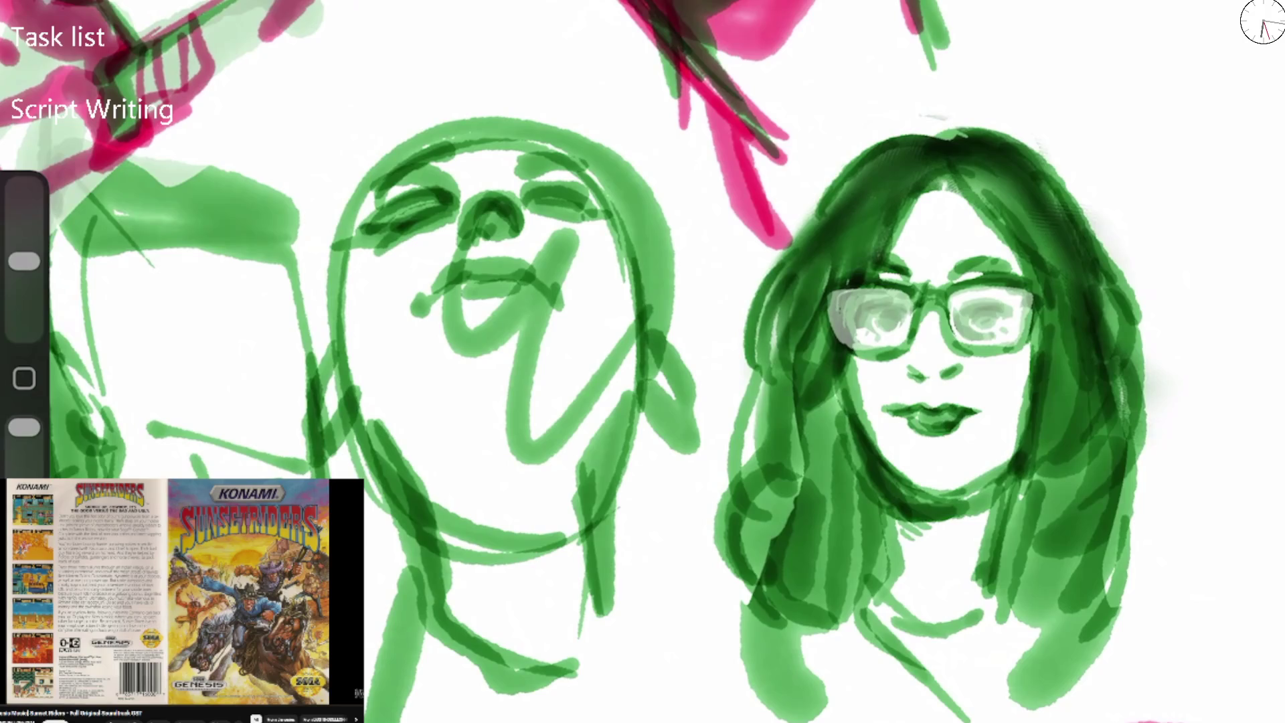
click(1263, 21)
key(ctrl+z)
click(1025, 478)
click(1262, 21)
mouse_move(525, 381)
mouse_down()
mouse_move(479, 428)
mouse_move(522, 341)
mouse_up()
key(ctrl+z)
drag(24, 261, 24, 278)
Ink the green face's nose arc, eyes, mouth, right brow, left cheek and both ears in dark red.
mouse_move(462, 234)
mouse_down()
mouse_move(468, 211)
mouse_move(516, 229)
mouse_up()
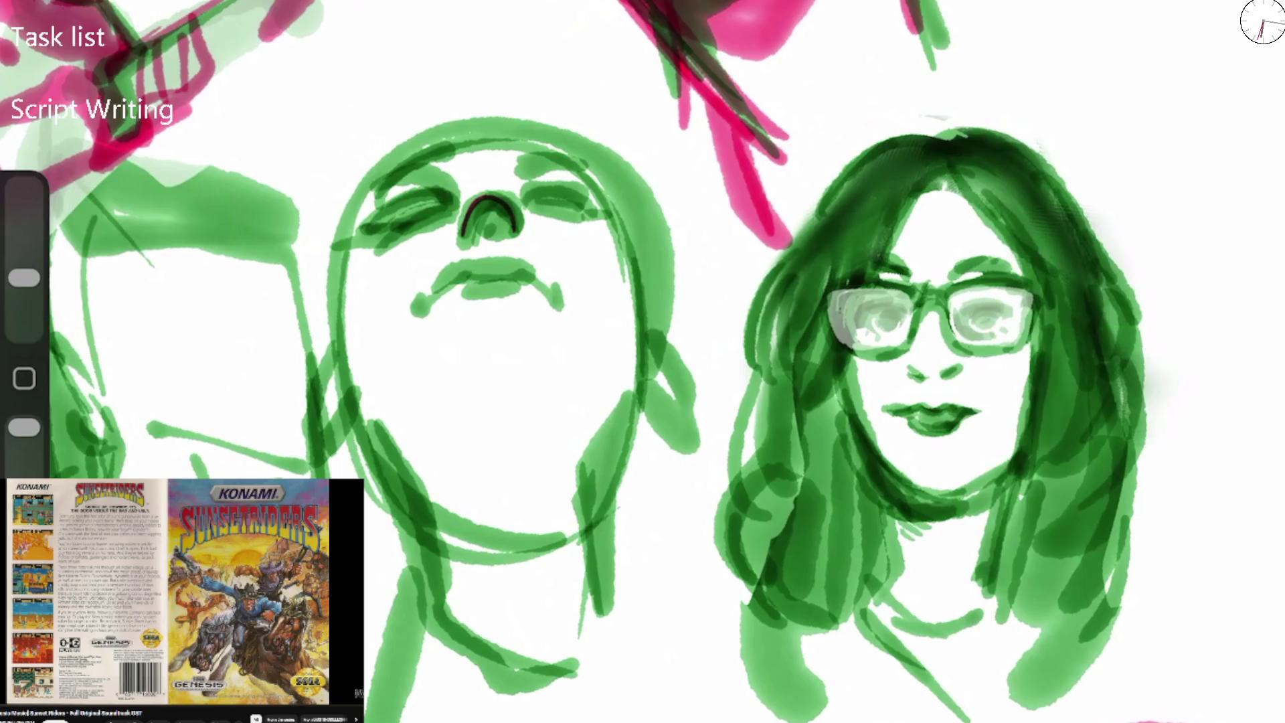
mouse_move(435, 199)
mouse_down()
mouse_move(346, 248)
mouse_move(447, 203)
mouse_move(372, 204)
mouse_move(447, 153)
mouse_up()
mouse_move(420, 306)
mouse_down()
mouse_move(448, 282)
mouse_move(496, 277)
mouse_move(545, 287)
mouse_move(559, 308)
mouse_up()
drag(528, 200, 633, 209)
drag(539, 153, 608, 189)
mouse_move(343, 236)
mouse_down()
mouse_move(333, 442)
mouse_move(356, 407)
mouse_up()
mouse_move(639, 233)
mouse_down()
mouse_move(689, 415)
mouse_move(646, 472)
mouse_up()
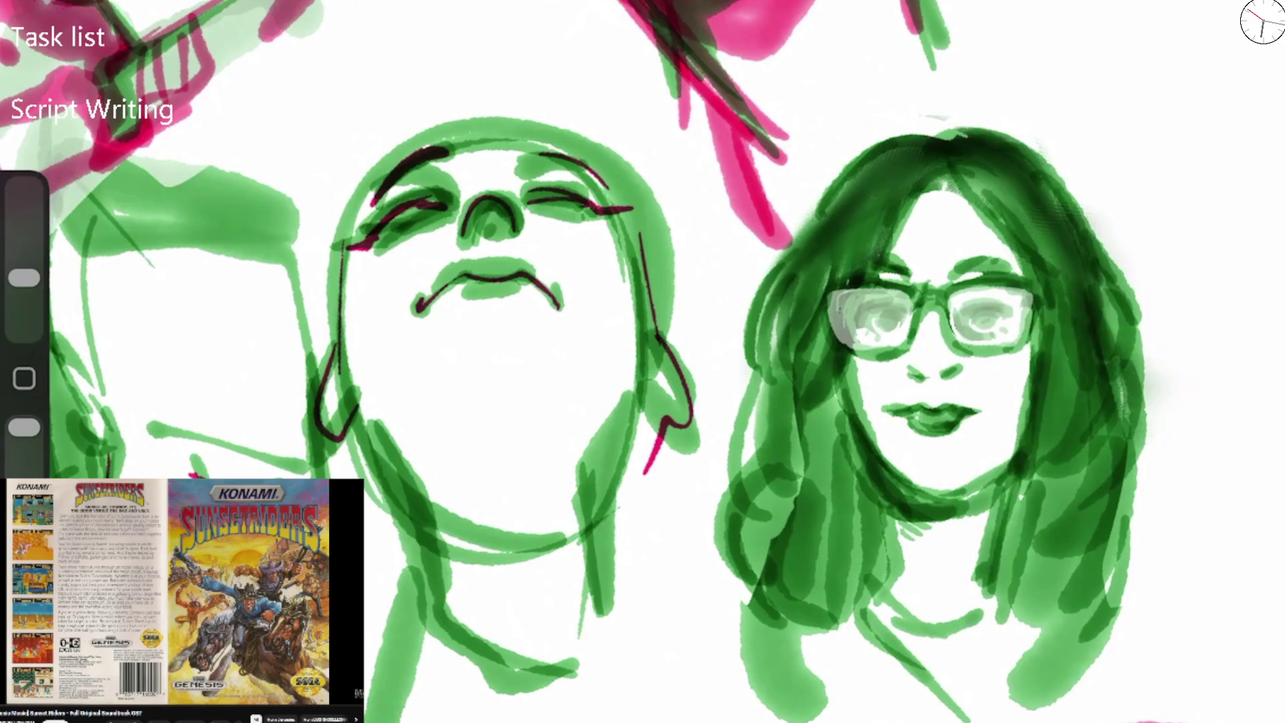
Ink the left green figure's features, closed-eye details and chin line in dark red.
mouse_move(107, 447)
mouse_down()
mouse_move(111, 477)
mouse_move(75, 450)
mouse_move(101, 447)
mouse_up()
drag(49, 346, 90, 434)
drag(66, 357, 94, 385)
drag(140, 416, 283, 467)
drag(84, 442, 97, 479)
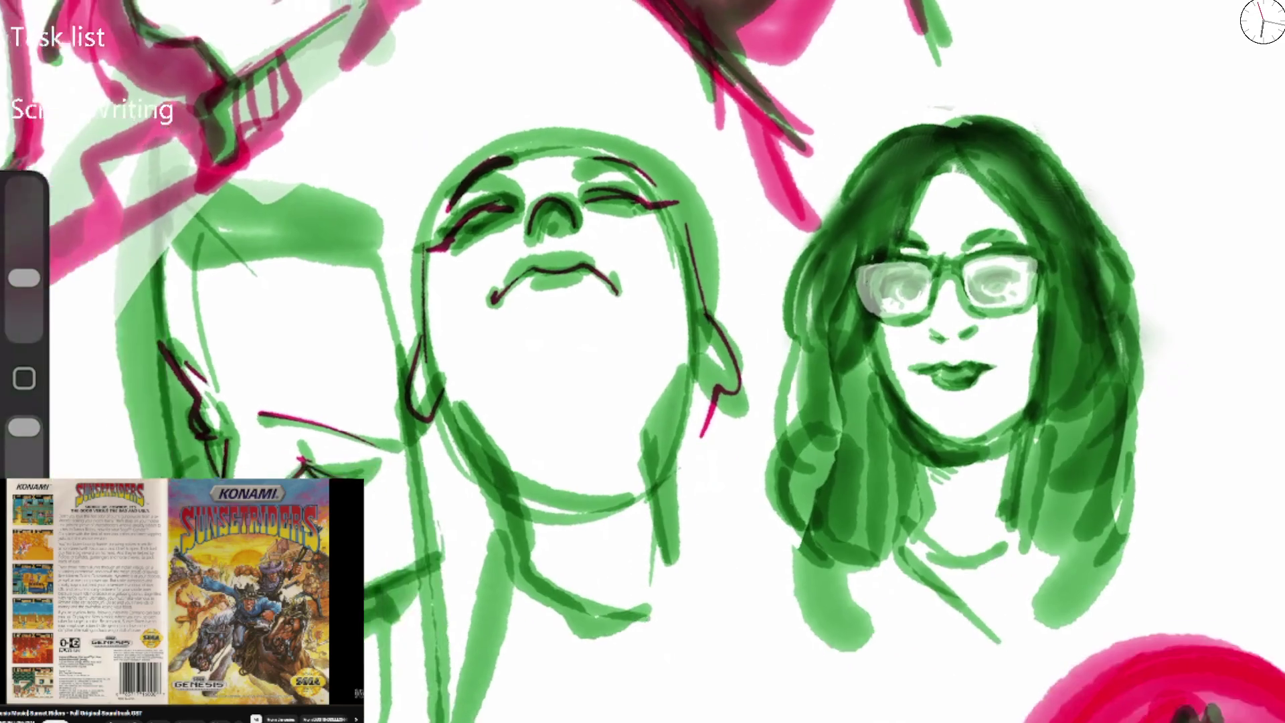
drag(602, 335, 659, 325)
mouse_move(263, 385)
mouse_down()
mouse_move(283, 416)
mouse_move(263, 423)
mouse_up()
mouse_move(367, 441)
mouse_down()
mouse_move(442, 456)
mouse_move(373, 447)
mouse_up()
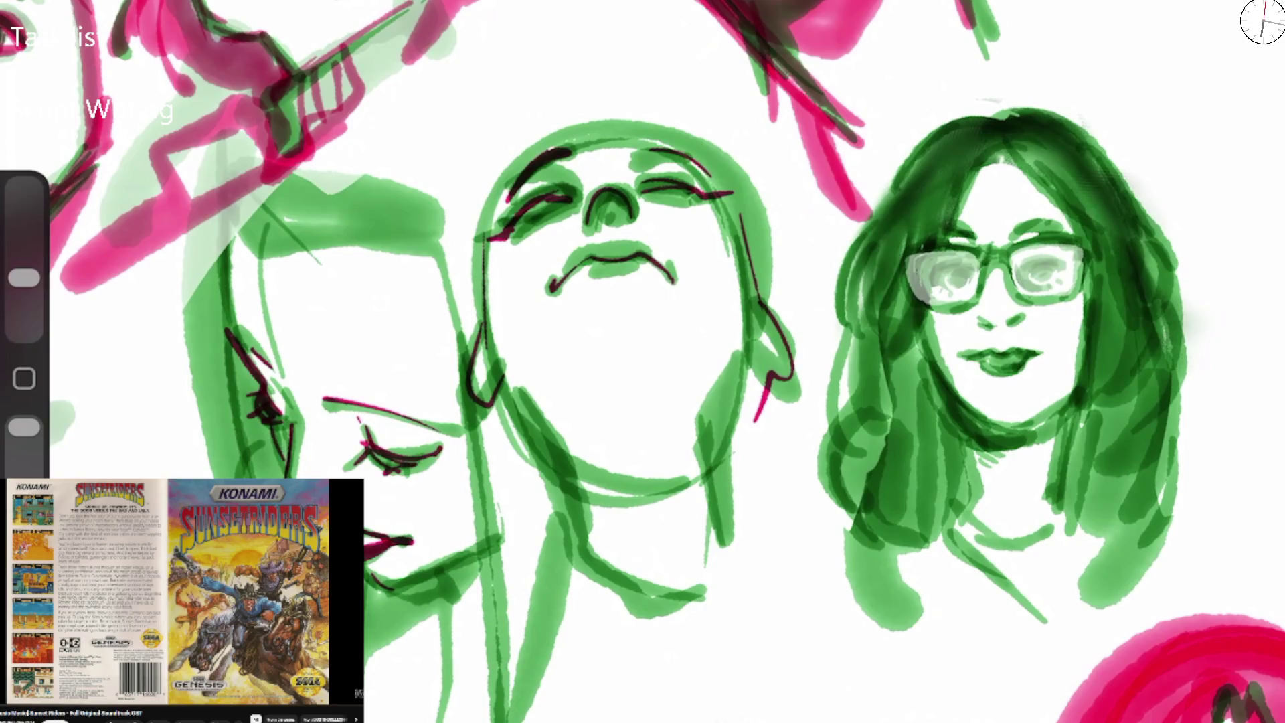
drag(274, 405, 297, 415)
drag(295, 414, 288, 462)
drag(492, 528, 399, 587)
Undo a stray vertical stroke, then ink the looking-down head's brow, hairline zigzag and lower-face curve.
drag(230, 328, 239, 236)
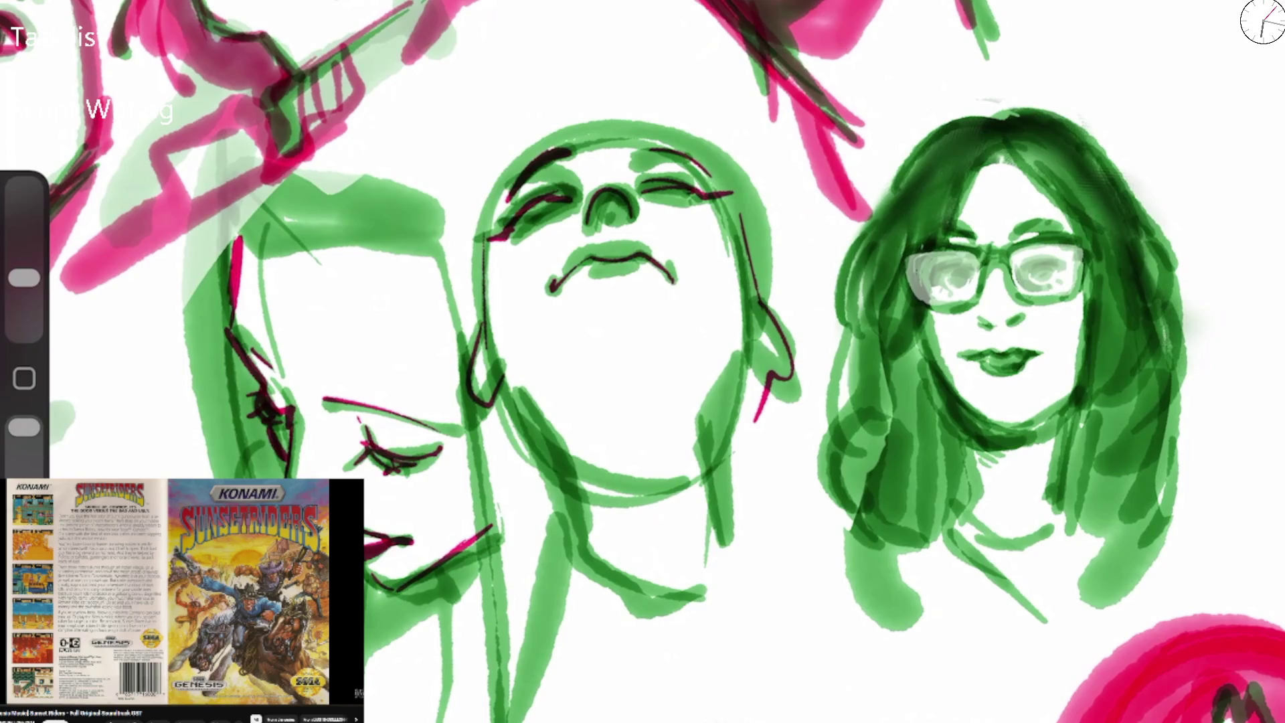
key(ctrl+z)
mouse_move(231, 328)
mouse_down()
mouse_move(238, 213)
mouse_move(242, 257)
mouse_up()
mouse_move(247, 194)
mouse_down()
mouse_move(251, 257)
mouse_move(306, 253)
mouse_move(373, 201)
mouse_up()
drag(322, 250, 405, 202)
mouse_move(357, 239)
mouse_down()
mouse_move(449, 283)
mouse_move(458, 351)
mouse_up()
mouse_move(261, 439)
mouse_down()
mouse_move(231, 476)
mouse_move(295, 449)
mouse_move(308, 406)
mouse_up()
scroll(642, 361, down, 3)
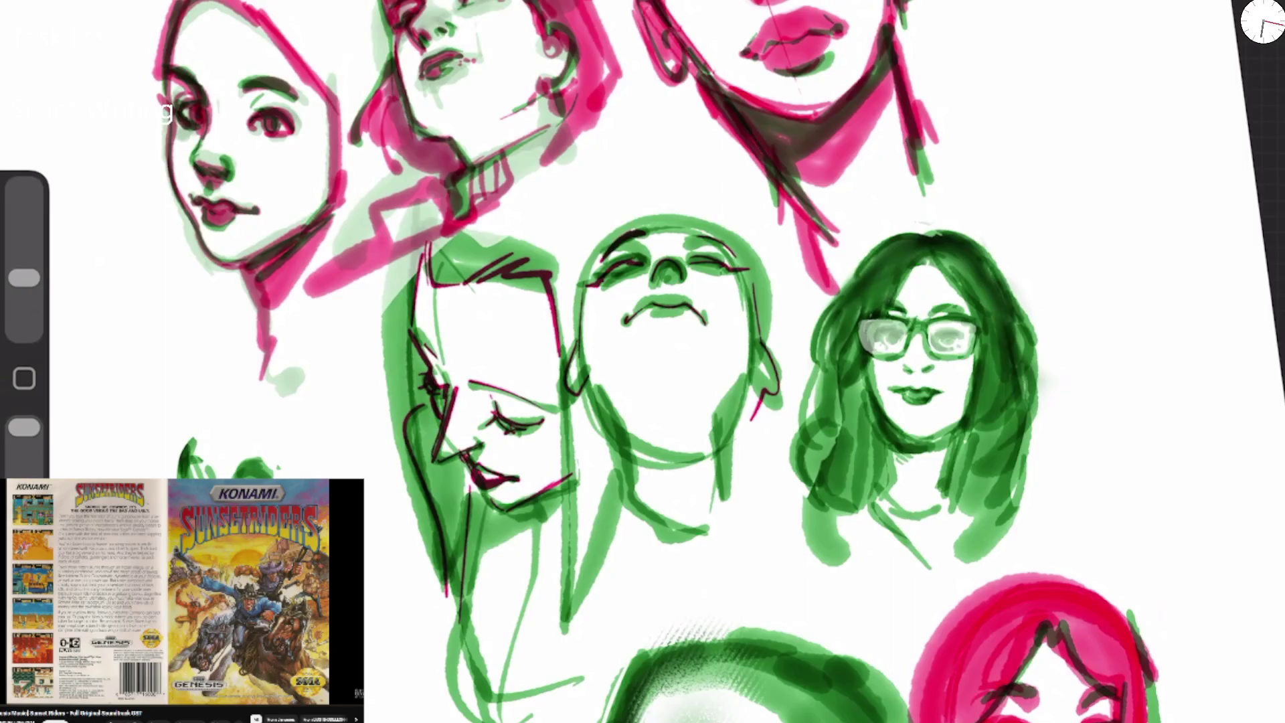
Add a short dark brow stroke and trace the bald head's top outline in magenta.
scroll(642, 362, down, 3)
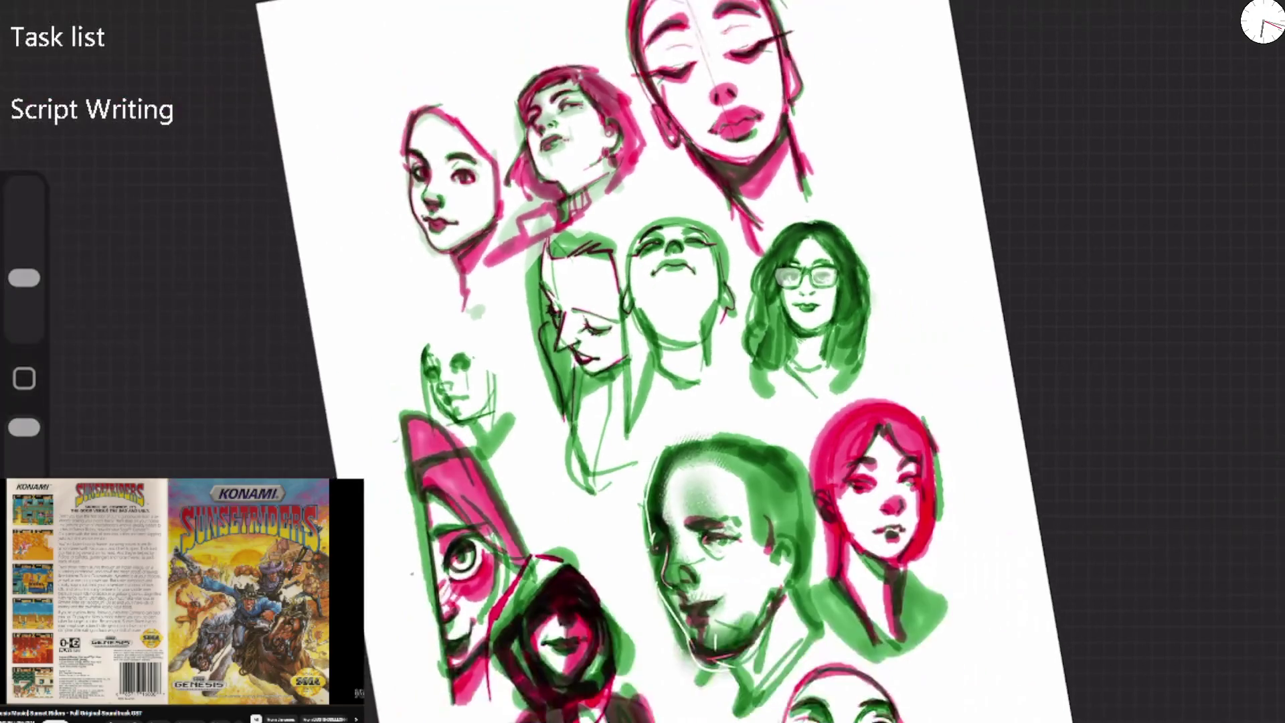
scroll(642, 362, up, 5)
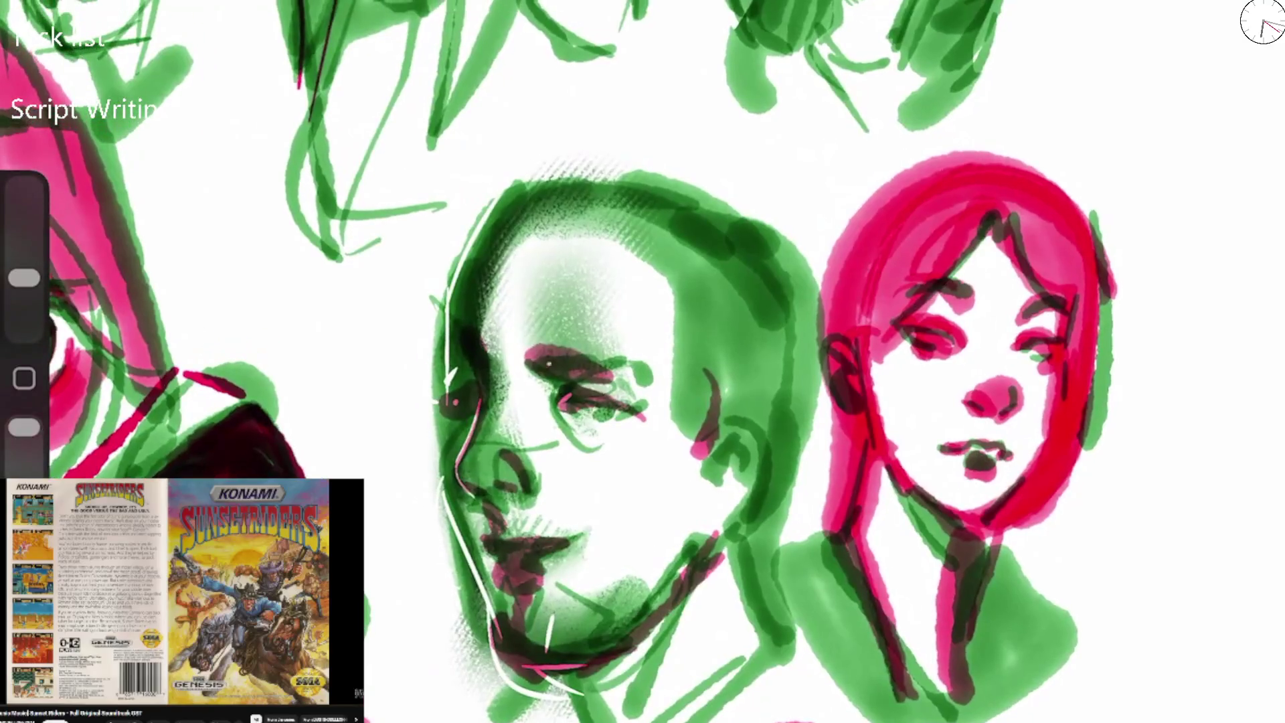
drag(522, 353, 563, 382)
mouse_move(462, 315)
mouse_down()
mouse_move(626, 179)
mouse_move(709, 278)
mouse_move(713, 318)
mouse_up()
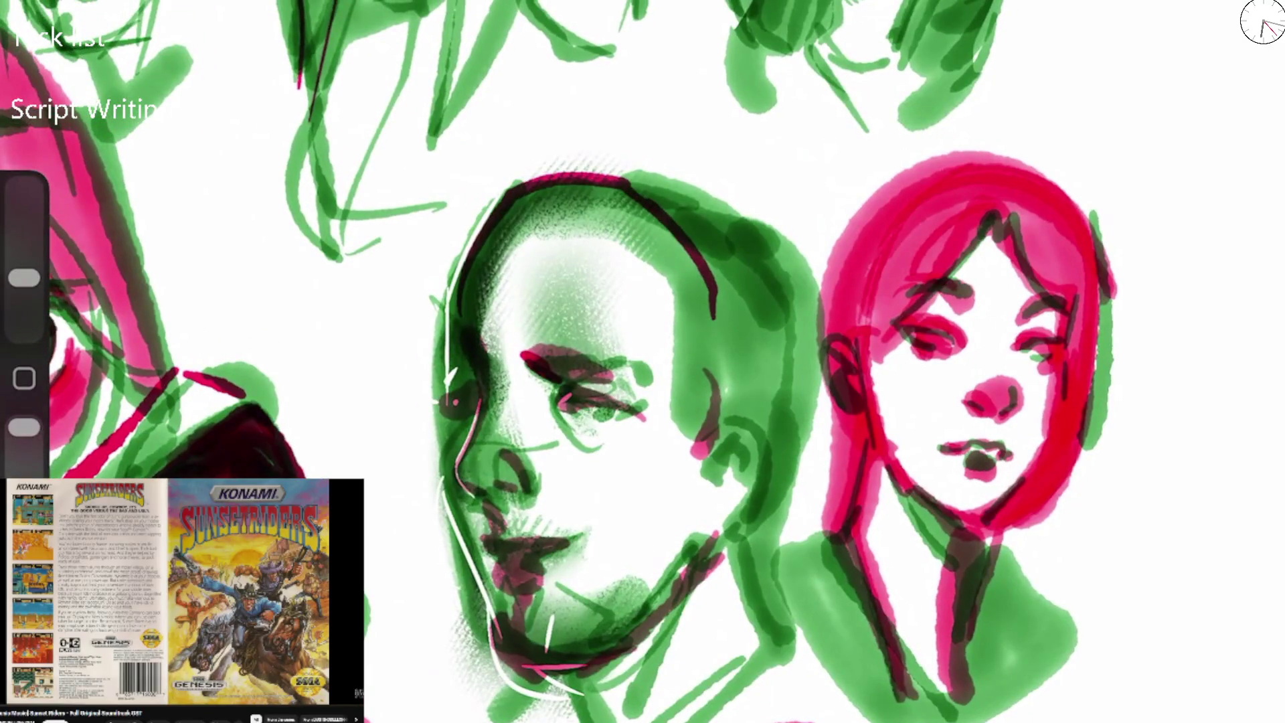
Fade the bald head's green face, hair and right side with a soft eraser, plus the girl's hair top.
key(e)
mouse_move(482, 335)
mouse_down()
mouse_move(536, 629)
mouse_move(588, 669)
mouse_move(442, 468)
mouse_up()
drag(469, 214, 770, 548)
drag(797, 240, 742, 563)
drag(803, 267, 669, 716)
mouse_move(843, 295)
mouse_down()
mouse_move(1004, 161)
mouse_move(1044, 187)
mouse_up()
Ink the bald head's nose, nose bridge and closed eye in magenta.
key(b)
mouse_move(459, 480)
mouse_down()
mouse_move(483, 498)
mouse_move(528, 493)
mouse_up()
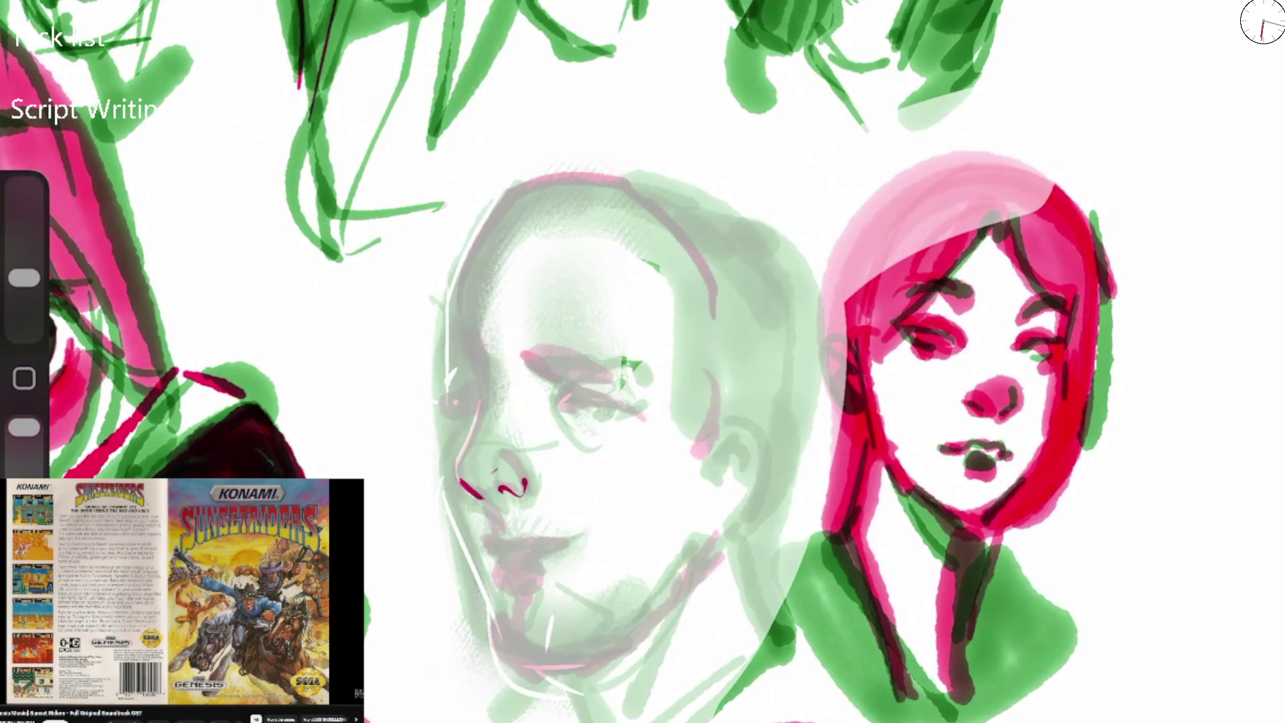
drag(461, 455, 464, 341)
drag(436, 427, 479, 402)
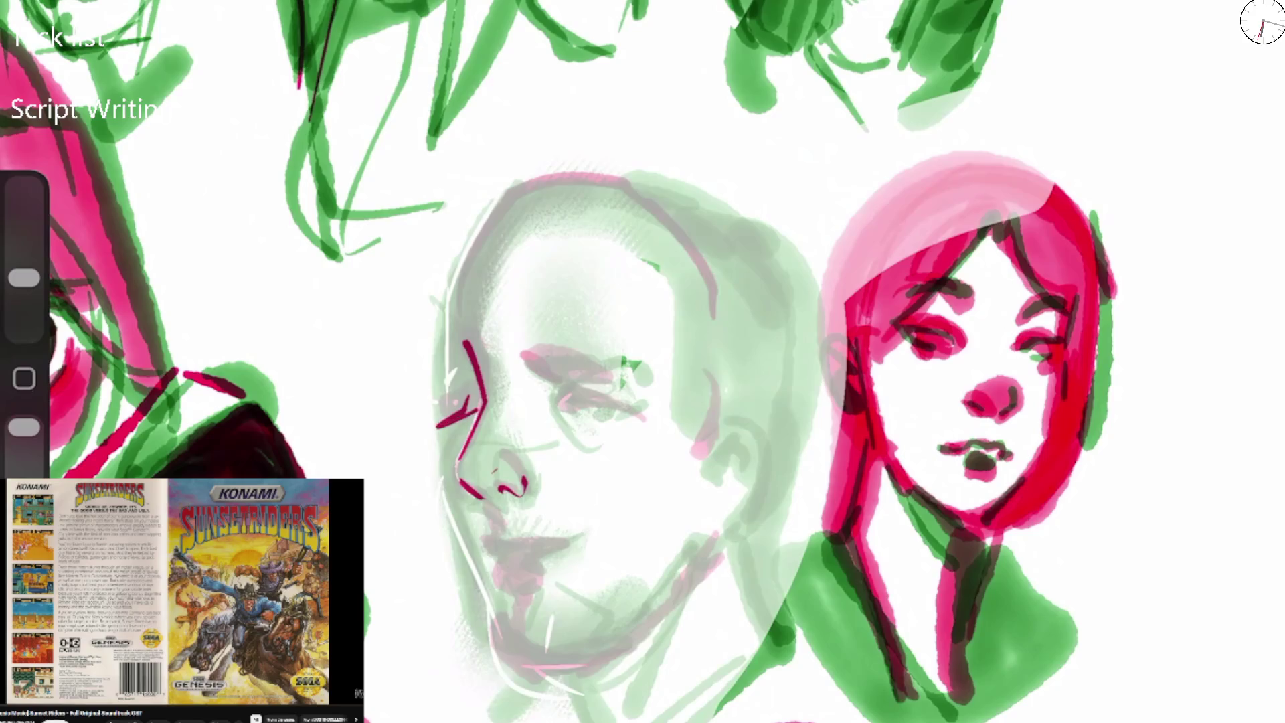
mouse_move(560, 403)
mouse_down()
mouse_move(632, 385)
mouse_move(579, 390)
mouse_up()
mouse_move(447, 363)
mouse_down()
mouse_move(496, 218)
mouse_move(655, 388)
mouse_up()
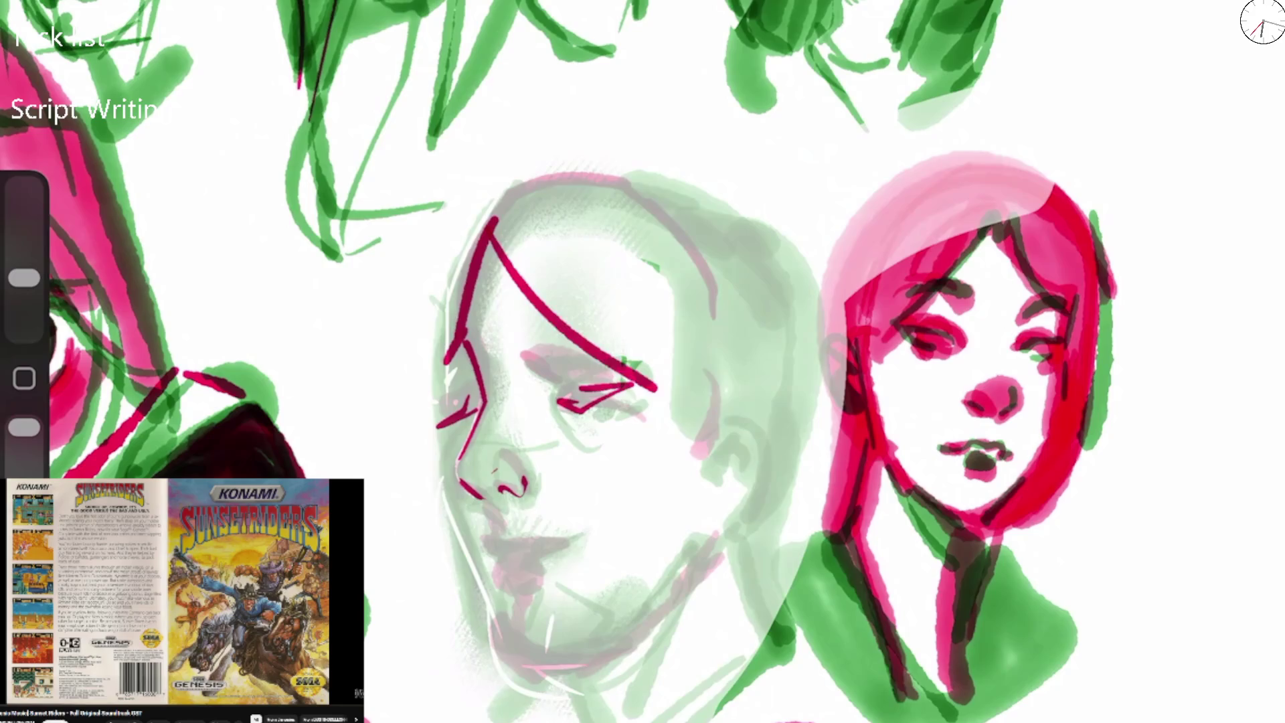
key(ctrl+z)
key(ctrl+z)
Draw the thick brow, left cheek and temple, mouth, jaw line and lower eyelid, and curve the nose tip.
drag(529, 338, 622, 379)
mouse_move(438, 374)
mouse_down()
mouse_move(472, 324)
mouse_move(454, 297)
mouse_up()
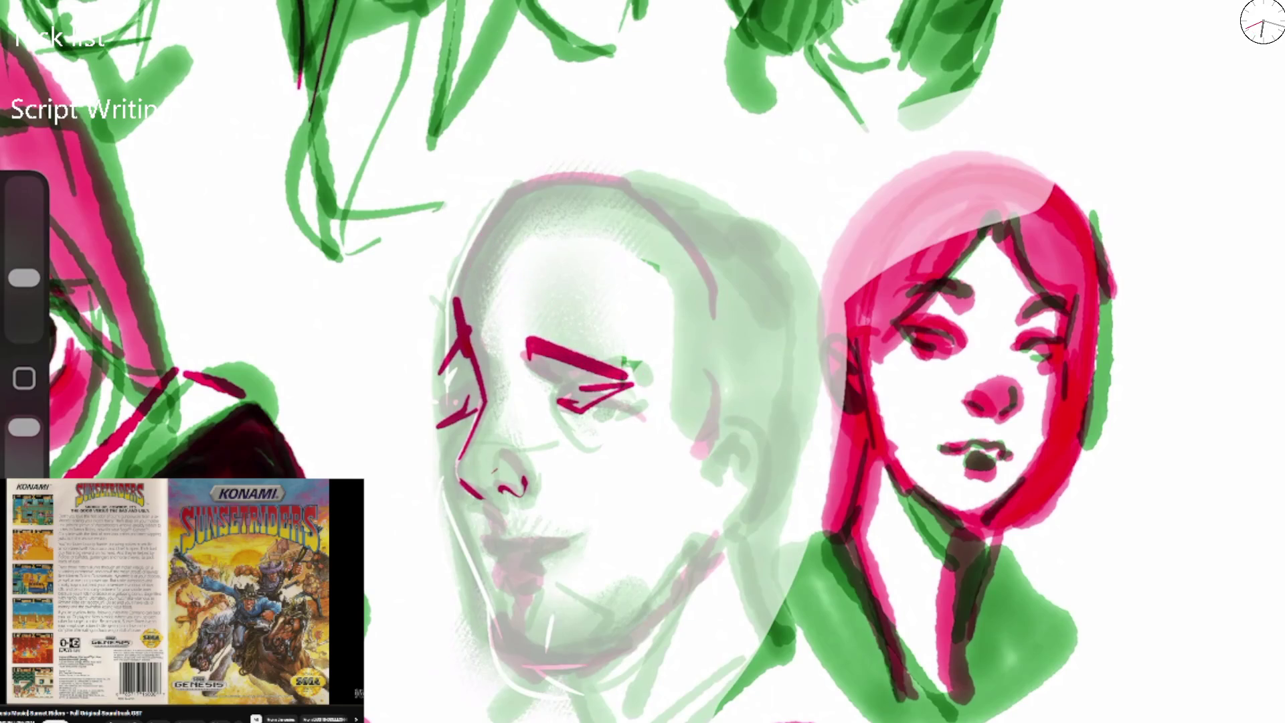
mouse_move(491, 519)
mouse_down()
mouse_move(488, 555)
mouse_move(565, 543)
mouse_move(486, 561)
mouse_move(538, 580)
mouse_move(511, 576)
mouse_up()
mouse_move(438, 428)
mouse_down()
mouse_move(488, 583)
mouse_move(535, 656)
mouse_move(678, 576)
mouse_up()
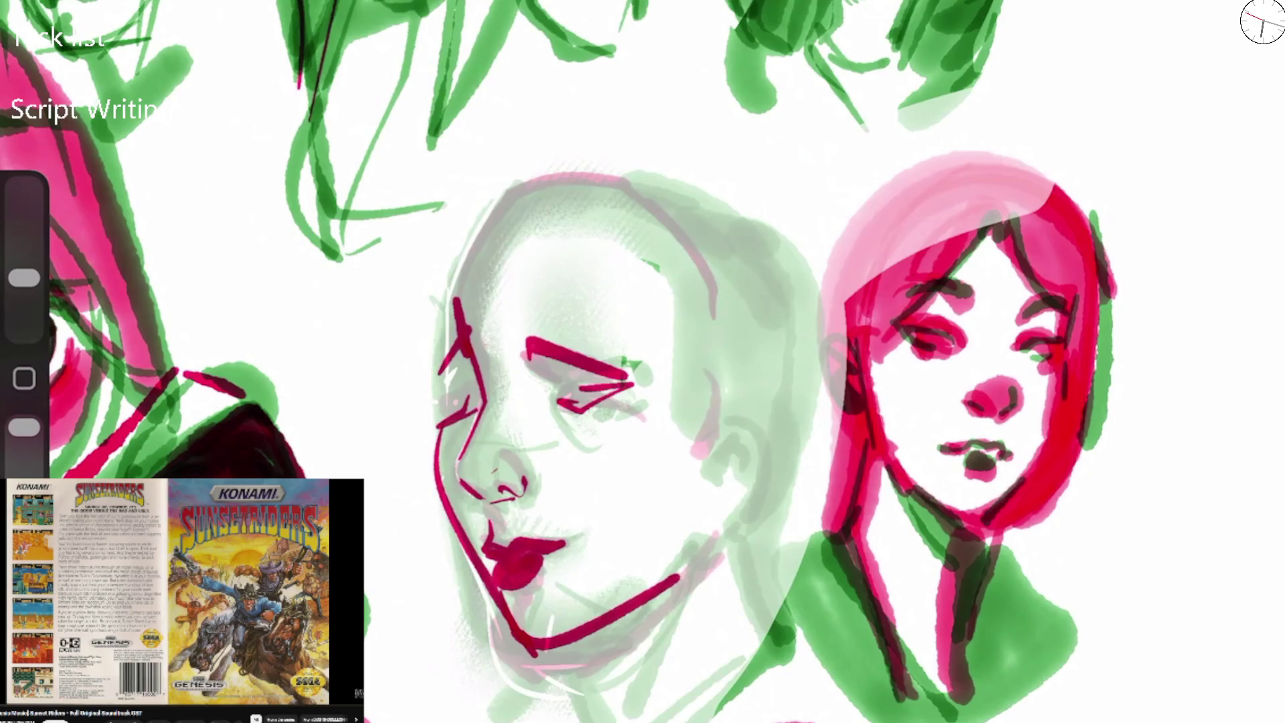
drag(481, 409, 443, 432)
drag(470, 335, 443, 375)
drag(514, 338, 656, 373)
mouse_move(557, 398)
mouse_down()
mouse_move(608, 406)
mouse_move(538, 407)
mouse_up()
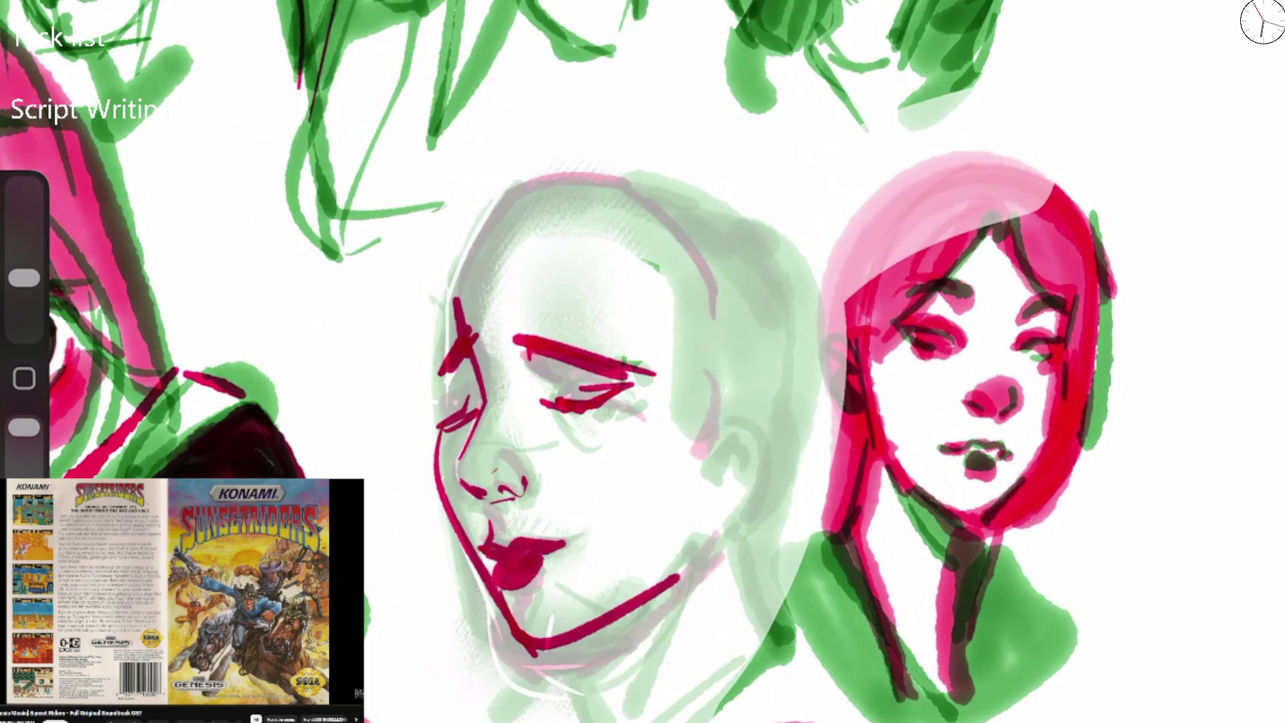
drag(518, 494, 501, 452)
Paint the upper and lower lips, redrawing the upper lip stroke after an undo.
mouse_move(487, 521)
mouse_down()
mouse_move(478, 559)
mouse_move(519, 535)
mouse_move(562, 534)
mouse_up()
key(ctrl+z)
mouse_move(489, 523)
mouse_down()
mouse_move(477, 541)
mouse_move(565, 549)
mouse_up()
mouse_move(476, 529)
mouse_down()
mouse_move(490, 579)
mouse_move(442, 494)
mouse_move(448, 294)
mouse_move(567, 169)
mouse_up()
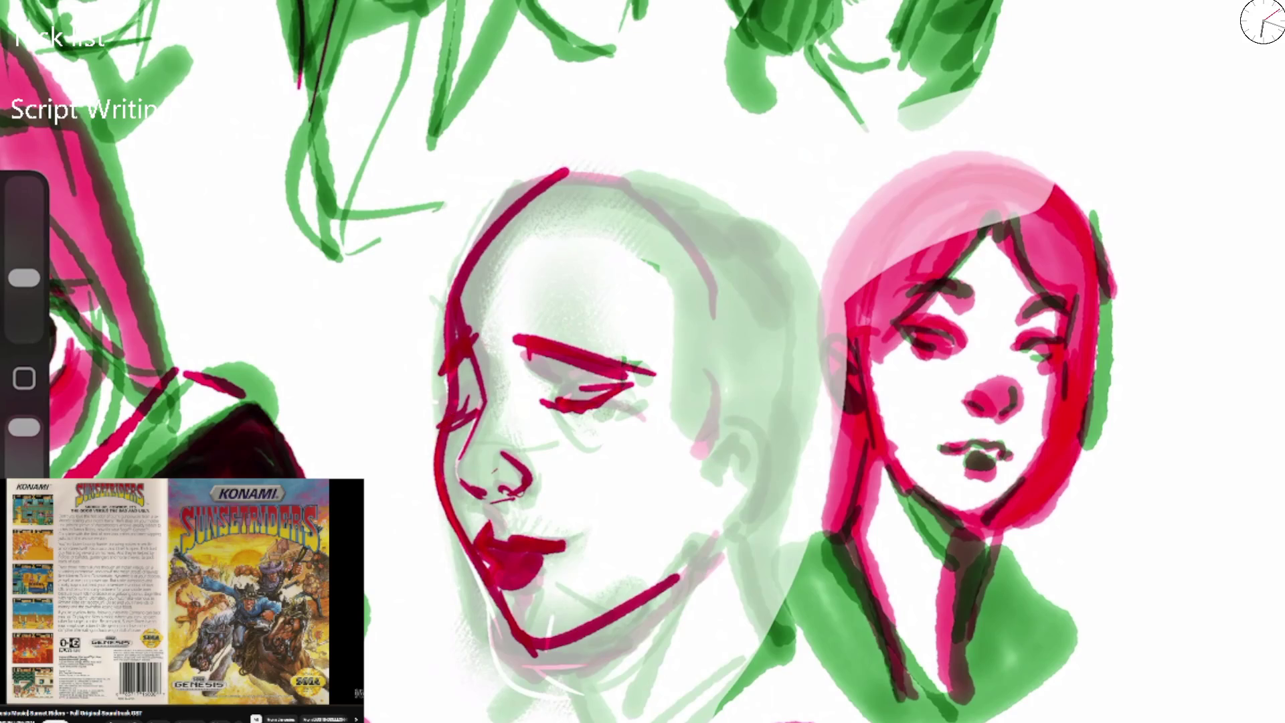
Add a second jaw line, the right face contour and a V-shaped neck line.
scroll(642, 361, down, 5)
scroll(642, 361, up, 5)
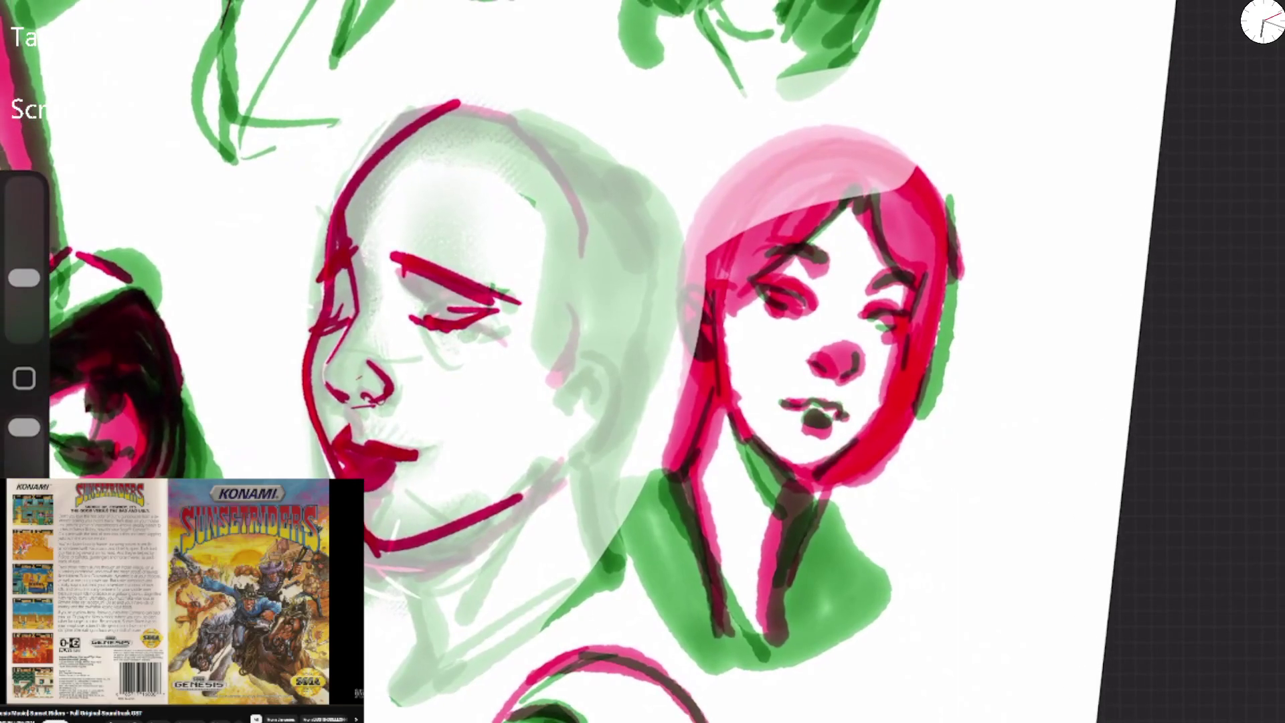
mouse_move(398, 575)
mouse_down()
mouse_move(588, 459)
mouse_move(602, 138)
mouse_up()
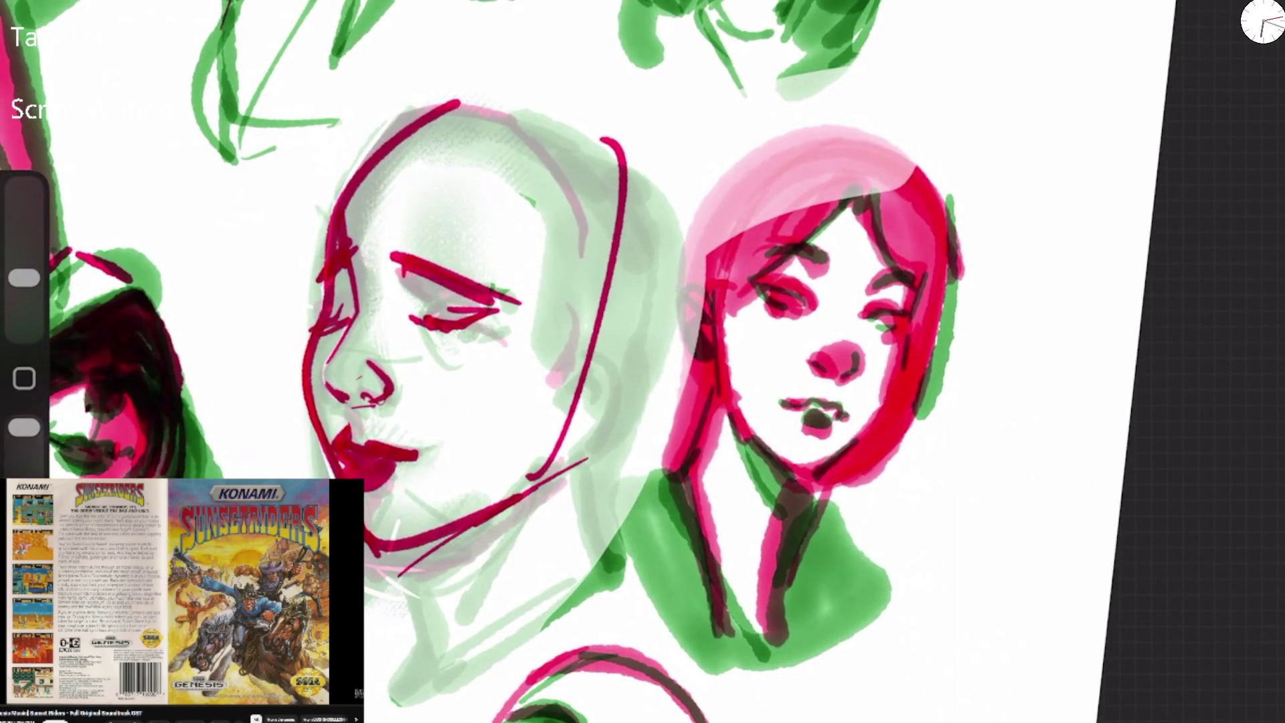
drag(422, 547, 480, 661)
mouse_move(454, 695)
mouse_down()
mouse_move(609, 544)
mouse_move(606, 529)
mouse_up()
Draw the ear with hatched detail and retrace the bald head's top and left outline.
mouse_move(584, 394)
mouse_down()
mouse_move(646, 378)
mouse_move(557, 465)
mouse_move(561, 453)
mouse_up()
mouse_move(583, 400)
mouse_down()
mouse_move(619, 374)
mouse_move(576, 425)
mouse_up()
mouse_move(589, 358)
mouse_down()
mouse_move(585, 341)
mouse_move(605, 324)
mouse_move(555, 326)
mouse_up()
drag(557, 335, 602, 314)
mouse_move(455, 105)
mouse_down()
mouse_move(532, 148)
mouse_move(351, 248)
mouse_up()
mouse_move(404, 148)
mouse_down()
mouse_move(335, 405)
mouse_move(383, 369)
mouse_move(318, 443)
mouse_move(410, 463)
mouse_up()
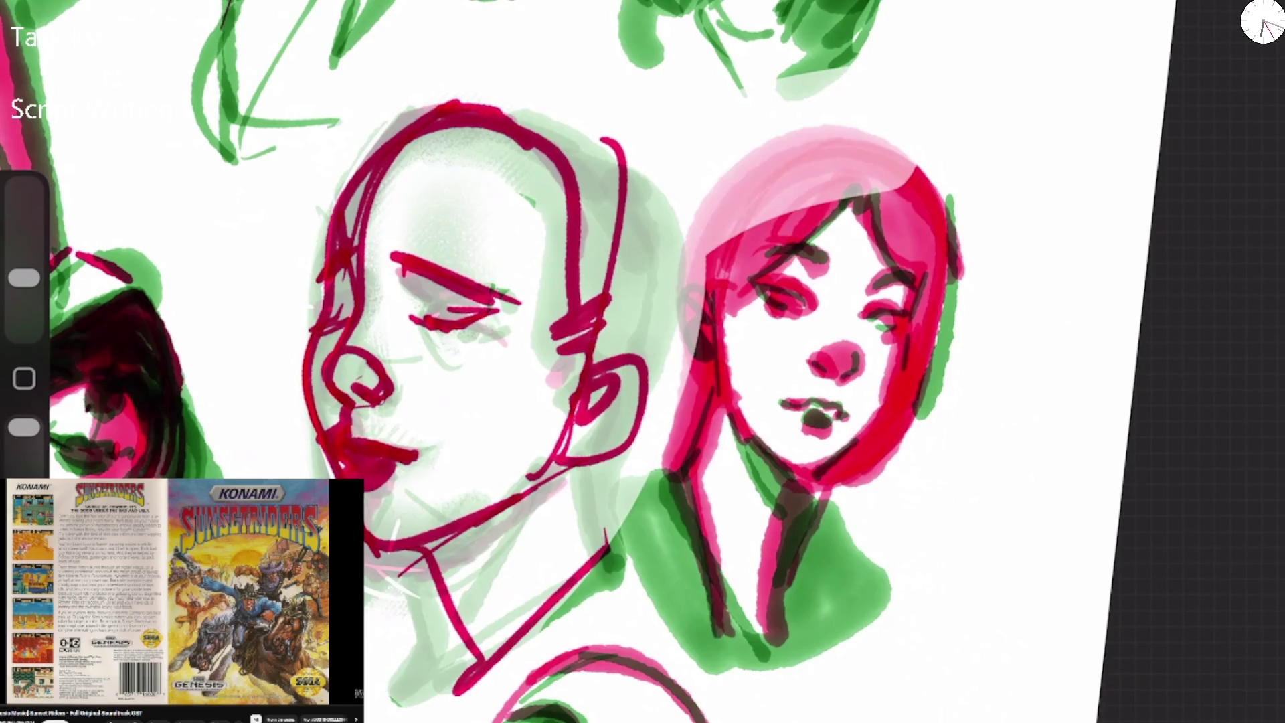
Enlarge the brush, darken the closed eyelid and temple, and fill the nose solid red.
scroll(642, 388, down, 2)
drag(24, 277, 24, 257)
mouse_move(364, 273)
mouse_down()
mouse_move(412, 260)
mouse_move(359, 270)
mouse_up()
drag(464, 272, 538, 281)
mouse_move(391, 225)
mouse_down()
mouse_move(380, 236)
mouse_move(520, 267)
mouse_up()
mouse_move(388, 328)
mouse_down()
mouse_move(425, 301)
mouse_move(365, 385)
mouse_move(459, 384)
mouse_move(476, 367)
mouse_up()
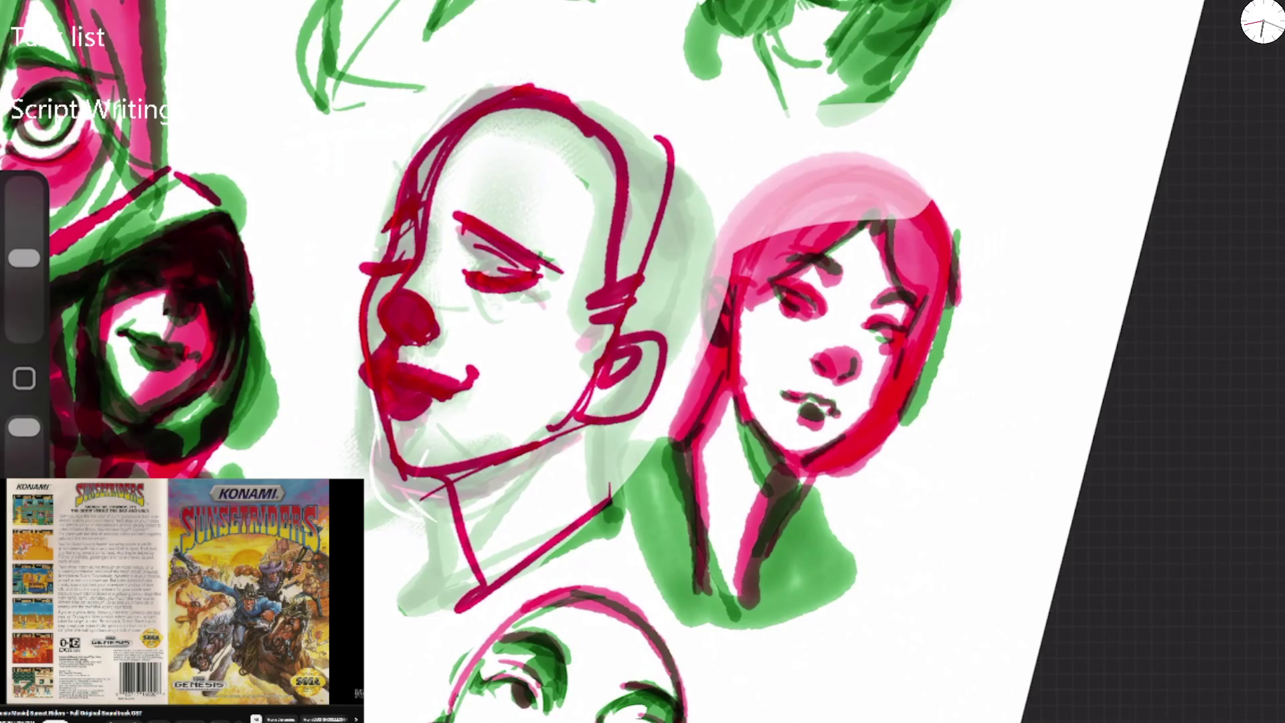
drag(369, 339, 377, 353)
Pick light green from Color History, then outline the nose and darken the lips, chin and brow.
click(1262, 21)
click(1024, 478)
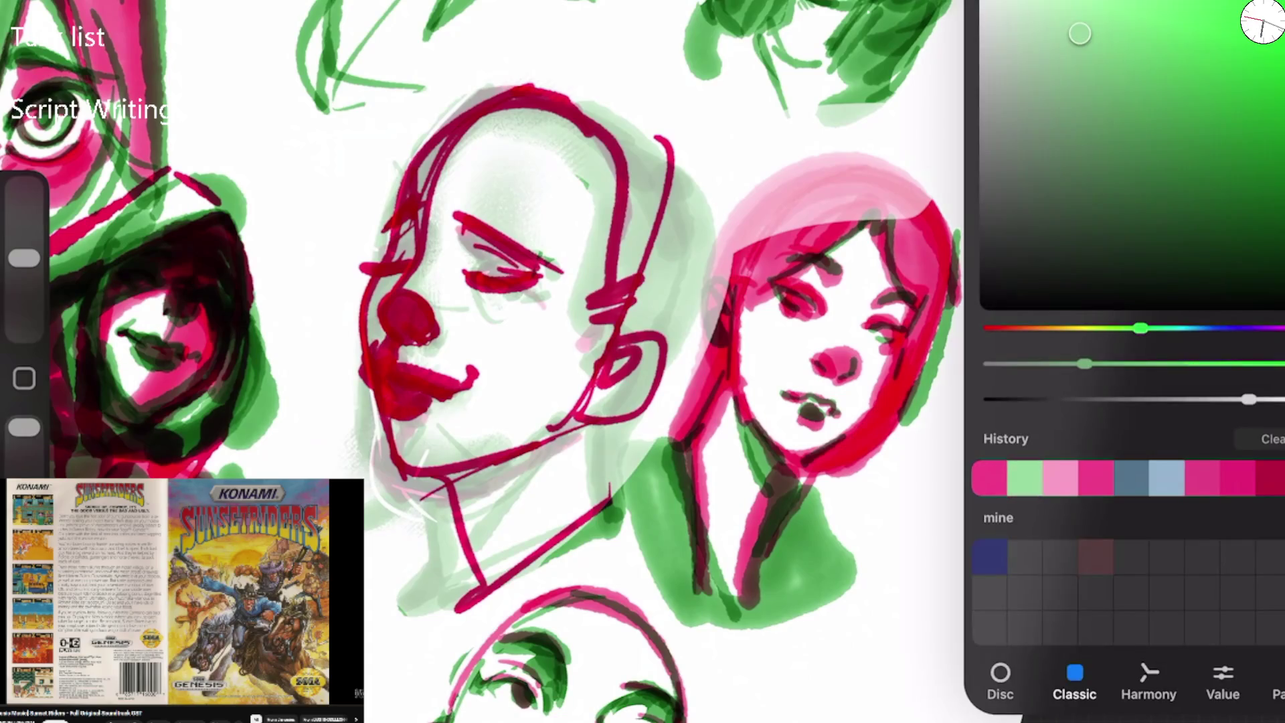
click(1262, 21)
mouse_move(379, 349)
mouse_down()
mouse_move(402, 323)
mouse_move(436, 328)
mouse_up()
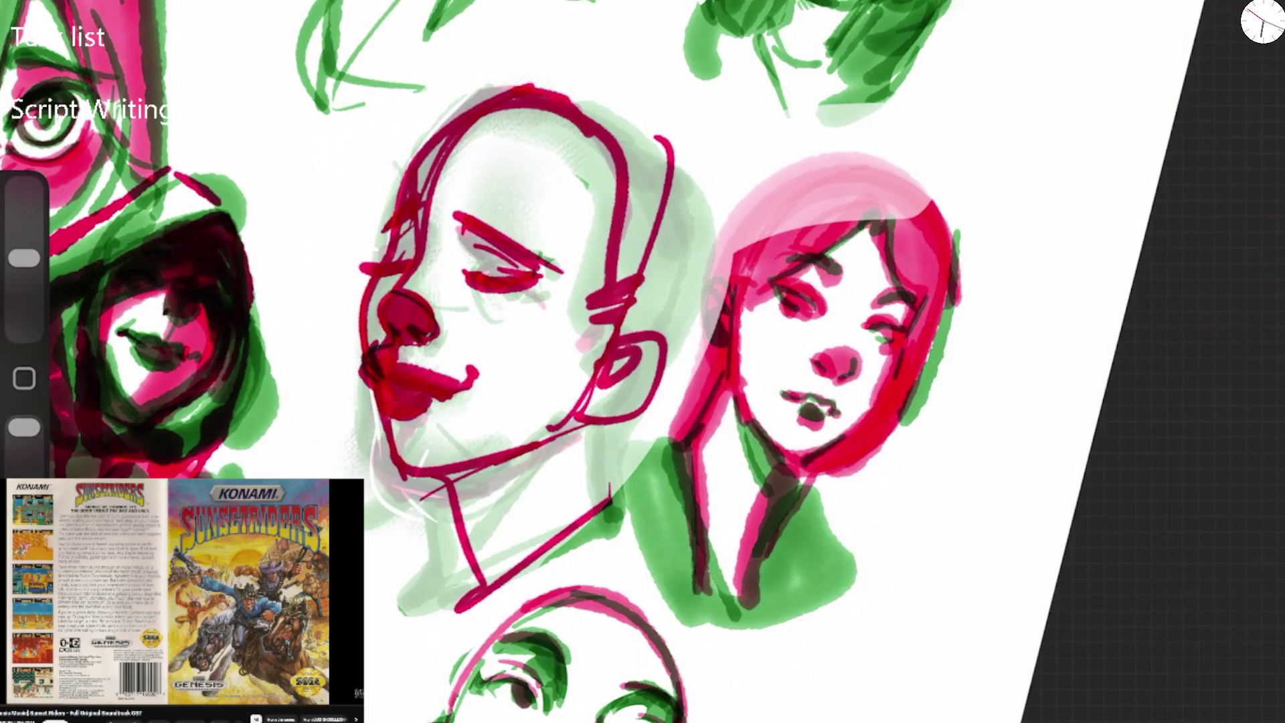
mouse_move(385, 375)
mouse_down()
mouse_move(452, 365)
mouse_move(368, 408)
mouse_move(395, 421)
mouse_move(465, 378)
mouse_up()
mouse_move(386, 409)
mouse_down()
mouse_move(398, 420)
mouse_move(395, 398)
mouse_move(436, 394)
mouse_up()
mouse_move(399, 415)
mouse_down()
mouse_move(428, 401)
mouse_move(395, 468)
mouse_up()
mouse_move(385, 274)
mouse_down()
mouse_move(365, 354)
mouse_move(405, 258)
mouse_up()
mouse_move(398, 205)
mouse_down()
mouse_move(378, 261)
mouse_move(410, 173)
mouse_move(400, 207)
mouse_move(485, 108)
mouse_up()
Shade around the eye, the ear and under the jaw with green strokes.
drag(462, 214, 538, 271)
drag(539, 274, 572, 298)
drag(458, 277, 559, 285)
drag(589, 371, 562, 418)
drag(415, 465, 555, 435)
drag(461, 496, 559, 441)
scroll(642, 361, down, 5)
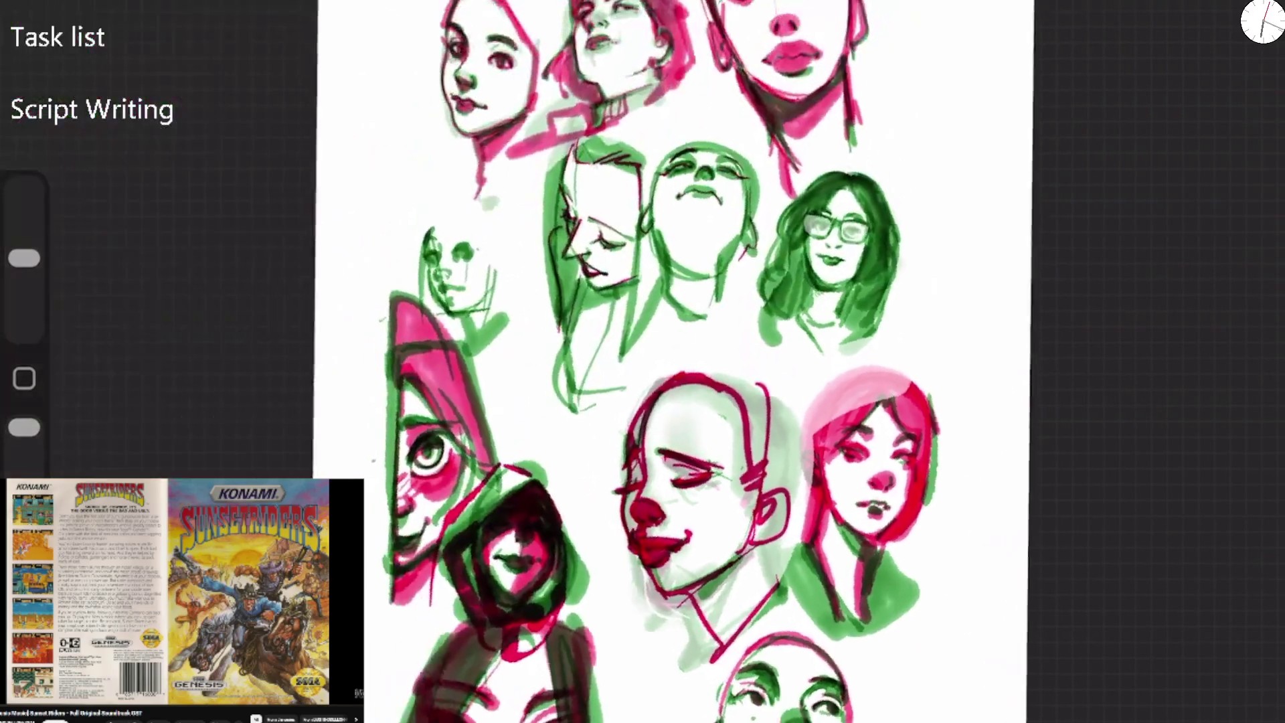
Redraw the bald head's upper-lip line and corner, and ink its left contour up to the temple.
scroll(643, 361, up, 5)
drag(470, 462, 582, 477)
key(ctrl+z)
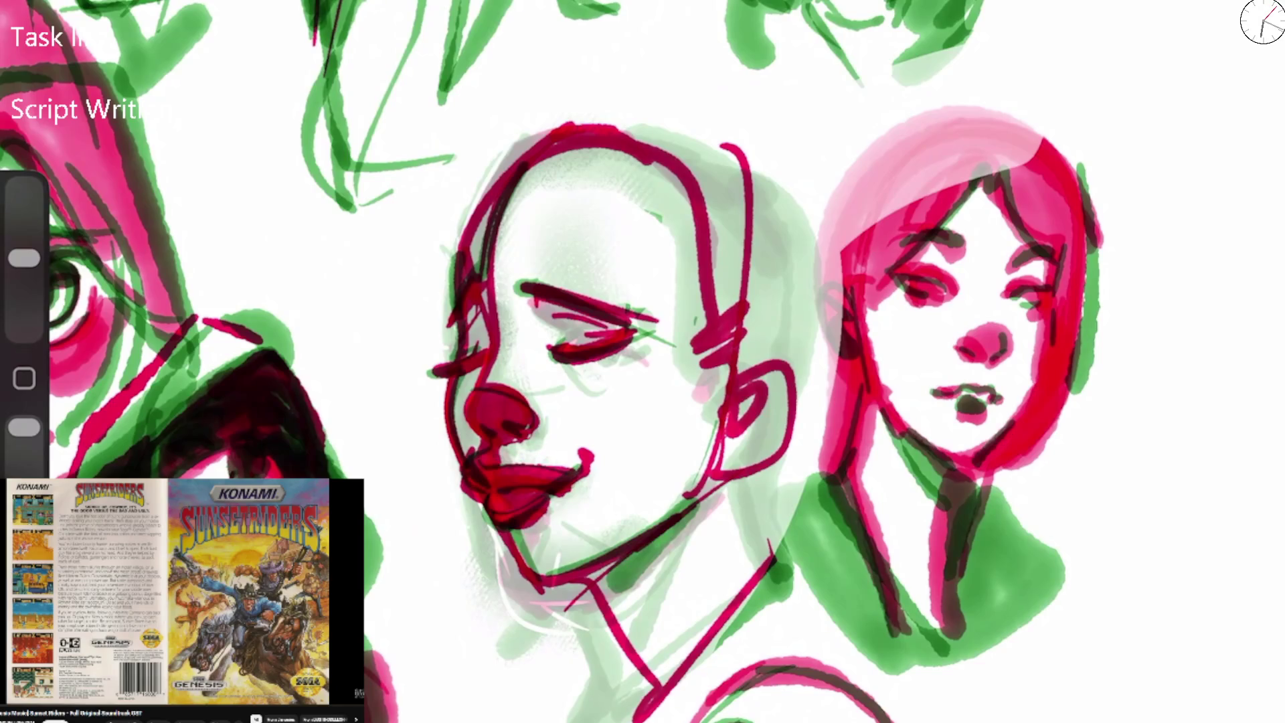
mouse_move(476, 463)
mouse_down()
mouse_move(556, 468)
mouse_move(519, 458)
mouse_up()
drag(479, 470, 502, 509)
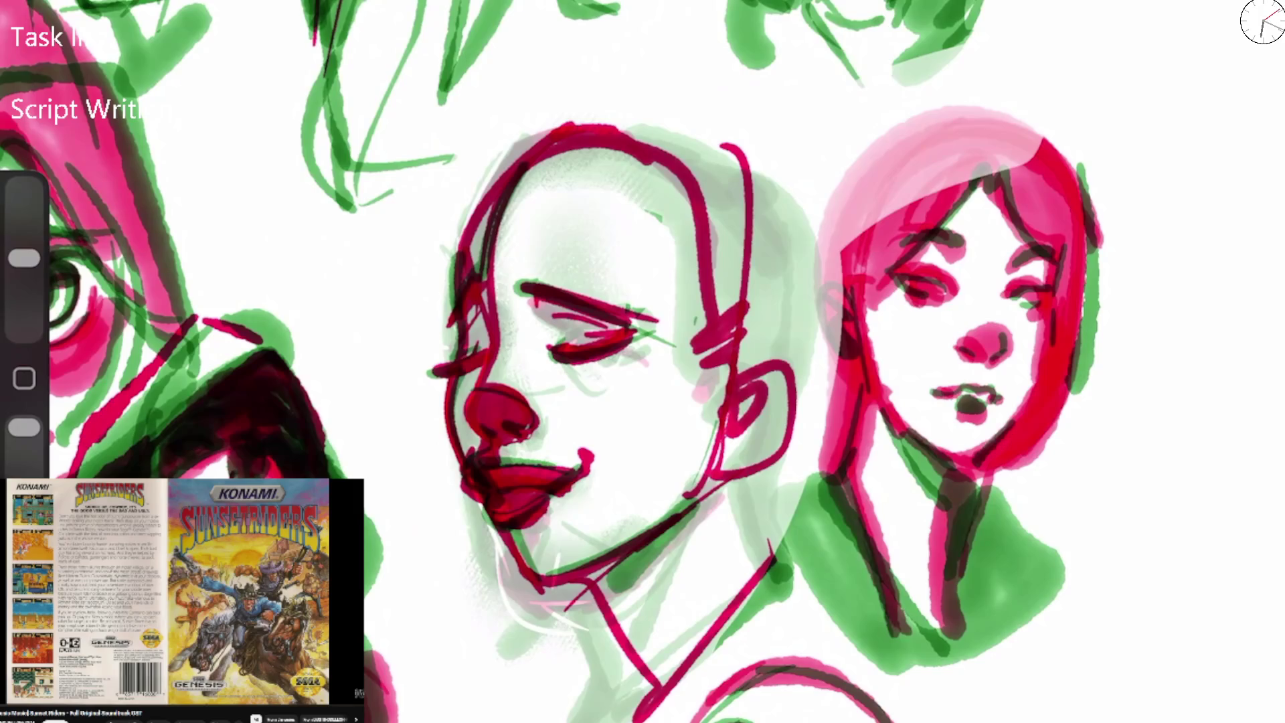
mouse_move(498, 433)
mouse_down()
mouse_move(472, 422)
mouse_move(483, 409)
mouse_move(461, 274)
mouse_up()
Darken the red-haired girl's hair lines.
scroll(642, 361, down, 5)
scroll(950, 321, up, 6)
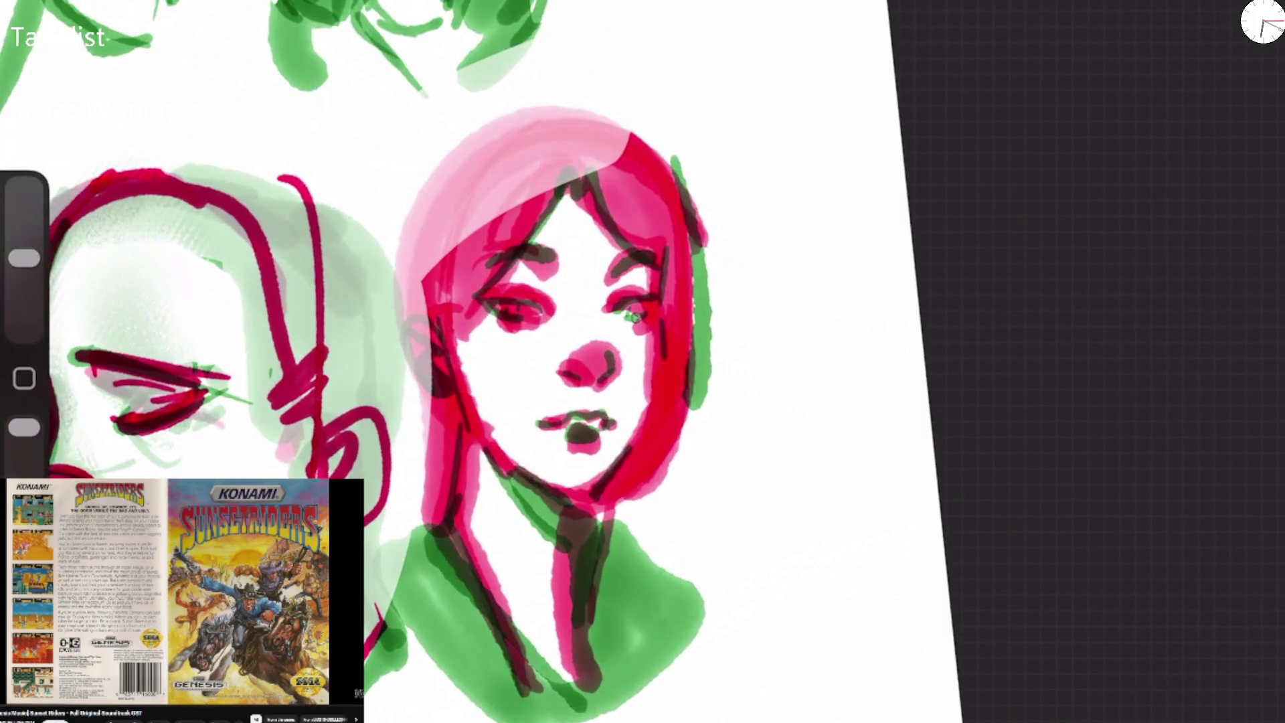
mouse_move(562, 170)
mouse_down()
mouse_move(448, 301)
mouse_move(613, 188)
mouse_move(669, 395)
mouse_move(659, 468)
mouse_up()
scroll(642, 361, down, 5)
scroll(335, 268, up, 4)
scroll(361, 358, down, 2)
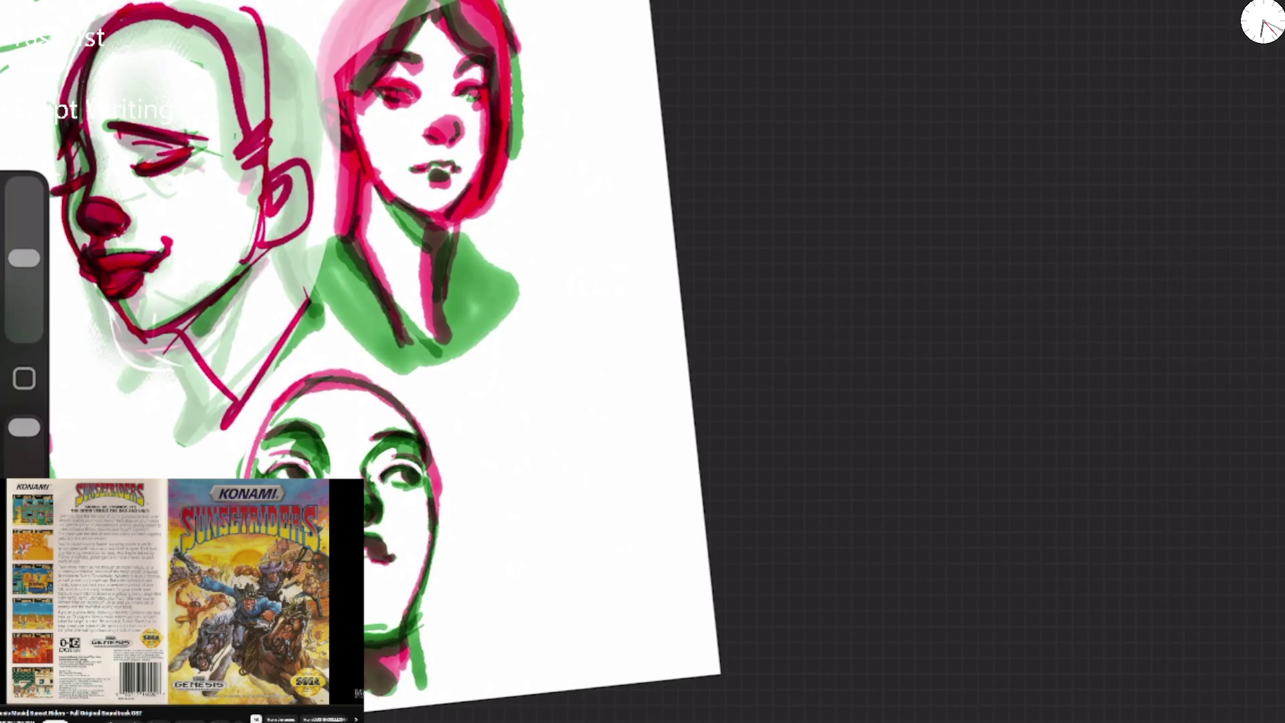
Darken the lower faces' eyes with dark strokes and add green marks along the jaw.
mouse_move(379, 471)
mouse_down()
mouse_move(415, 461)
mouse_move(412, 706)
mouse_up()
drag(239, 448, 237, 478)
mouse_move(419, 389)
mouse_down()
mouse_move(440, 474)
mouse_move(321, 385)
mouse_up()
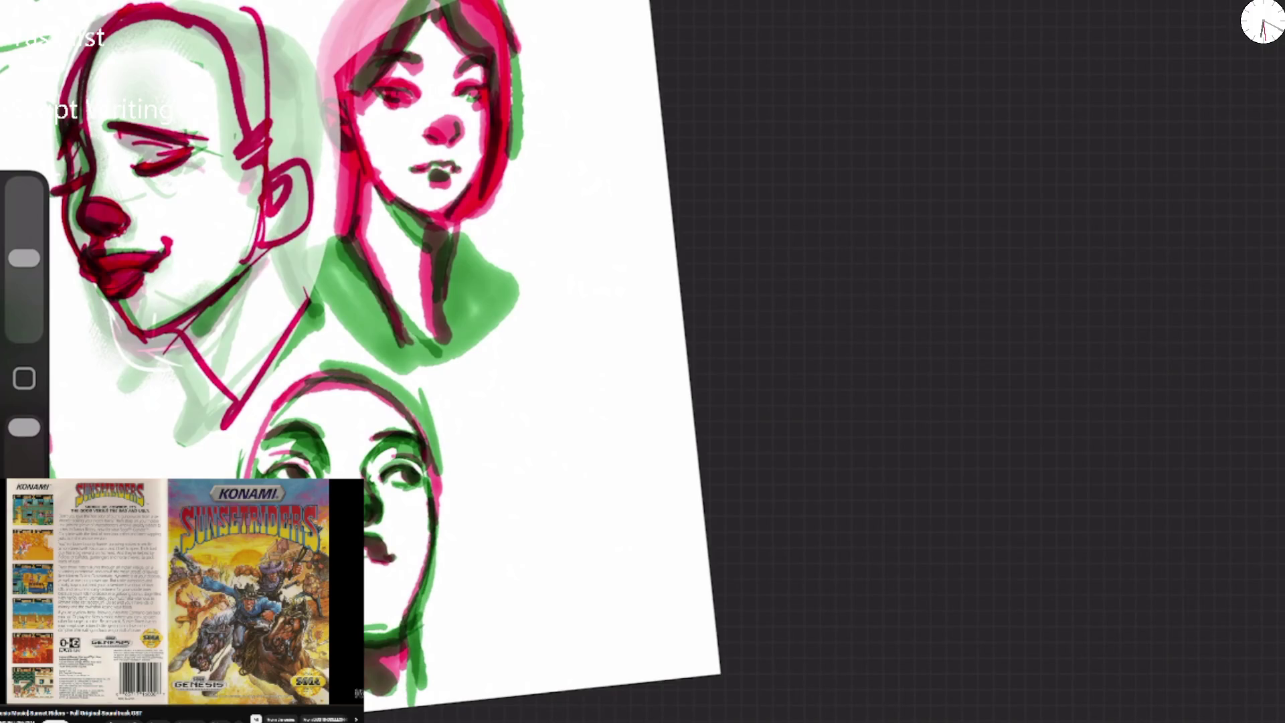
scroll(429, 335, down, 3)
scroll(623, 332, up, 3)
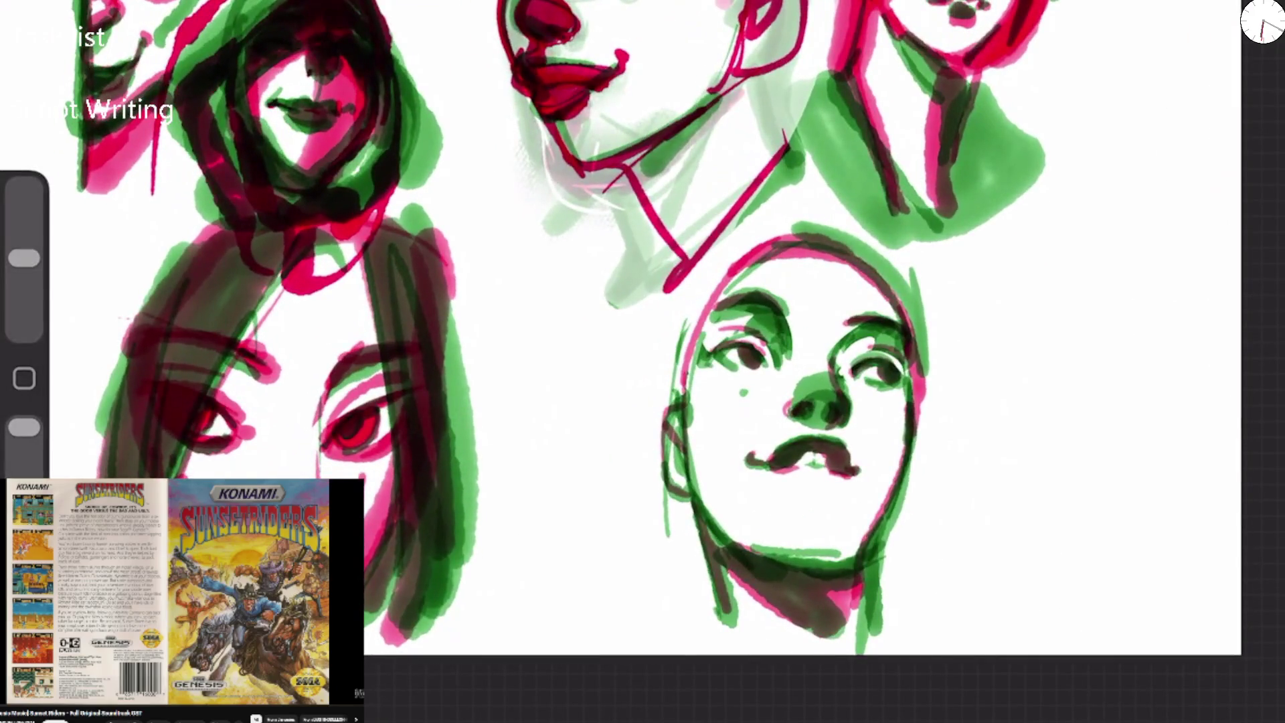
drag(208, 400, 244, 428)
drag(332, 428, 389, 401)
mouse_move(355, 458)
mouse_down()
mouse_move(395, 436)
mouse_move(347, 431)
mouse_up()
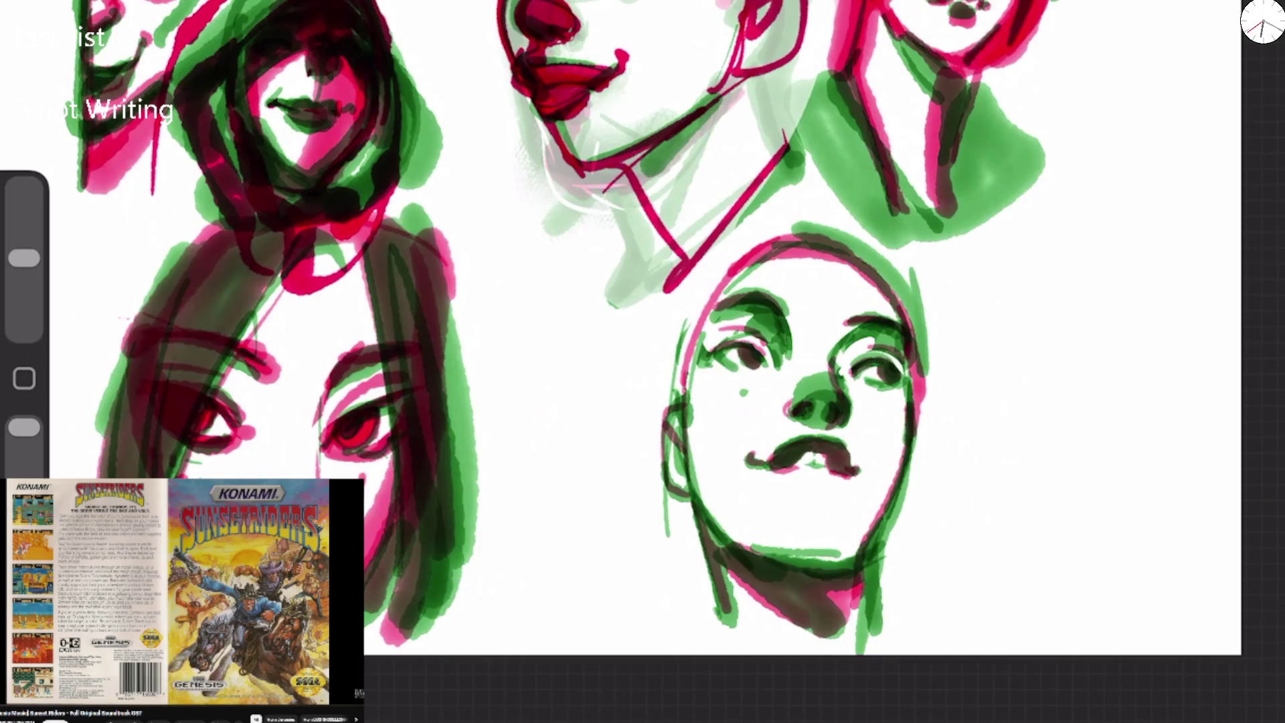
Erase small highlights across the red eye and on the nose bridge.
key(e)
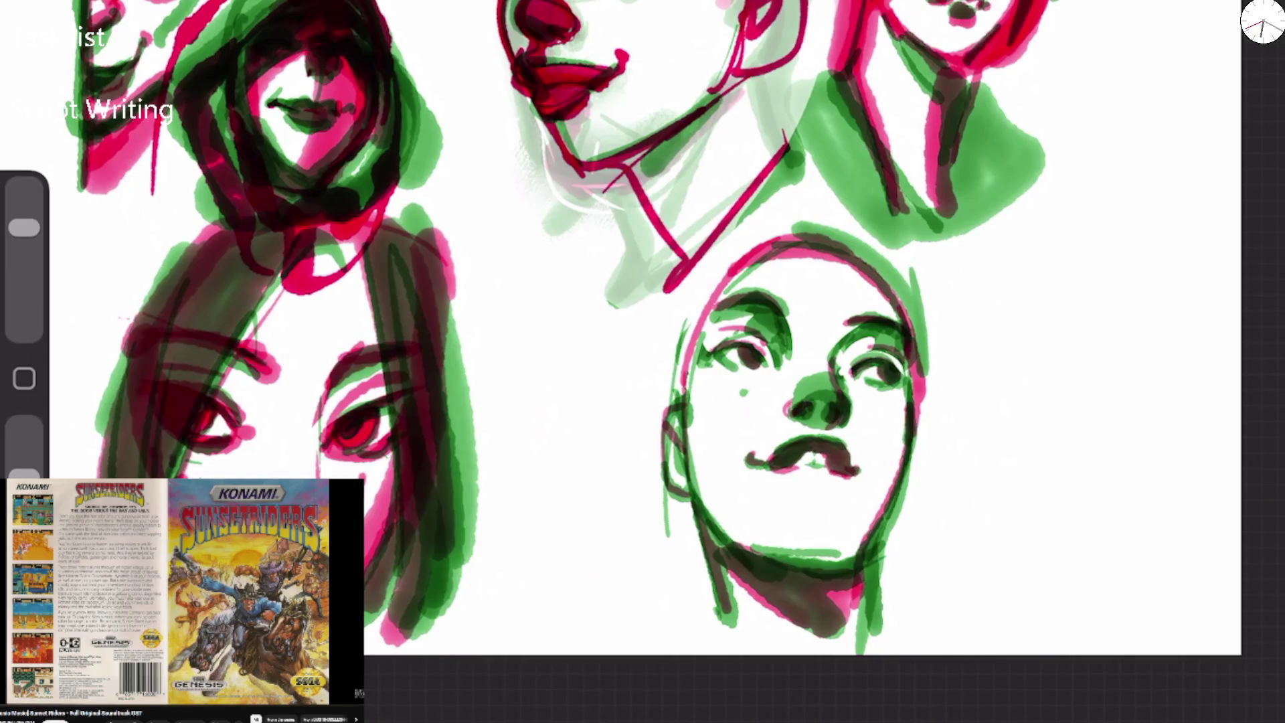
drag(364, 429, 385, 424)
drag(822, 373, 819, 395)
Add white highlights on the hooded face's lip and nose and shade its right cheek dark.
scroll(736, 361, up, 5)
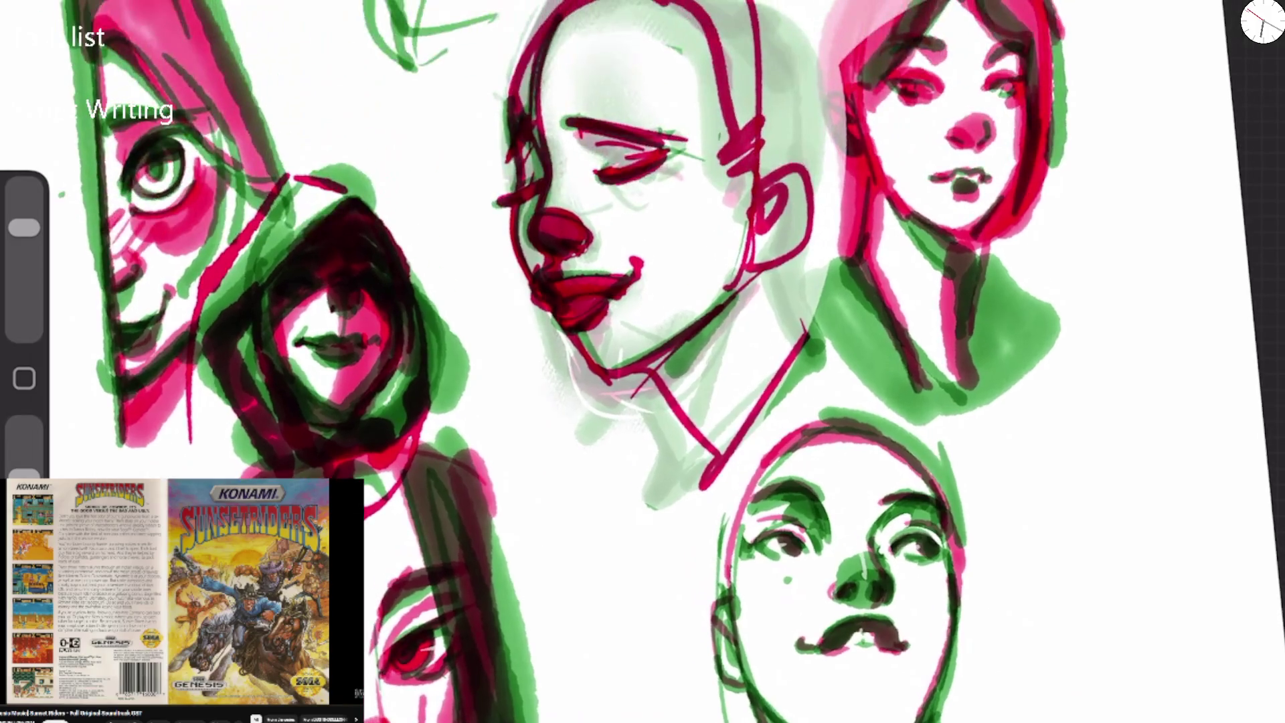
drag(333, 356, 333, 365)
mouse_move(335, 292)
mouse_down()
mouse_move(388, 394)
mouse_move(398, 388)
mouse_up()
mouse_move(376, 307)
mouse_down()
mouse_move(378, 366)
mouse_move(374, 356)
mouse_up()
mouse_move(368, 313)
mouse_down()
mouse_move(365, 395)
mouse_move(370, 332)
mouse_up()
drag(358, 291, 345, 391)
drag(343, 348, 345, 408)
drag(355, 264, 359, 270)
Smudge the hood's top and right edge, blending its green and pink into the face area.
scroll(642, 362, down, 5)
scroll(642, 361, up, 6)
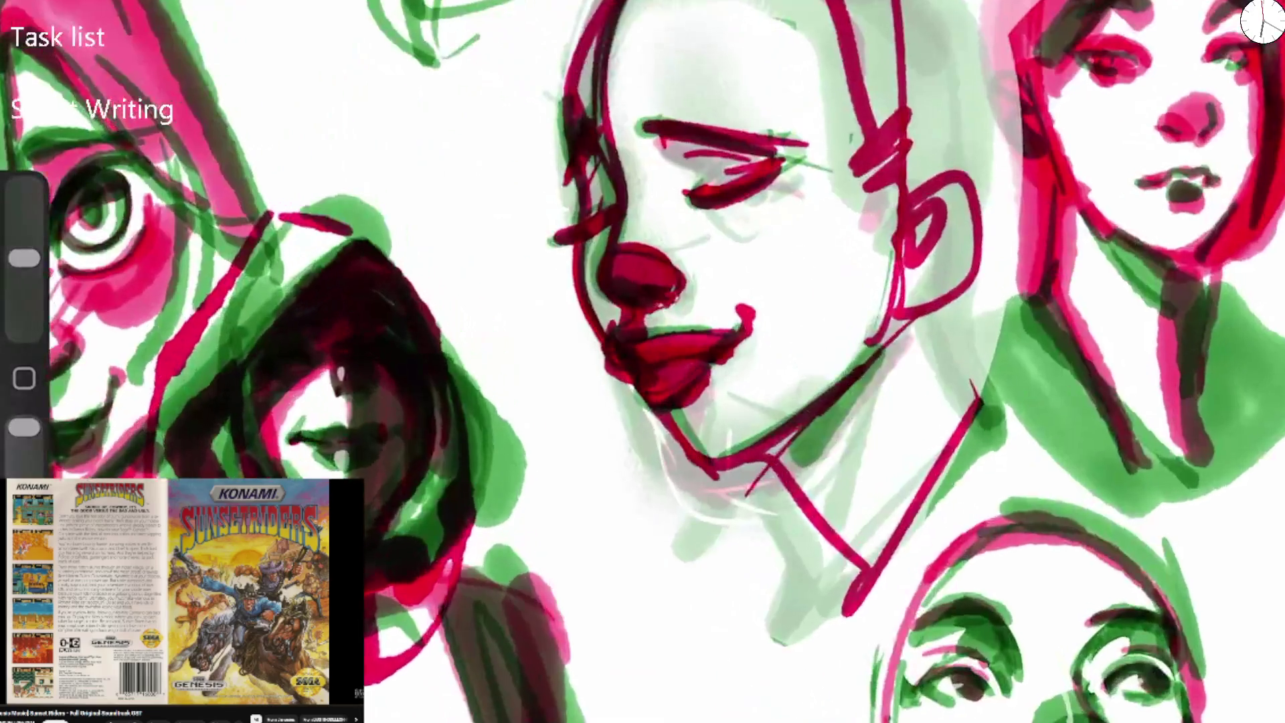
drag(391, 428, 415, 492)
drag(408, 251, 415, 321)
drag(375, 201, 314, 295)
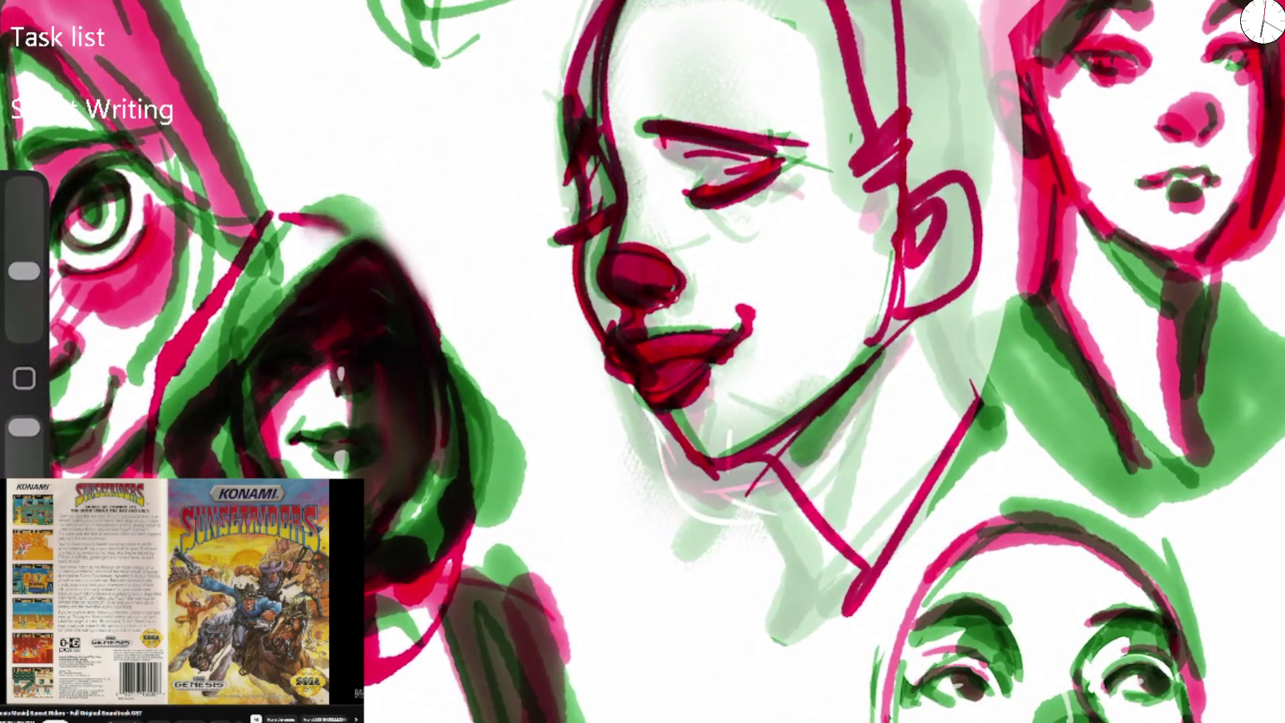
drag(308, 220, 388, 191)
drag(411, 254, 442, 428)
drag(355, 365, 345, 475)
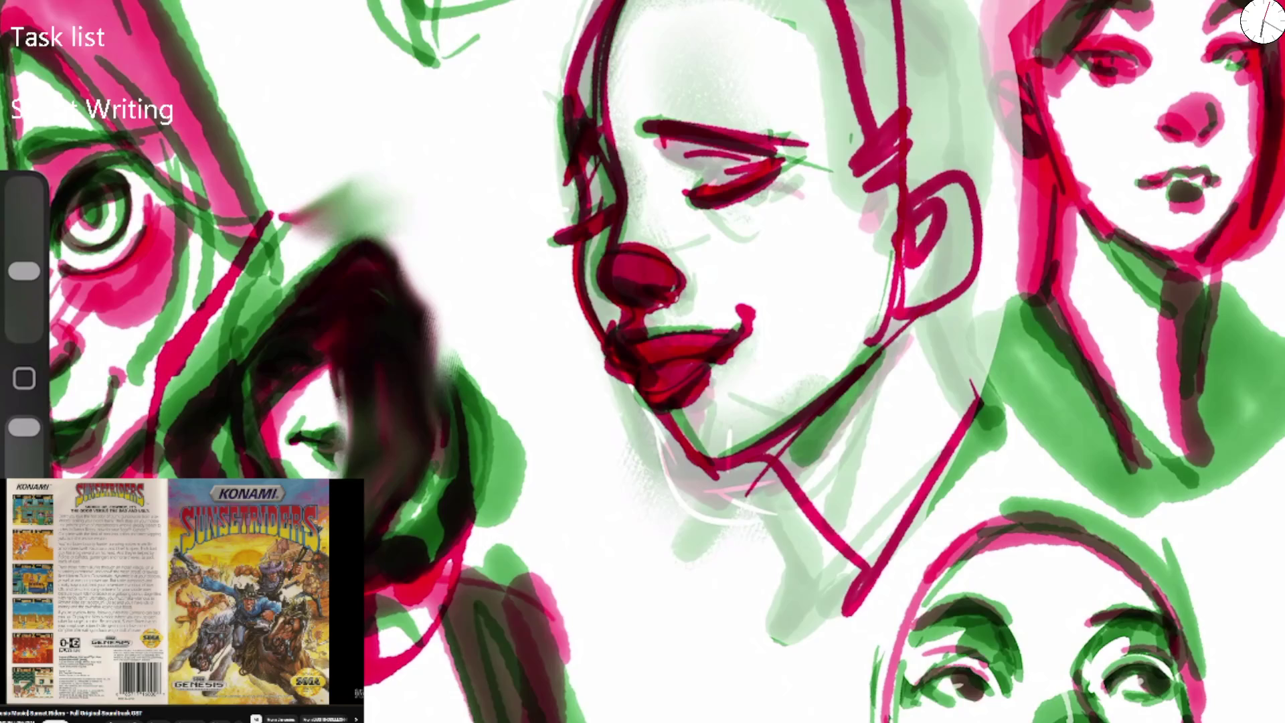
scroll(643, 361, down, 5)
scroll(642, 361, up, 4)
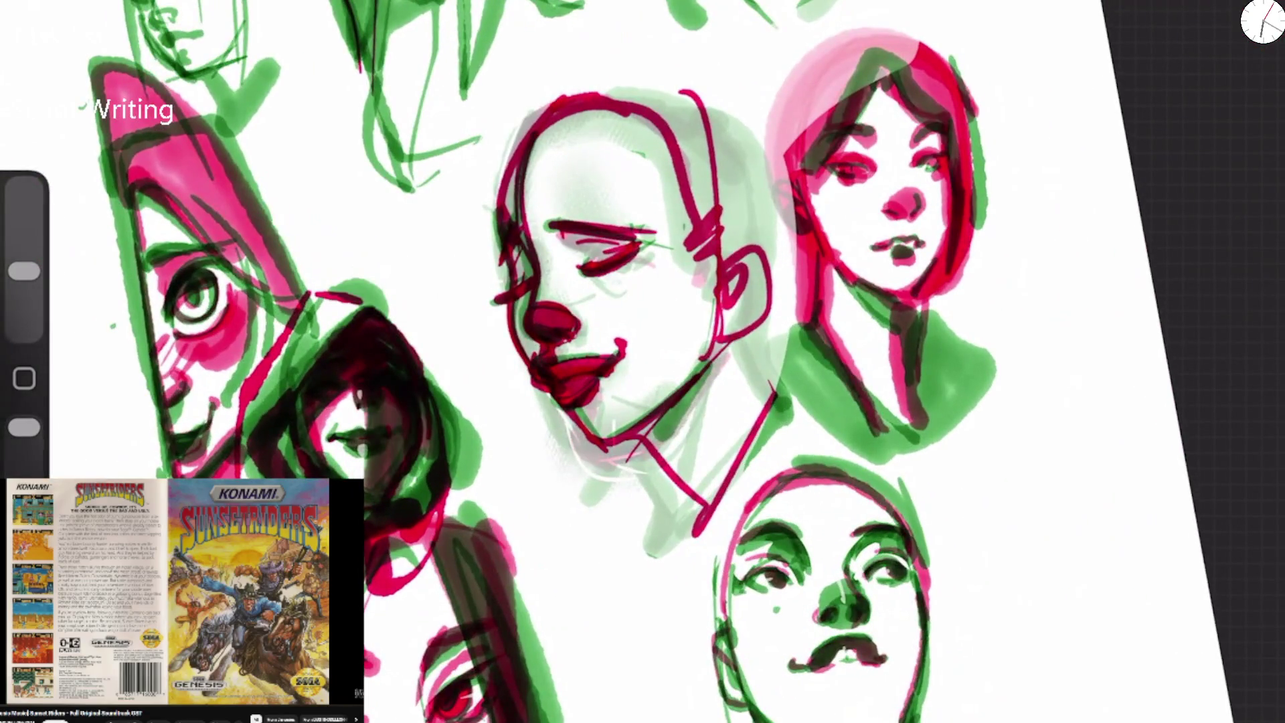
Try covering the dark face with a larger, lighter soft brush, then undo the light strokes.
drag(24, 271, 24, 229)
drag(314, 375, 401, 482)
drag(347, 388, 361, 475)
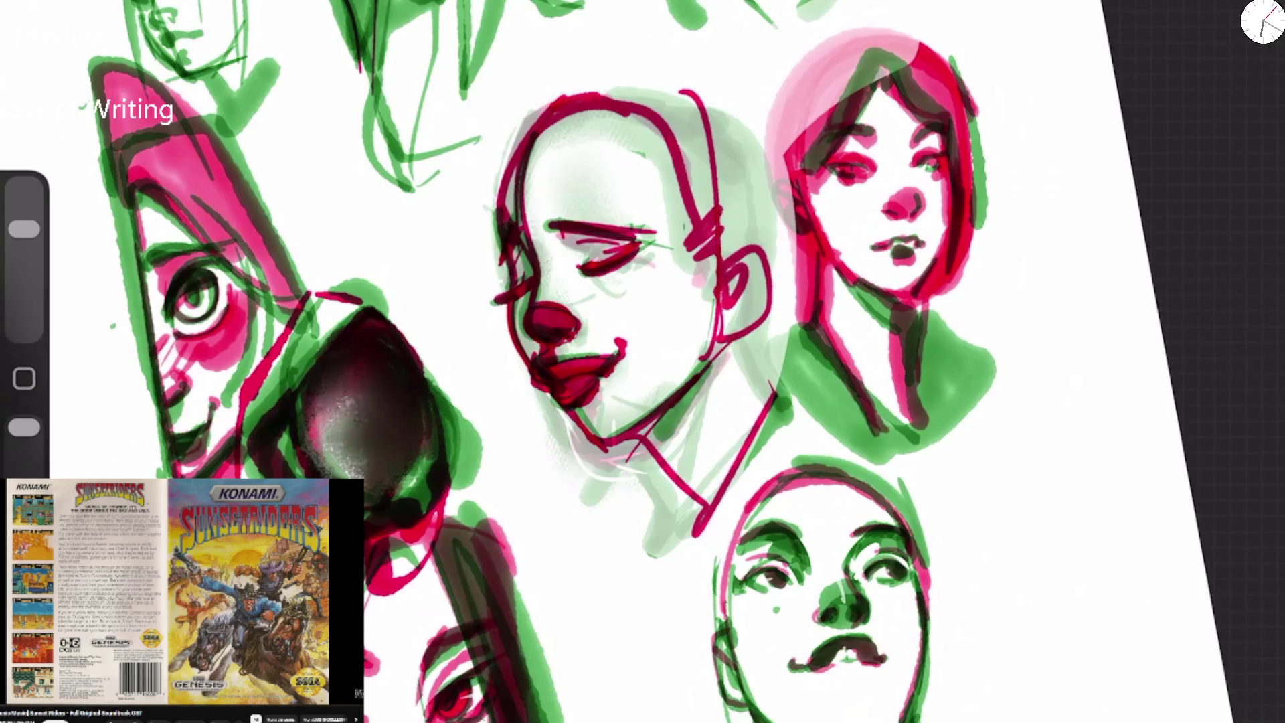
drag(314, 375, 375, 468)
drag(24, 427, 24, 471)
drag(388, 295, 288, 475)
drag(314, 321, 228, 475)
drag(388, 321, 315, 475)
drag(24, 471, 24, 427)
key(ctrl+z)
Erase the dark face below the hood and the leftover dark and green marks nearby.
mouse_move(382, 294)
mouse_down()
mouse_move(281, 475)
mouse_move(221, 475)
mouse_up()
drag(428, 321, 314, 475)
drag(468, 401, 348, 488)
drag(468, 435, 375, 508)
drag(435, 385, 428, 468)
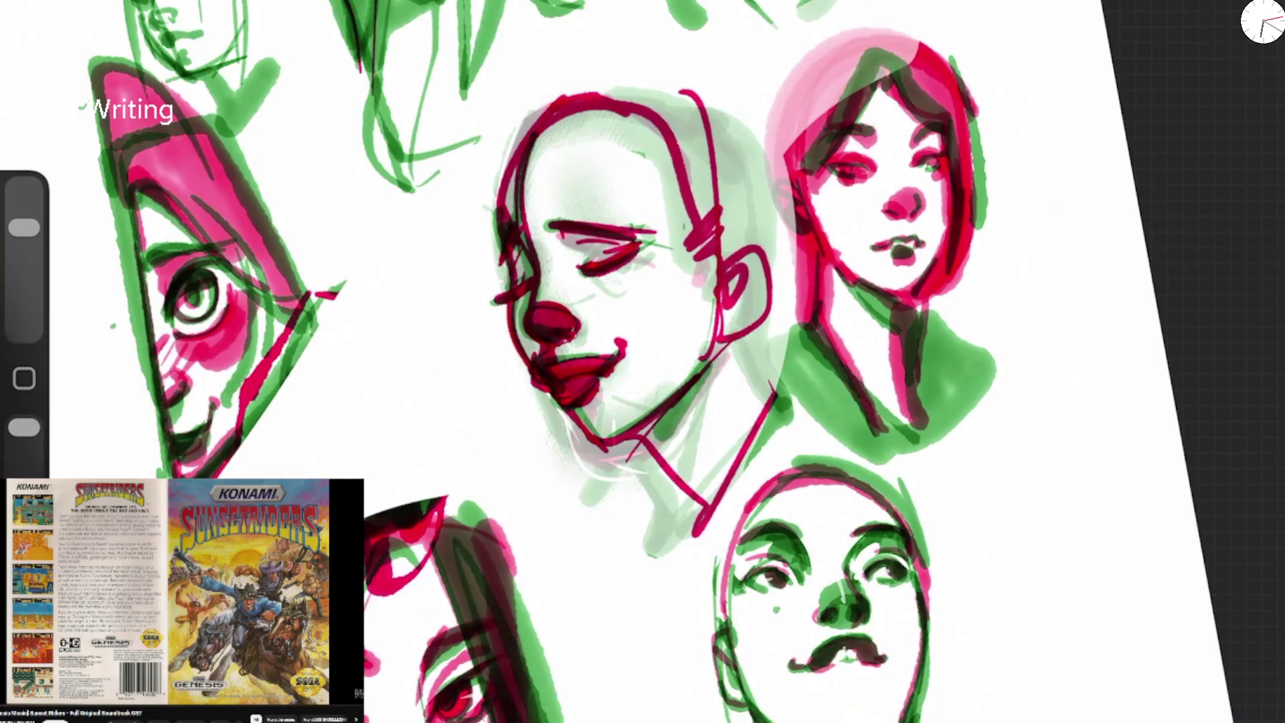
drag(365, 519, 450, 494)
Shrink the brush and add a white highlight to the eye's iris.
mouse_move(24, 227)
mouse_down()
mouse_move(24, 259)
mouse_move(24, 227)
mouse_up()
drag(210, 296, 220, 288)
scroll(535, 362, up, 3)
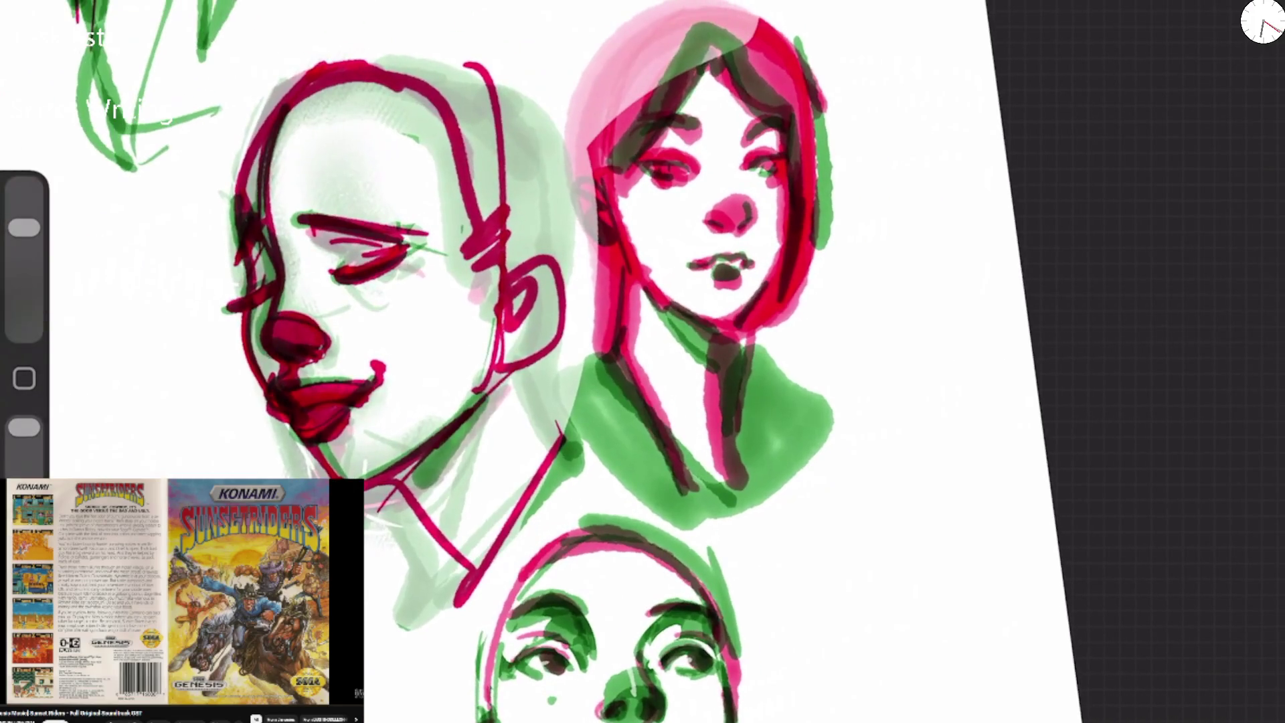
Dab white highlights on the bald head's nose and lower lip, plus a small glint in the left face's eye.
drag(299, 306, 295, 331)
drag(309, 396, 312, 402)
scroll(643, 361, up, 10)
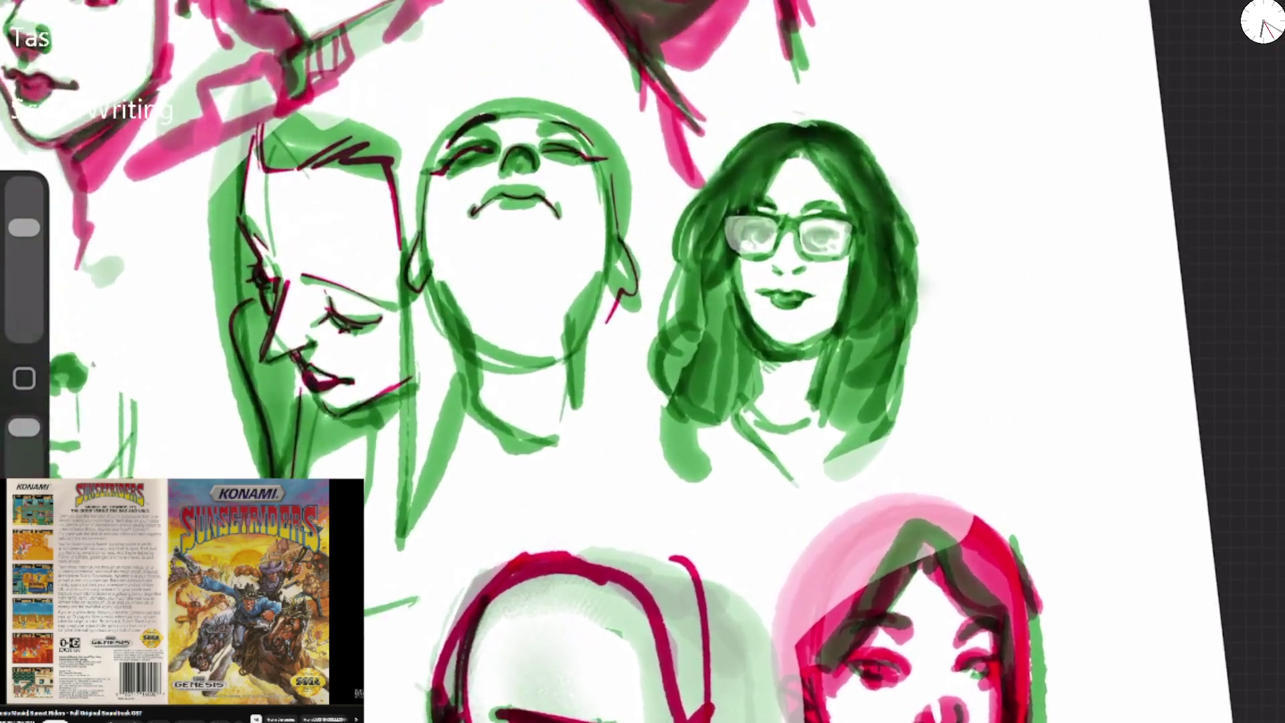
scroll(643, 361, up, 5)
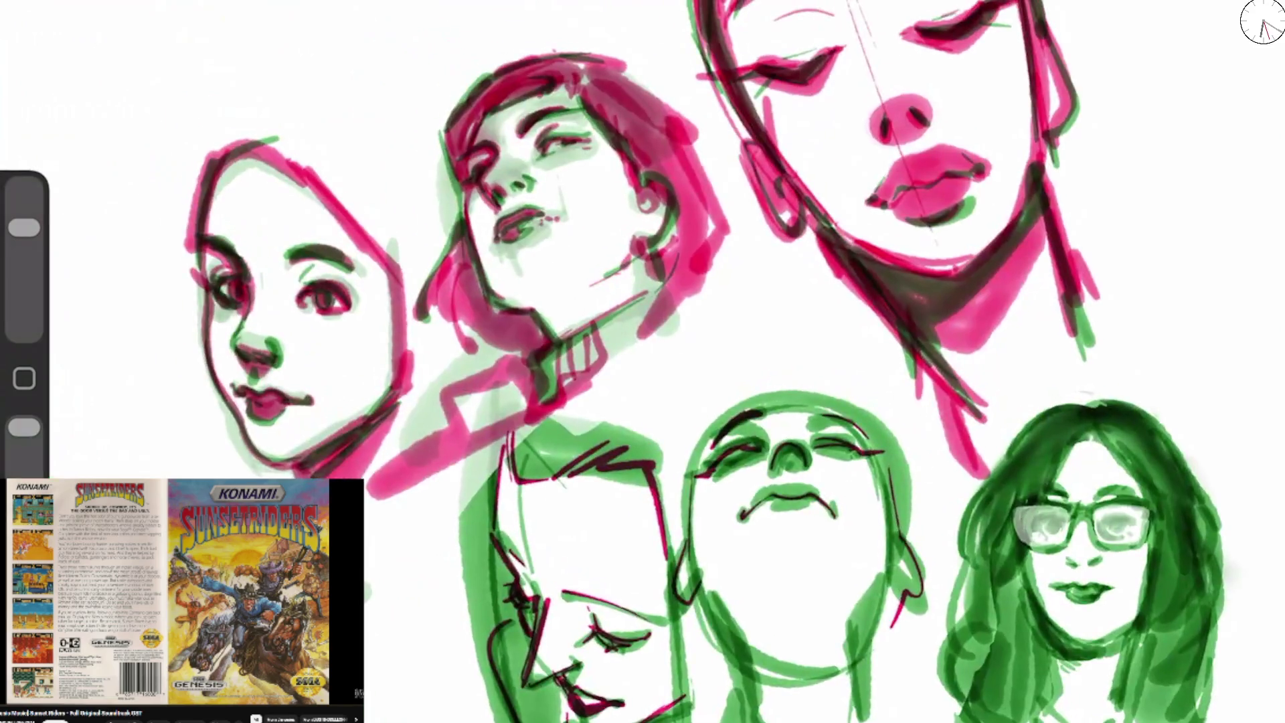
drag(24, 427, 24, 452)
click(227, 289)
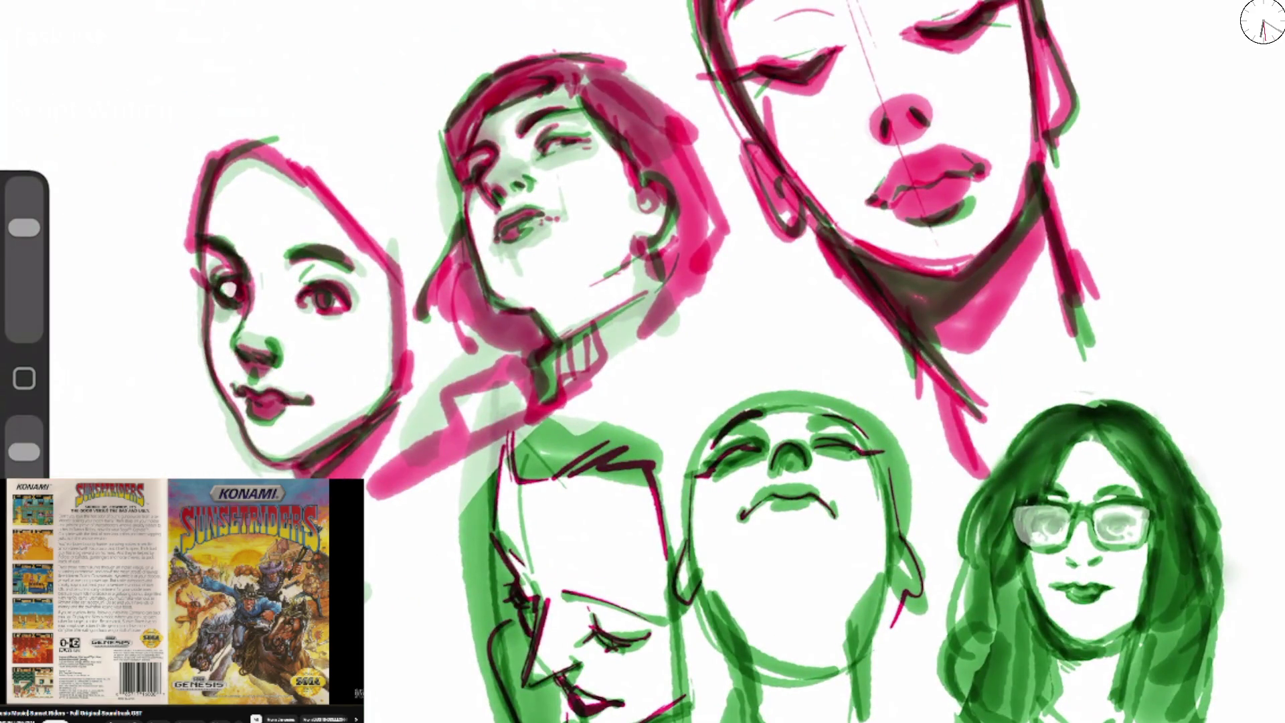
key(ctrl+z)
drag(24, 228, 24, 281)
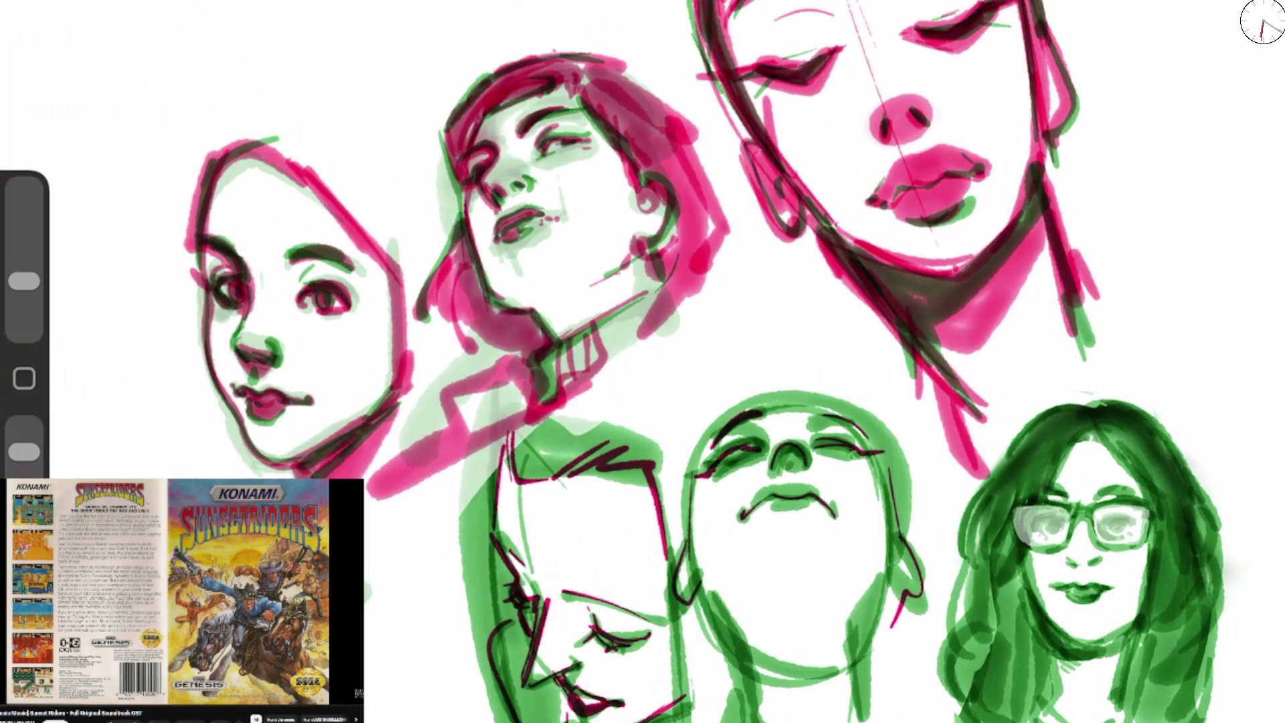
scroll(642, 361, up, 3)
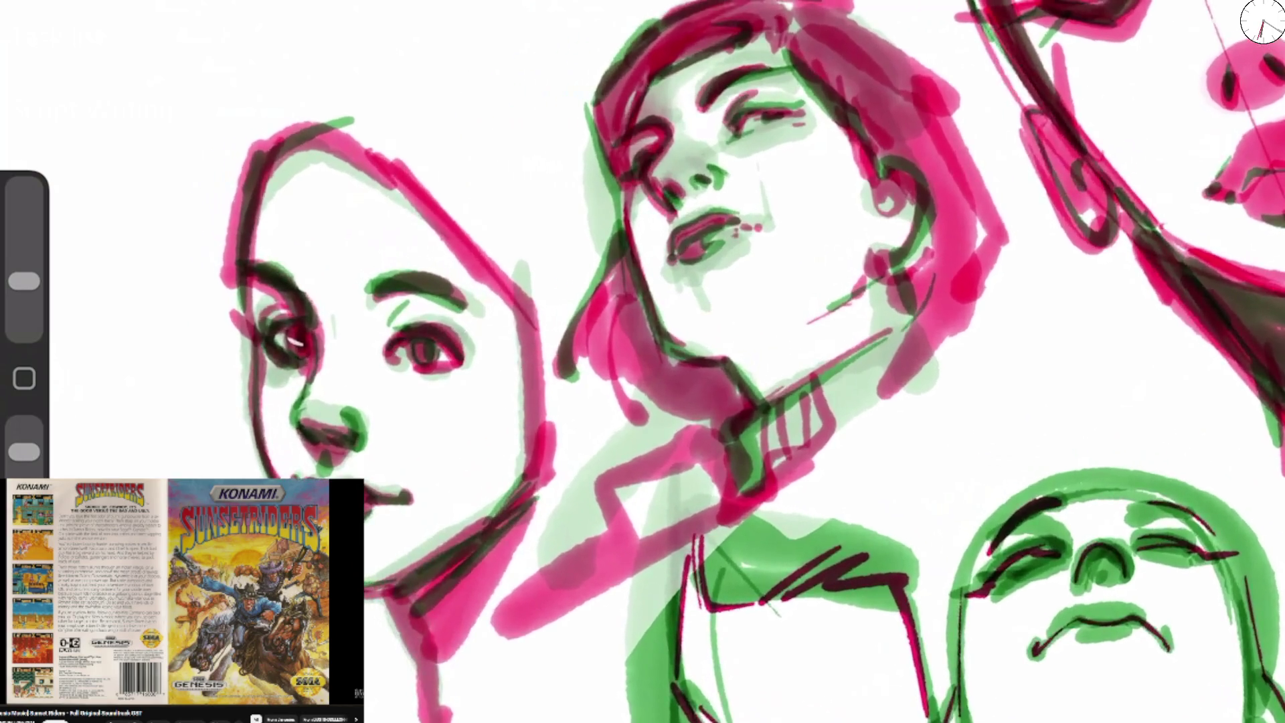
click(410, 350)
Highlight the middle face's nose bridge, the left face's nose and upper lip, and the magenta face's jaw.
drag(675, 165, 689, 145)
mouse_move(331, 405)
mouse_down()
mouse_move(325, 428)
mouse_move(348, 420)
mouse_move(365, 432)
mouse_up()
scroll(643, 361, down, 2)
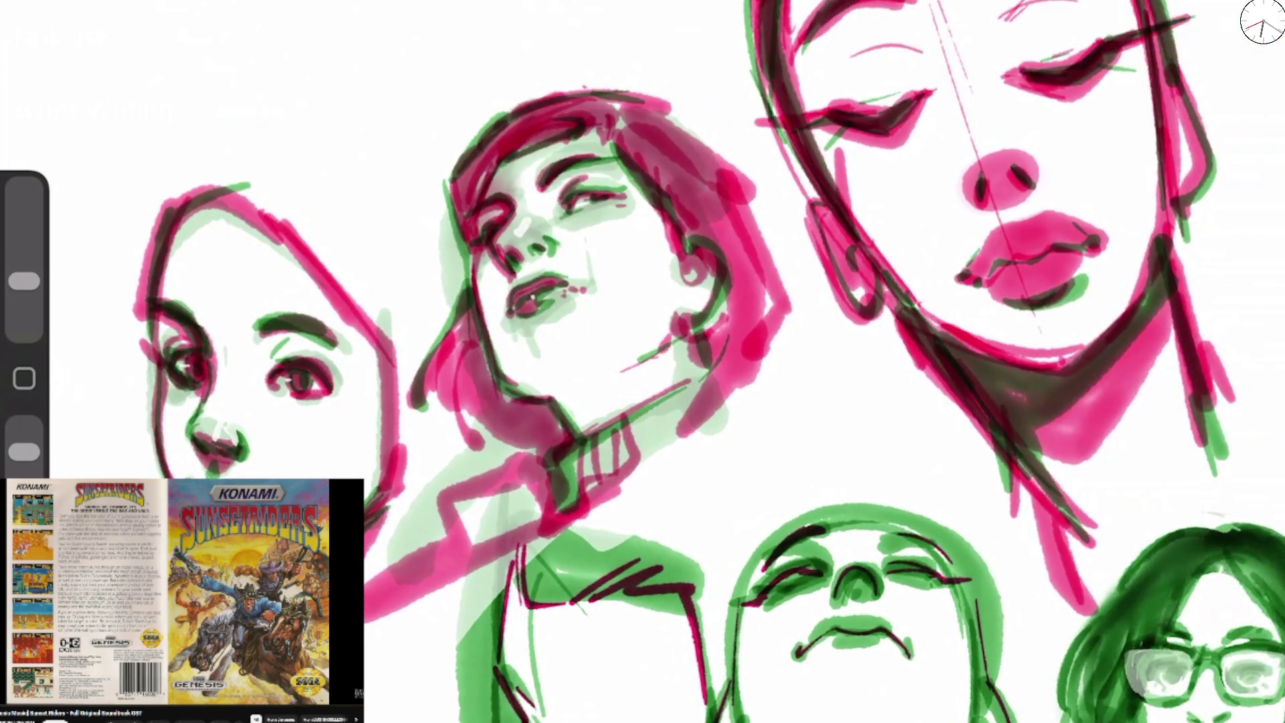
drag(992, 154, 994, 168)
drag(1021, 230, 1044, 277)
key(ctrl+z)
key(ctrl+z)
scroll(642, 362, down, 5)
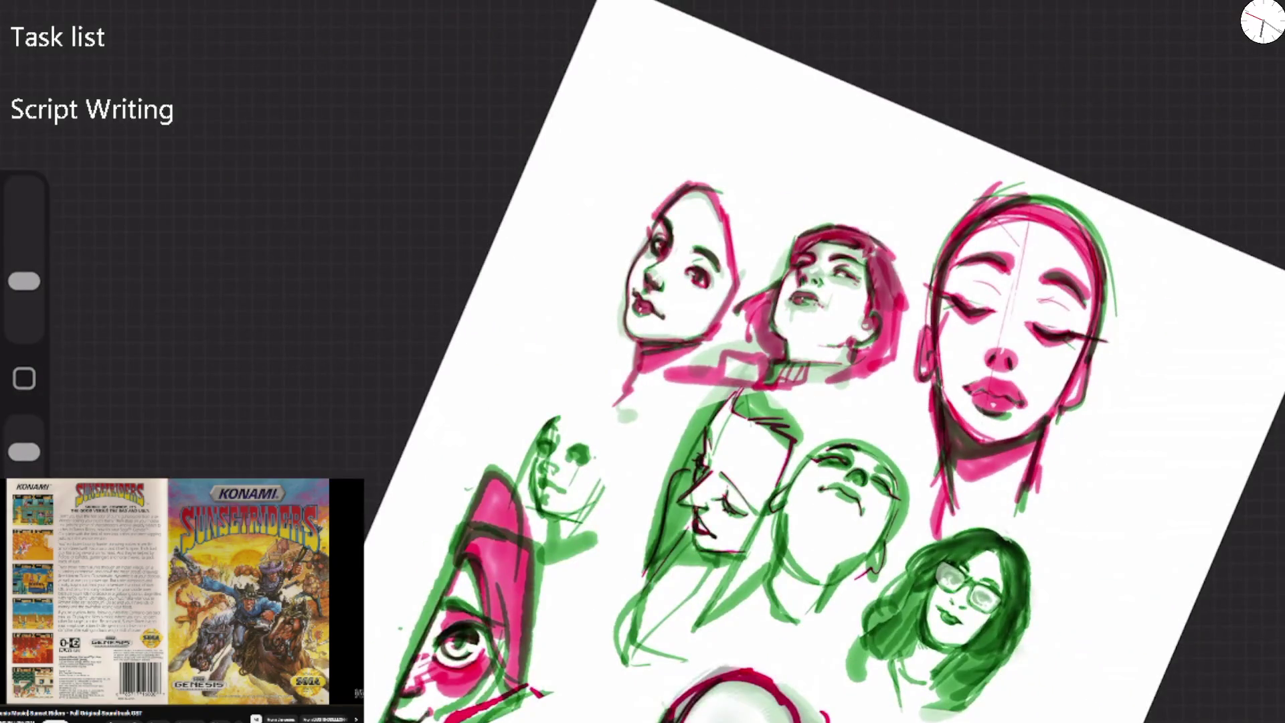
scroll(642, 362, up, 3)
scroll(642, 361, down, 3)
scroll(643, 362, up, 3)
drag(488, 235, 555, 378)
scroll(642, 362, down, 3)
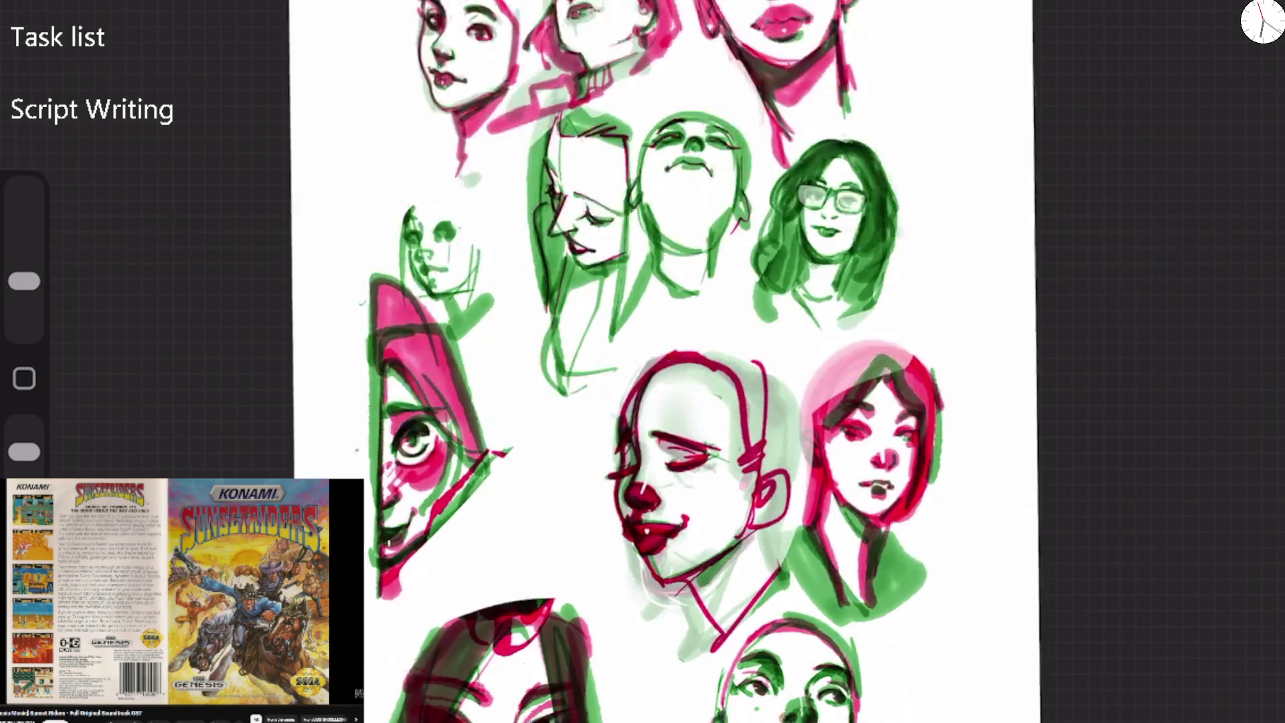
Shade the upturned face's eye socket, cheeks, under-nose and jaw in magenta at full brush size.
scroll(642, 362, up, 3)
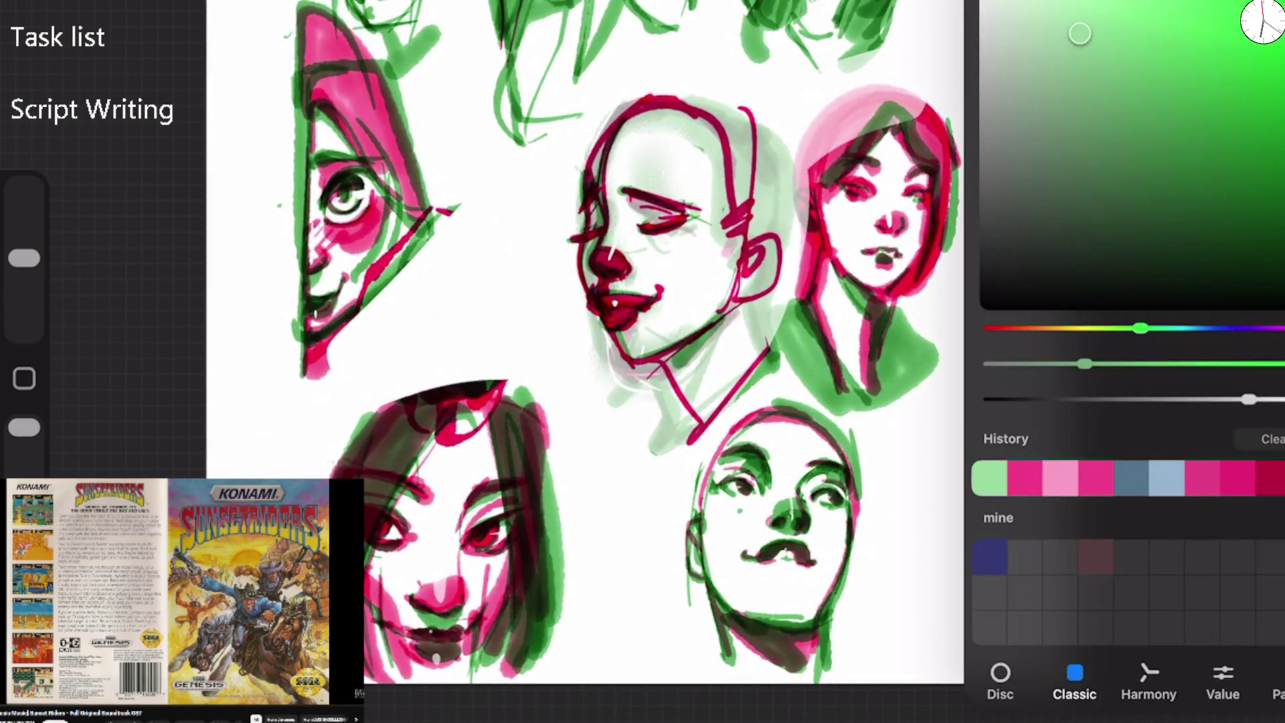
click(1060, 478)
drag(25, 258, 24, 186)
scroll(643, 362, up, 3)
scroll(642, 361, up, 3)
mouse_move(468, 482)
mouse_down()
mouse_move(522, 401)
mouse_move(602, 422)
mouse_up()
key(ctrl+z)
mouse_move(473, 392)
mouse_down()
mouse_move(545, 341)
mouse_move(535, 421)
mouse_move(475, 509)
mouse_move(506, 653)
mouse_up()
mouse_move(676, 431)
mouse_down()
mouse_move(736, 415)
mouse_move(703, 596)
mouse_up()
mouse_move(584, 428)
mouse_down()
mouse_move(646, 469)
mouse_move(642, 364)
mouse_move(715, 334)
mouse_up()
drag(482, 461, 549, 516)
mouse_move(723, 485)
mouse_down()
mouse_move(672, 532)
mouse_move(643, 636)
mouse_up()
drag(663, 602, 623, 662)
drag(529, 559, 562, 645)
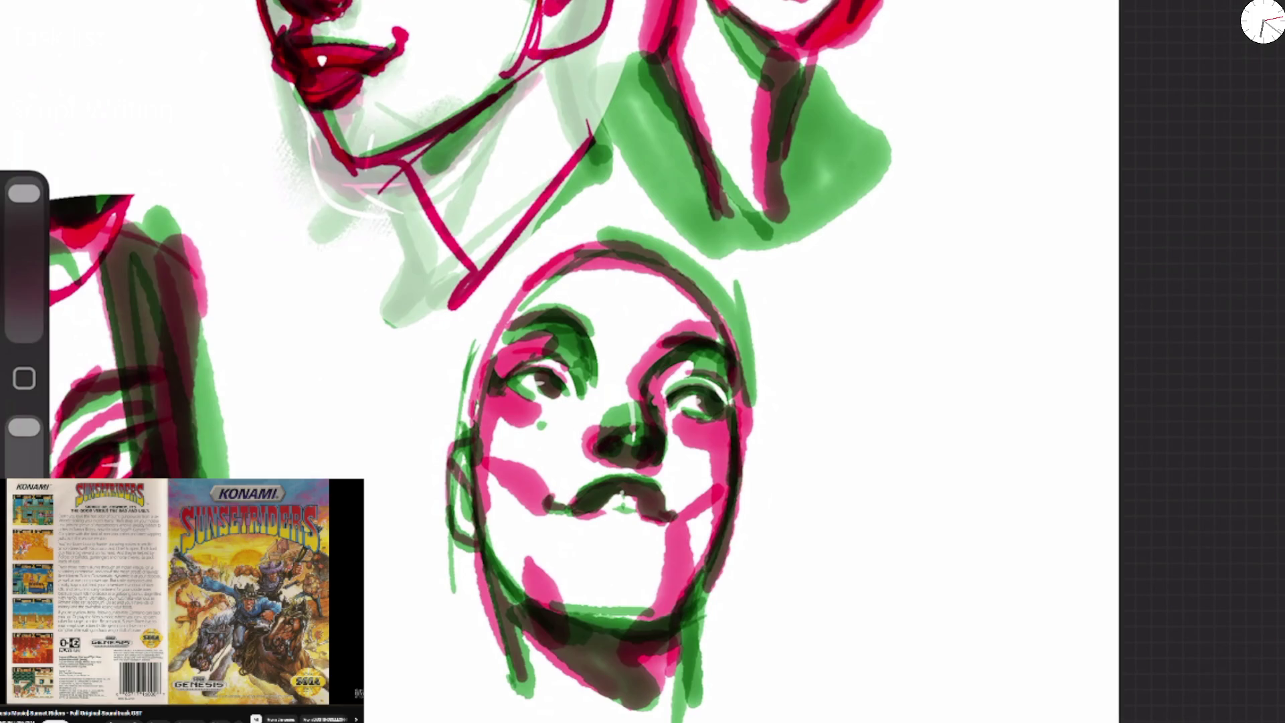
Add dark strokes along the head's upper right and on the cheek and mustache.
scroll(643, 362, down, 5)
scroll(713, 488, up, 5)
drag(663, 344, 576, 251)
drag(662, 431, 645, 535)
drag(615, 469, 592, 502)
drag(612, 435, 605, 495)
mouse_move(605, 468)
mouse_down()
mouse_move(559, 498)
mouse_move(616, 555)
mouse_move(625, 602)
mouse_up()
key(ctrl+z)
Airbrush a soft pink patch on the left cheek and soft white on the chin, forehead and brow.
mouse_move(24, 193)
mouse_down()
mouse_move(24, 277)
mouse_move(24, 228)
mouse_up()
drag(462, 421, 509, 516)
mouse_move(25, 228)
mouse_down()
mouse_move(24, 328)
mouse_move(24, 261)
mouse_up()
key(ctrl+z)
click(24, 327)
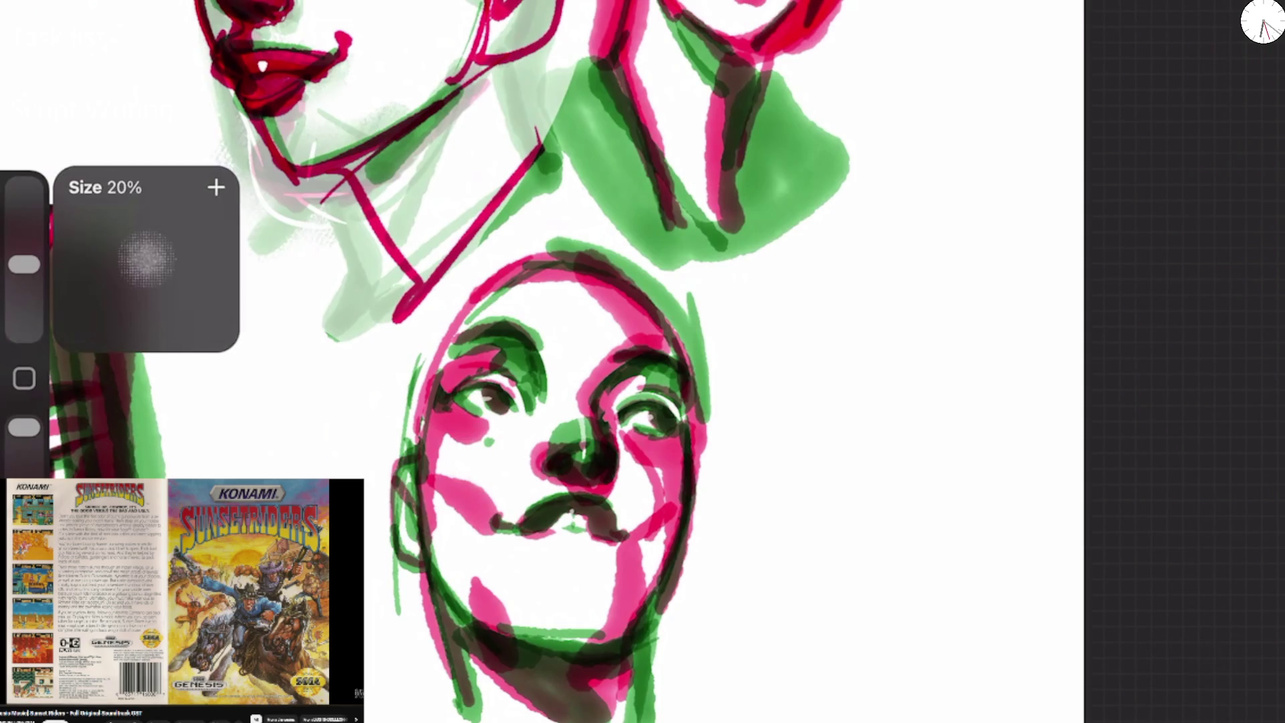
drag(441, 462, 495, 502)
drag(629, 535, 589, 622)
mouse_move(623, 287)
mouse_down()
mouse_move(602, 341)
mouse_move(546, 321)
mouse_up()
mouse_move(539, 376)
mouse_down()
mouse_move(553, 380)
mouse_move(560, 354)
mouse_up()
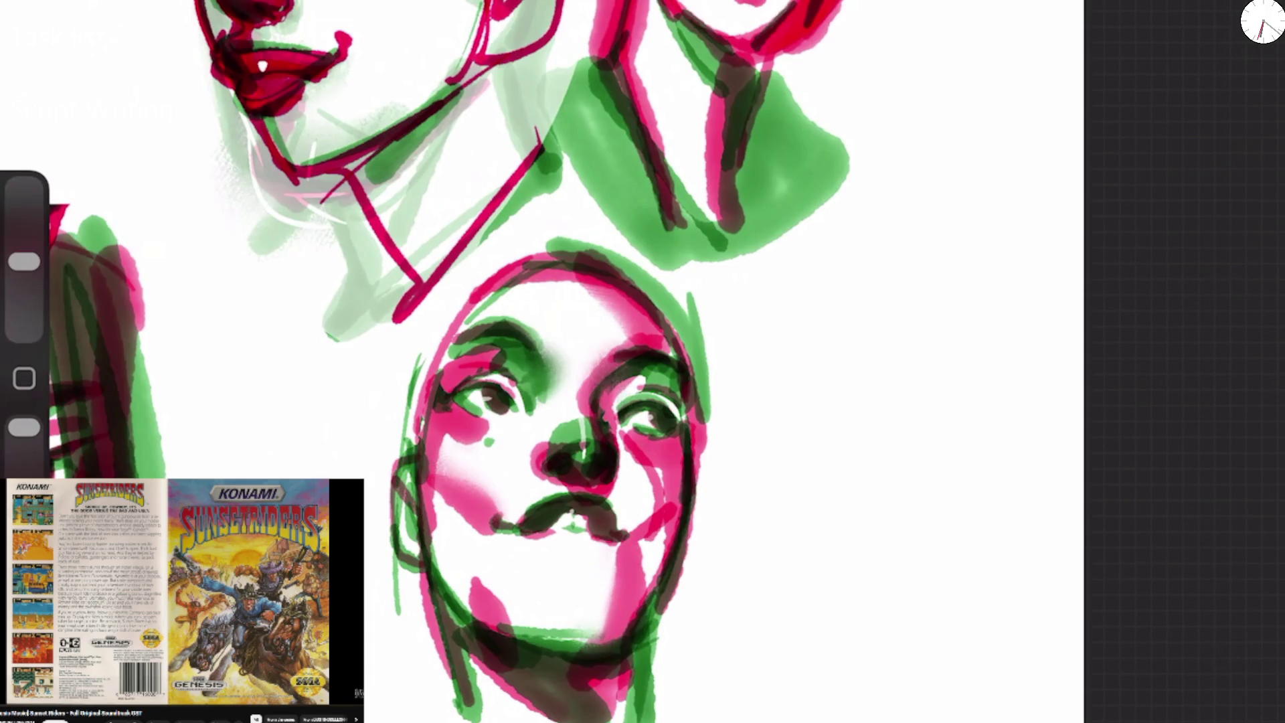
scroll(796, 448, down, 5)
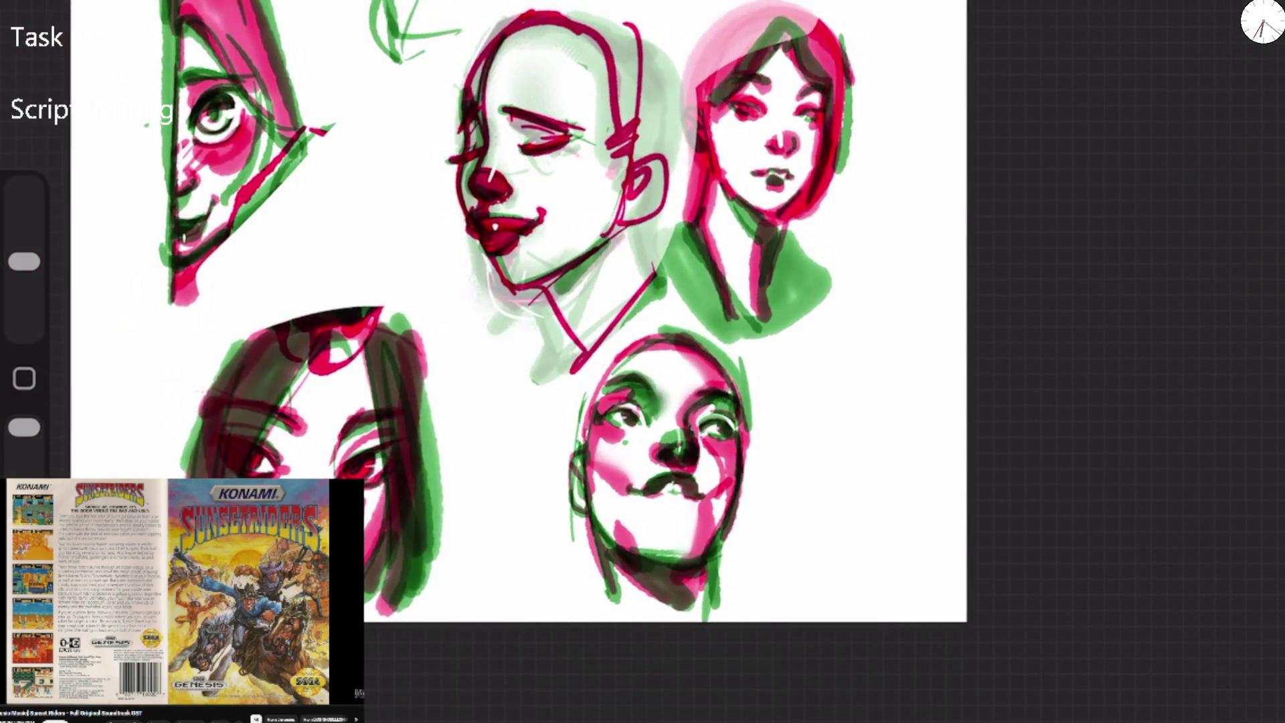
Smudge the nose shading, cheek outline, the woman's pink wash and the closed-eyed face's lip corner.
drag(648, 436, 687, 458)
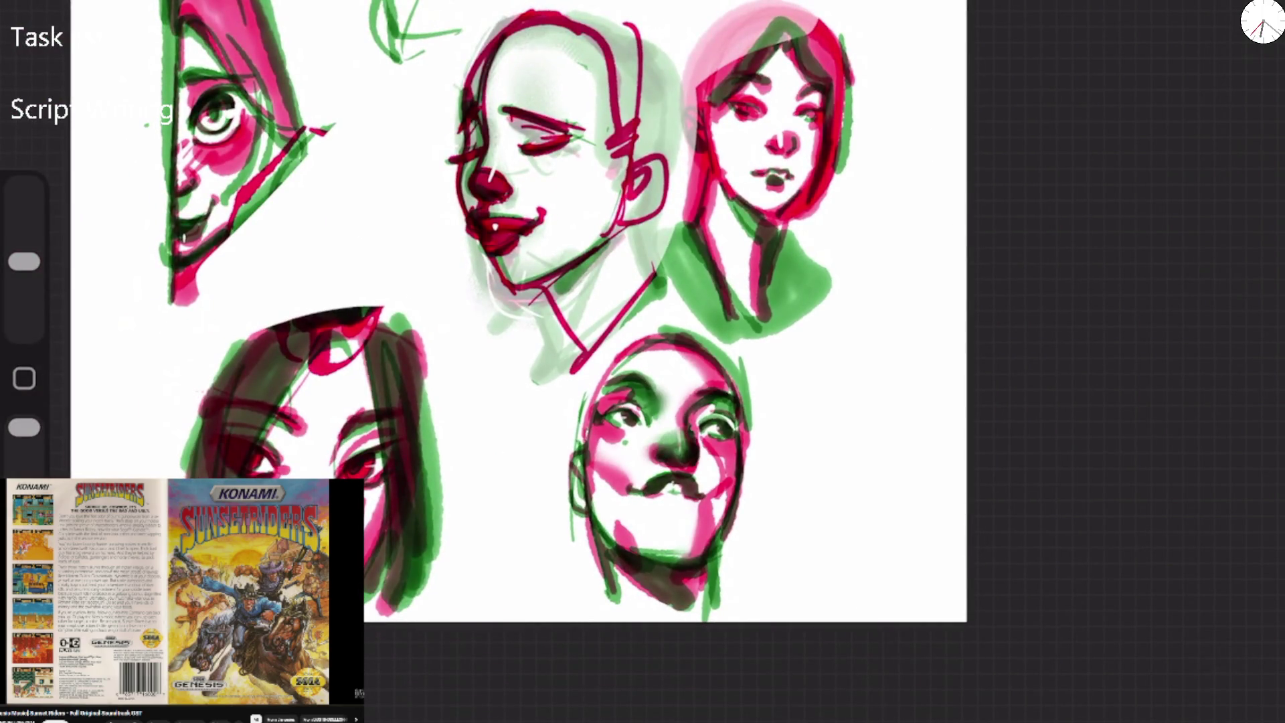
drag(694, 488, 740, 468)
mouse_move(763, 67)
mouse_down()
mouse_move(736, 21)
mouse_move(703, 27)
mouse_up()
drag(549, 204, 532, 221)
mouse_move(508, 170)
mouse_down()
mouse_move(498, 204)
mouse_move(528, 187)
mouse_move(485, 227)
mouse_move(532, 226)
mouse_up()
drag(543, 137, 589, 127)
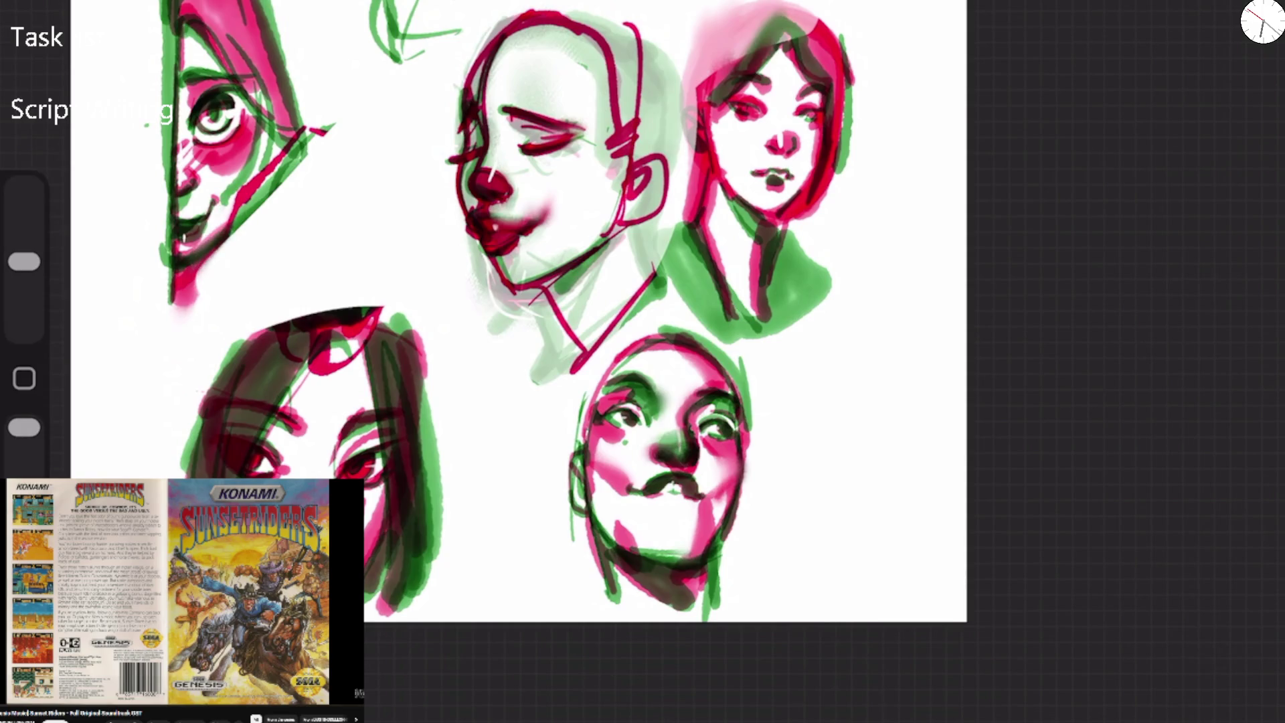
Paint a pale stroke across the closed-eyed face's forehead and erase its top arc into a flat hairline.
scroll(518, 311, down, 5)
scroll(516, 134, up, 5)
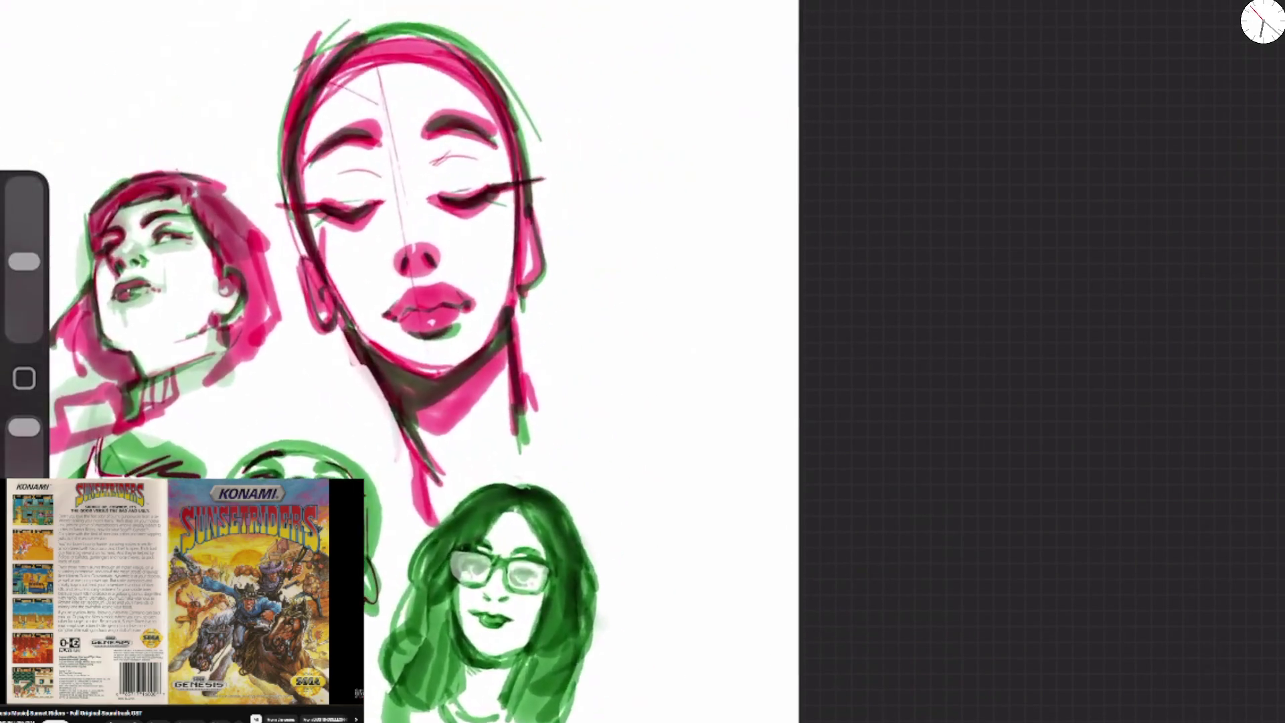
mouse_move(321, 192)
mouse_down()
mouse_move(322, 140)
mouse_move(361, 34)
mouse_up()
key(ctrl+z)
mouse_move(329, 87)
mouse_down()
mouse_move(361, 39)
mouse_move(494, 67)
mouse_up()
drag(374, 40, 304, 83)
drag(24, 451, 25, 426)
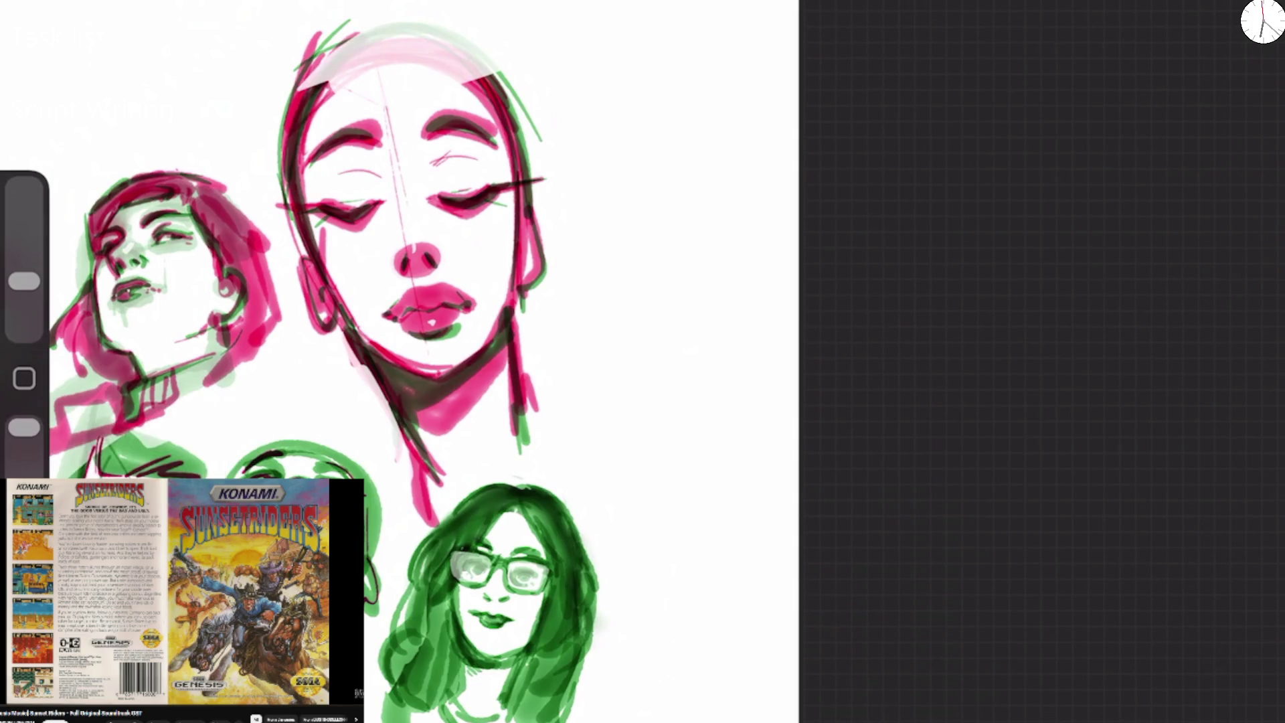
drag(25, 281, 24, 247)
drag(365, 33, 301, 81)
drag(322, 26, 522, 121)
drag(294, 100, 311, 134)
Erase the stray pale green strokes around the bald head, chin and neck.
scroll(428, 361, down, 3)
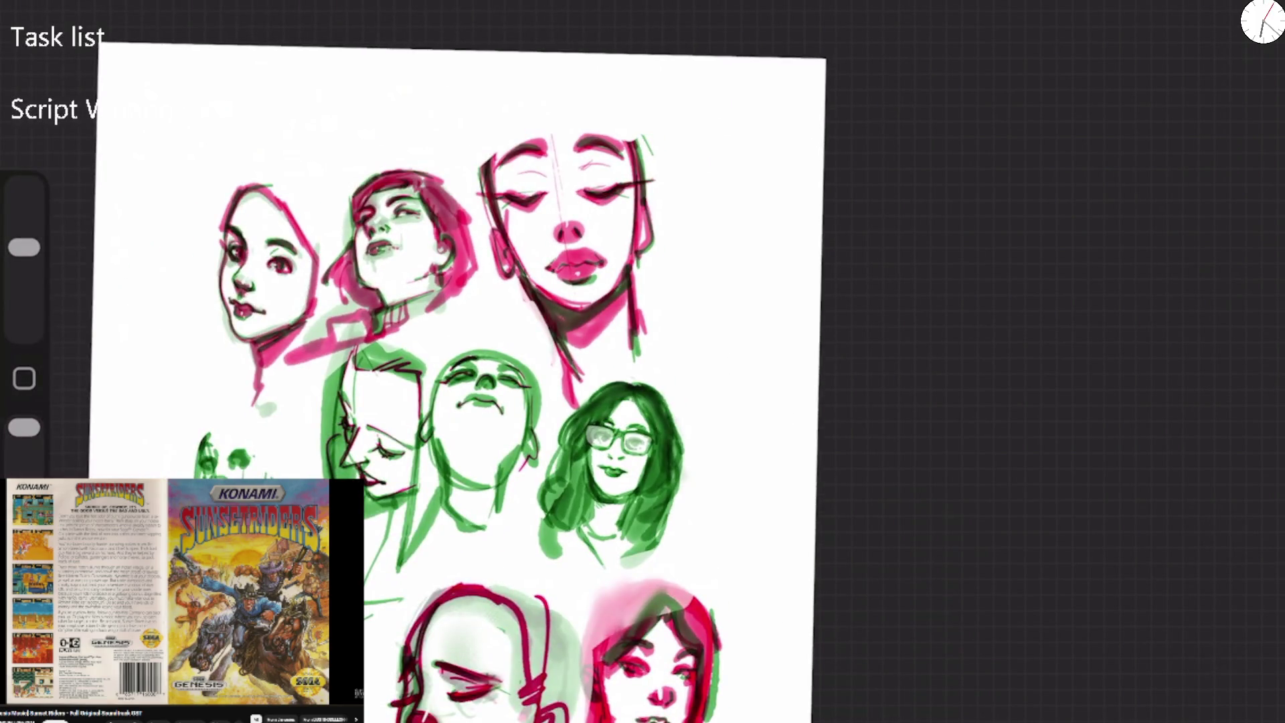
scroll(455, 361, down, 3)
drag(639, 444, 652, 532)
drag(629, 445, 641, 498)
drag(522, 487, 515, 519)
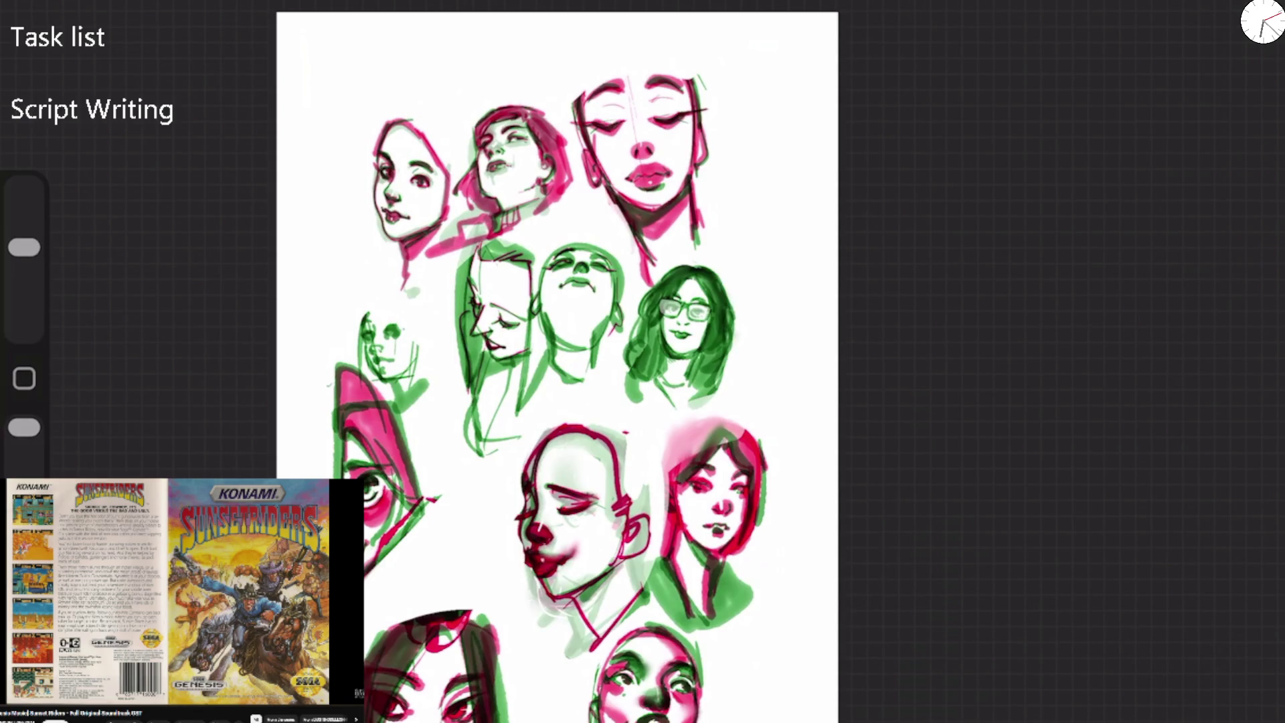
drag(529, 572, 550, 621)
drag(519, 514, 518, 529)
scroll(448, 478, up, 5)
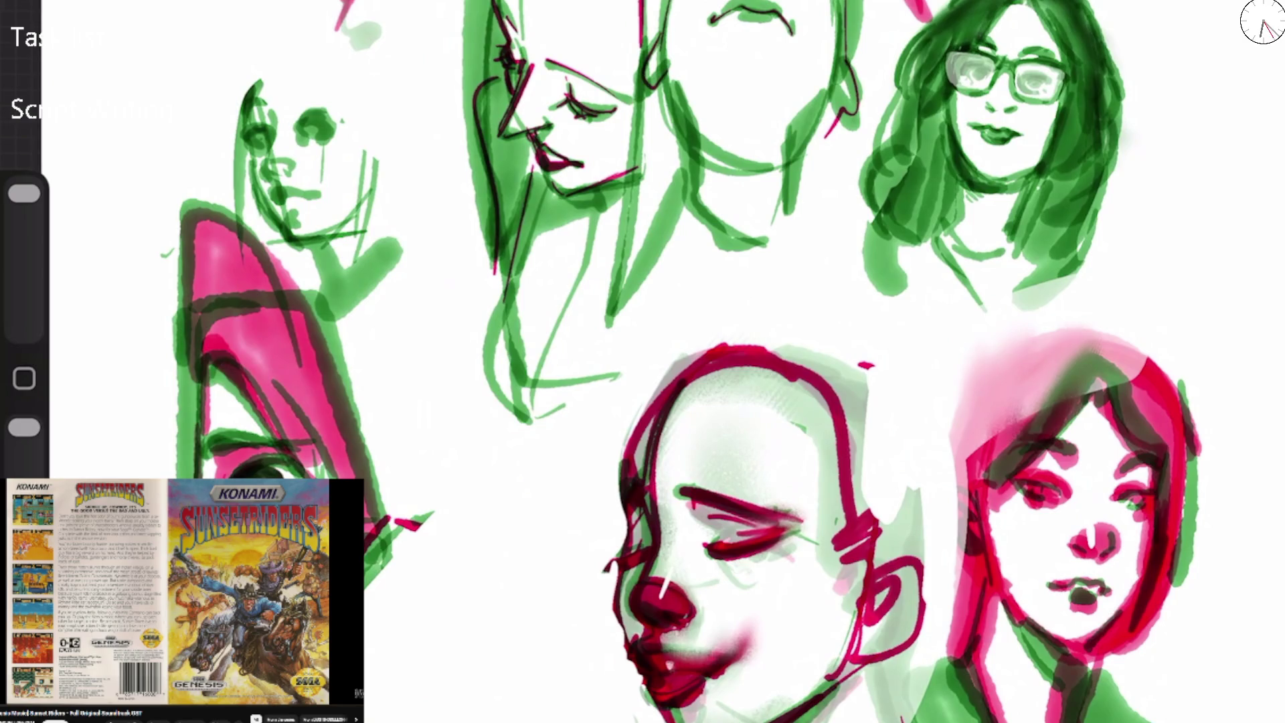
mouse_move(1003, 73)
mouse_down()
mouse_move(636, 295)
mouse_move(523, 315)
mouse_up()
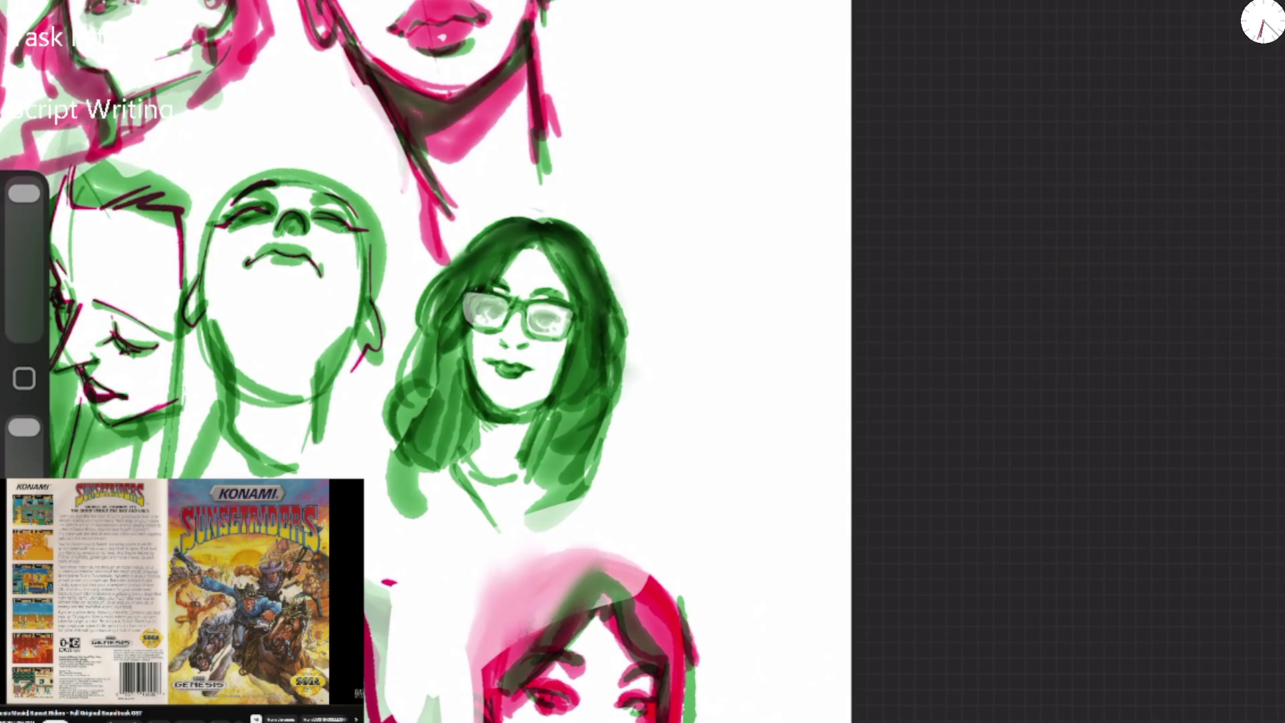
scroll(348, 361, up, 5)
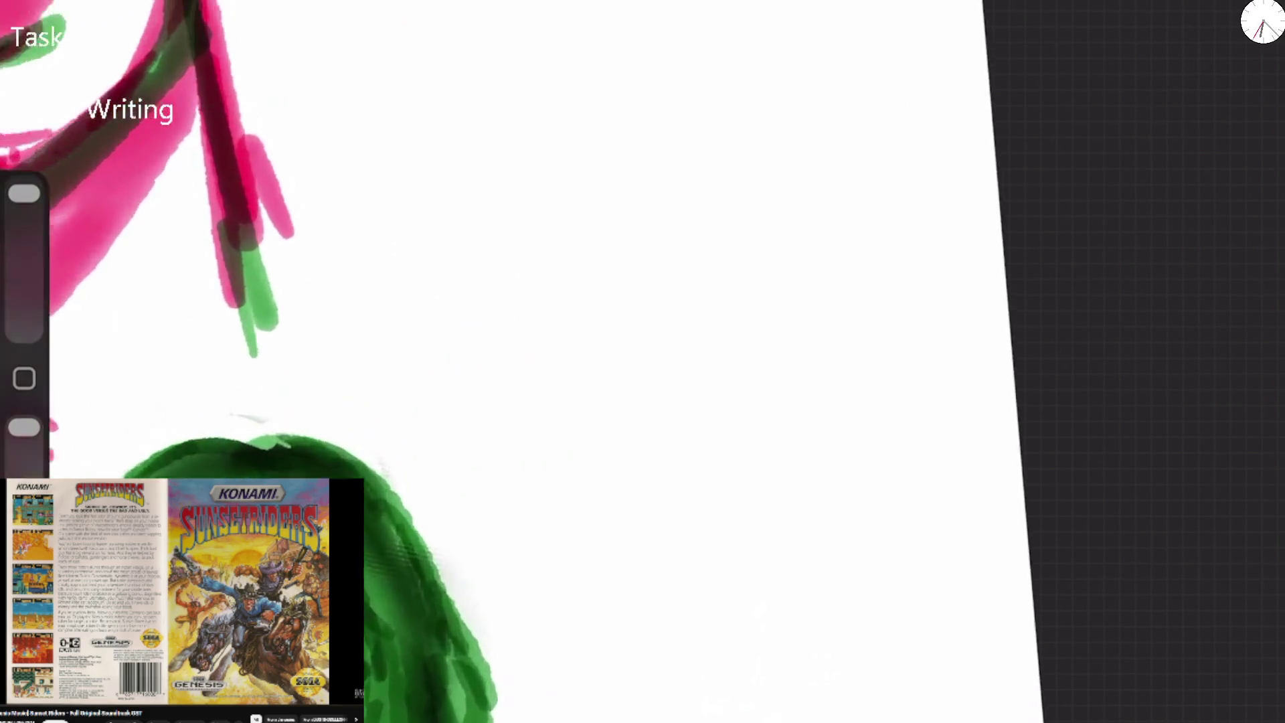
Start the magenta skull in the empty gap with hook strokes and a filled inner loop.
mouse_move(461, 134)
mouse_down()
mouse_move(485, 110)
mouse_move(459, 154)
mouse_up()
scroll(468, 361, down, 3)
key(ctrl+z)
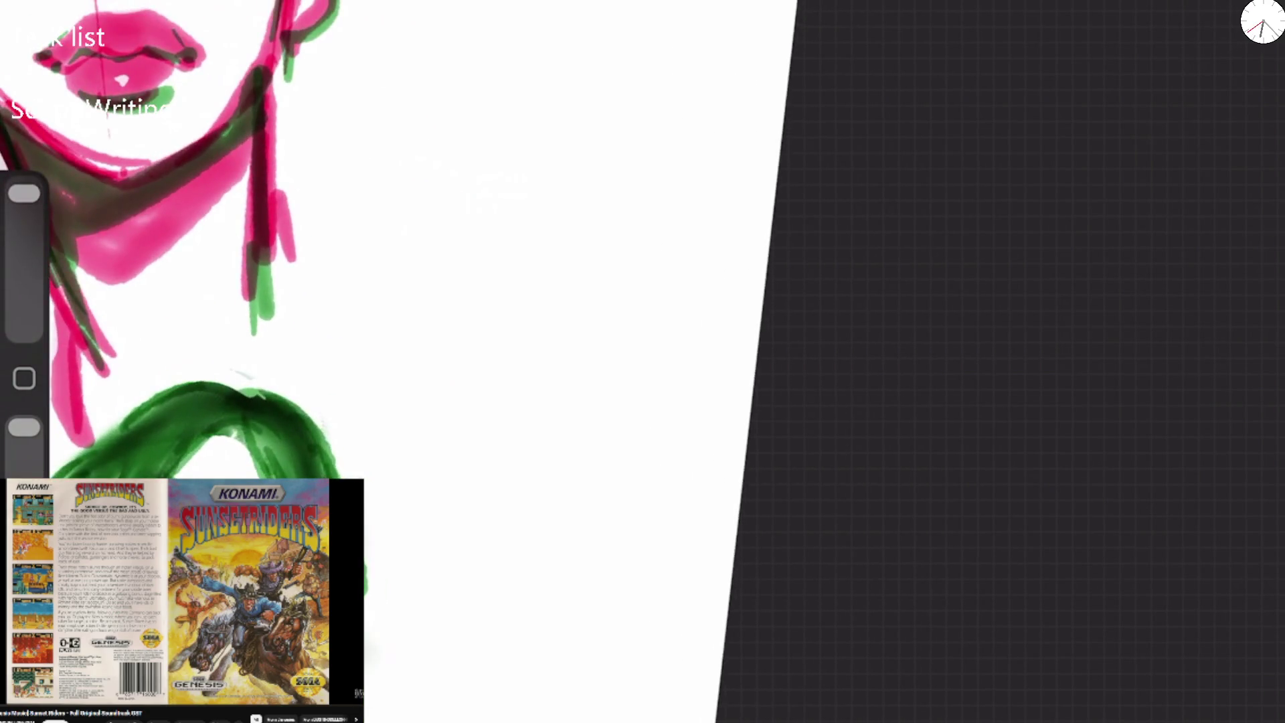
drag(24, 193, 24, 244)
mouse_move(367, 162)
mouse_down()
mouse_move(391, 151)
mouse_move(409, 199)
mouse_up()
mouse_move(381, 137)
mouse_down()
mouse_move(366, 175)
mouse_move(372, 133)
mouse_move(411, 204)
mouse_move(389, 214)
mouse_up()
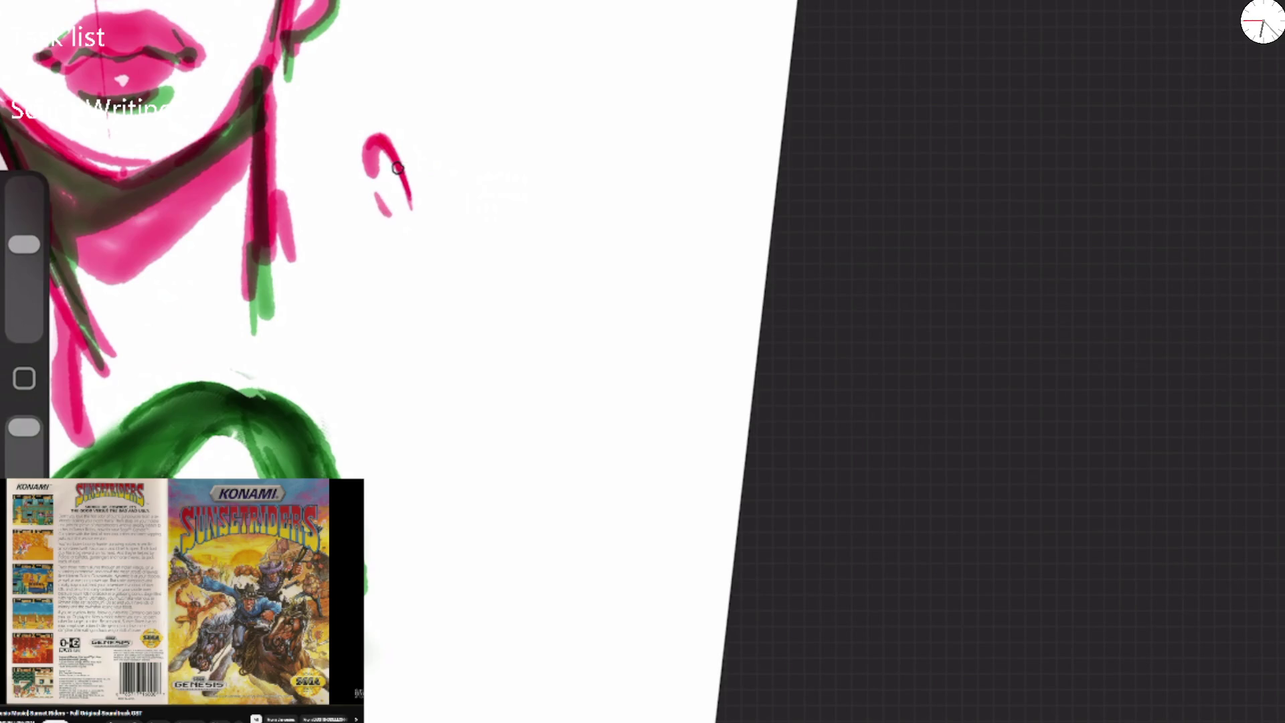
drag(401, 171, 396, 216)
drag(378, 128, 415, 228)
drag(369, 142, 385, 223)
mouse_move(486, 301)
mouse_down()
mouse_move(491, 321)
mouse_move(570, 326)
mouse_move(490, 328)
mouse_up()
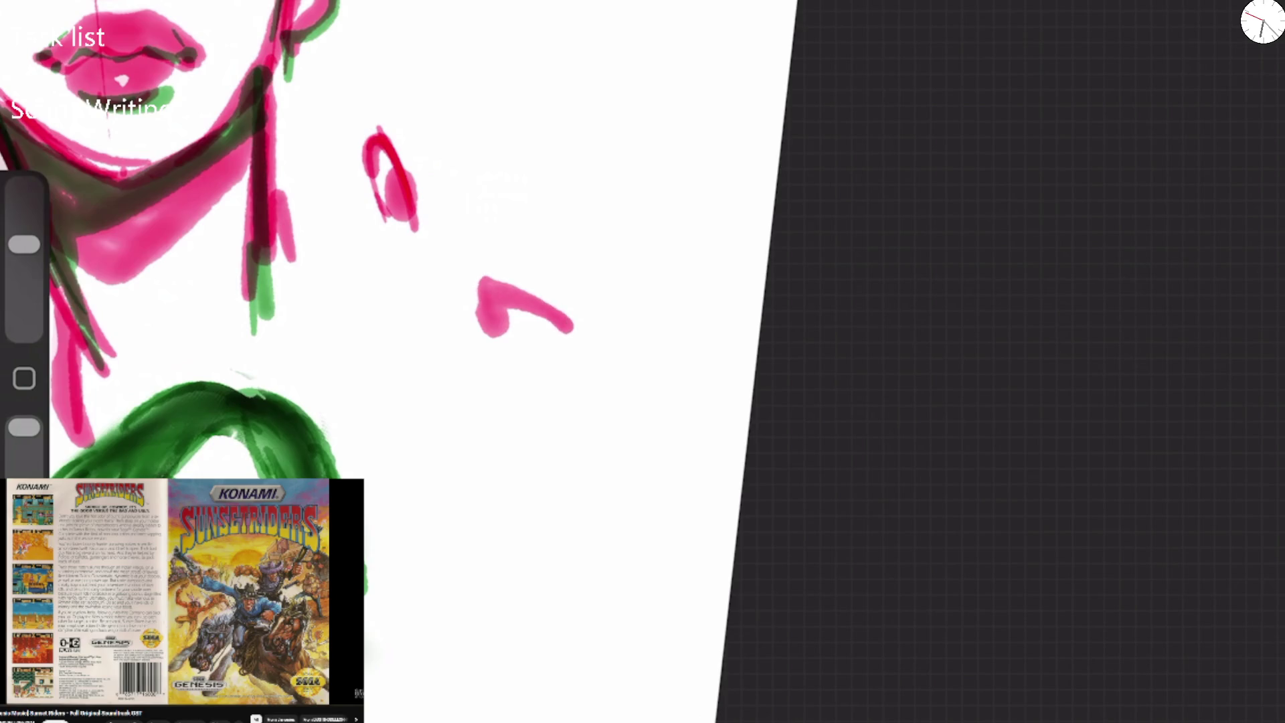
Block in the skull's main magenta shape with long diagonal strokes, extending its tail and left side.
drag(356, 138, 626, 388)
drag(368, 106, 625, 389)
drag(401, 161, 615, 345)
mouse_move(429, 227)
mouse_down()
mouse_move(405, 345)
mouse_move(452, 351)
mouse_up()
mouse_move(411, 250)
mouse_down()
mouse_move(378, 294)
mouse_move(428, 338)
mouse_move(371, 321)
mouse_up()
drag(391, 207, 390, 275)
mouse_move(402, 352)
mouse_down()
mouse_move(401, 455)
mouse_move(465, 435)
mouse_move(400, 363)
mouse_move(428, 435)
mouse_move(512, 506)
mouse_up()
mouse_move(395, 287)
mouse_down()
mouse_move(371, 154)
mouse_move(418, 0)
mouse_up()
drag(552, 0, 600, 140)
drag(388, 221, 364, 294)
drag(364, 294, 429, 421)
drag(388, 197, 381, 271)
Fade the magenta rough strokes to a pale pink wash using the Eraser at 75% opacity.
drag(24, 244, 24, 247)
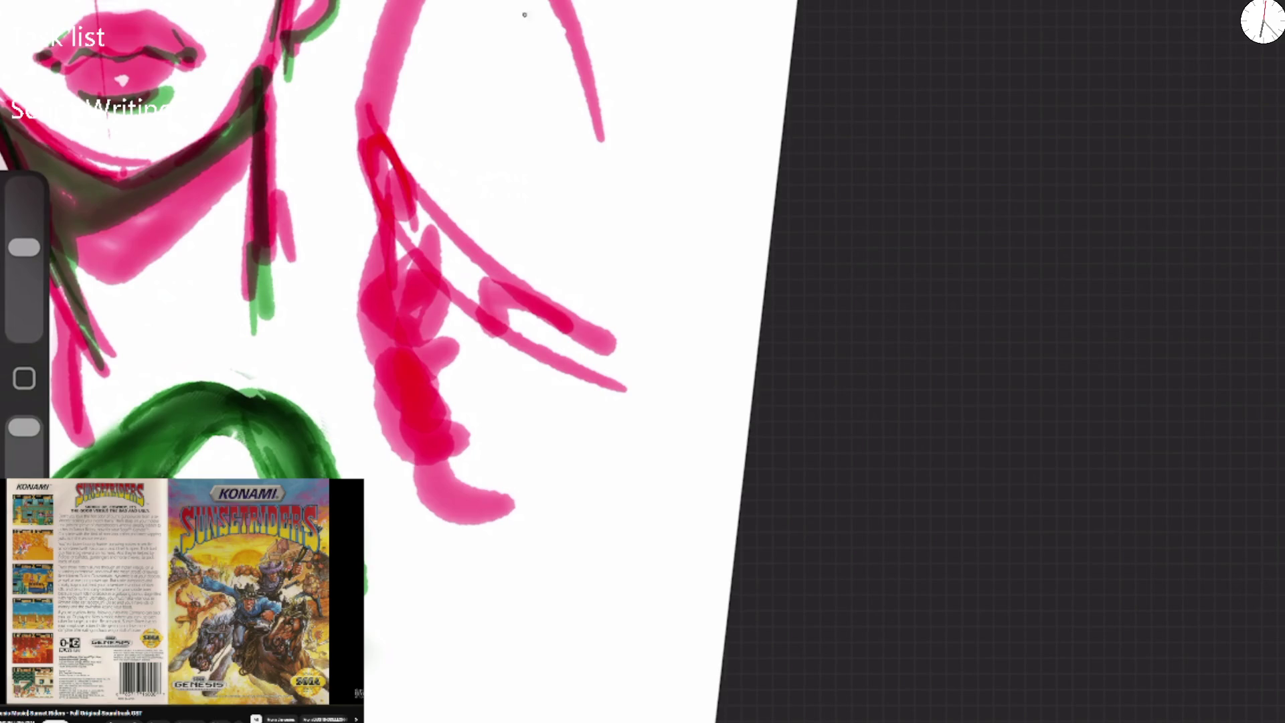
drag(411, 469, 402, 153)
drag(435, 508, 468, 221)
drag(395, 221, 395, 6)
drag(24, 248, 24, 232)
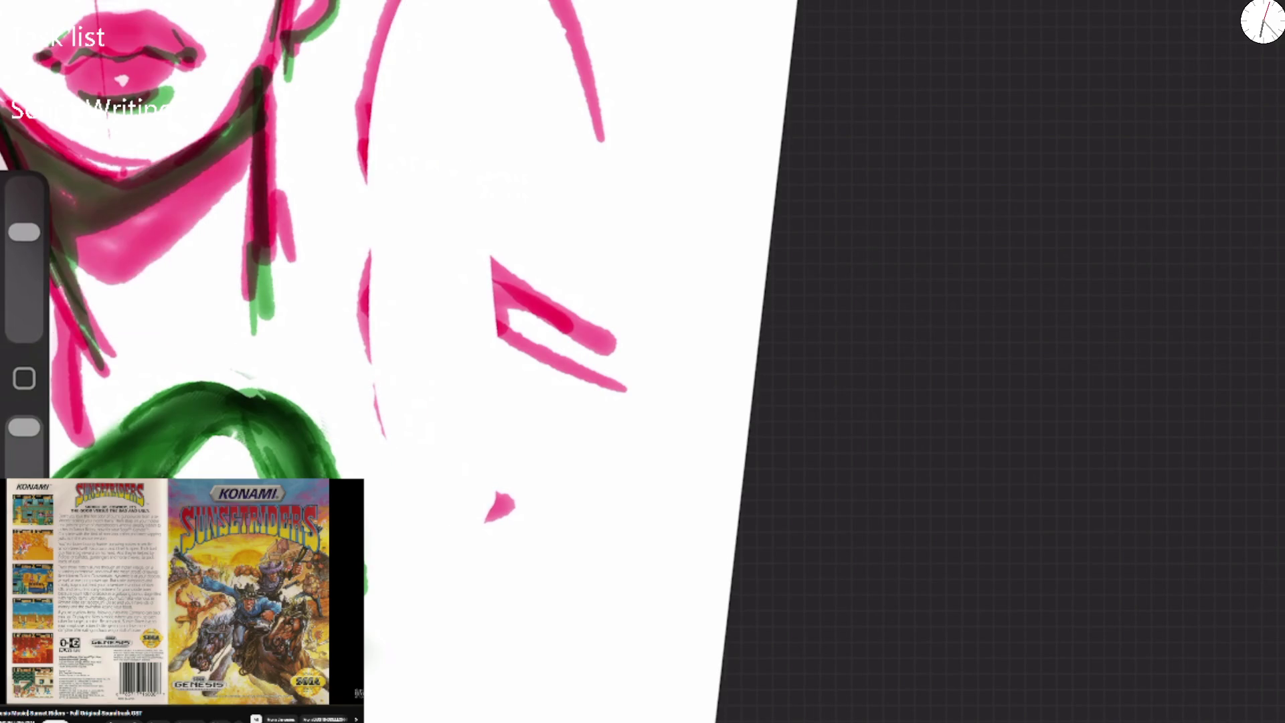
drag(24, 427, 24, 461)
key(ctrl+z)
key(ctrl+z)
key(ctrl+z)
drag(485, 519, 388, 14)
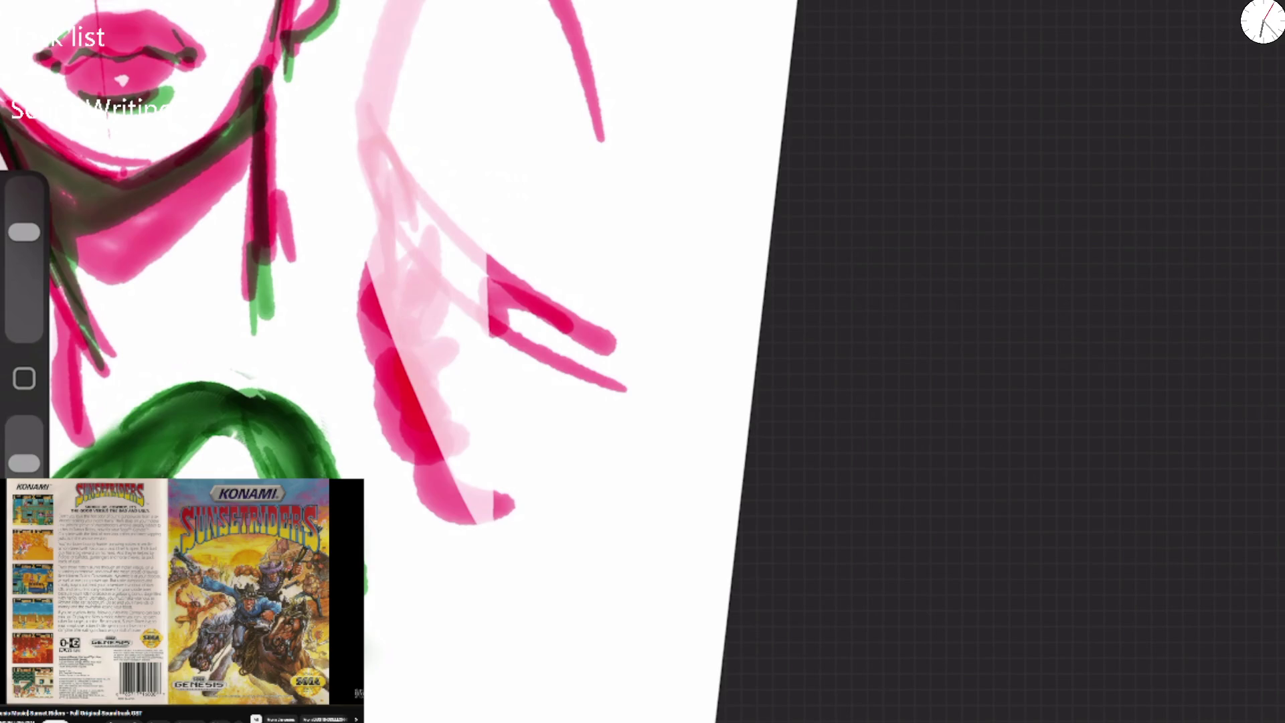
drag(401, 268, 609, 382)
drag(562, 0, 599, 137)
drag(24, 231, 24, 244)
drag(24, 462, 24, 427)
Switch the drawing colour back to green from the colour history.
click(1262, 20)
click(1024, 478)
click(1263, 20)
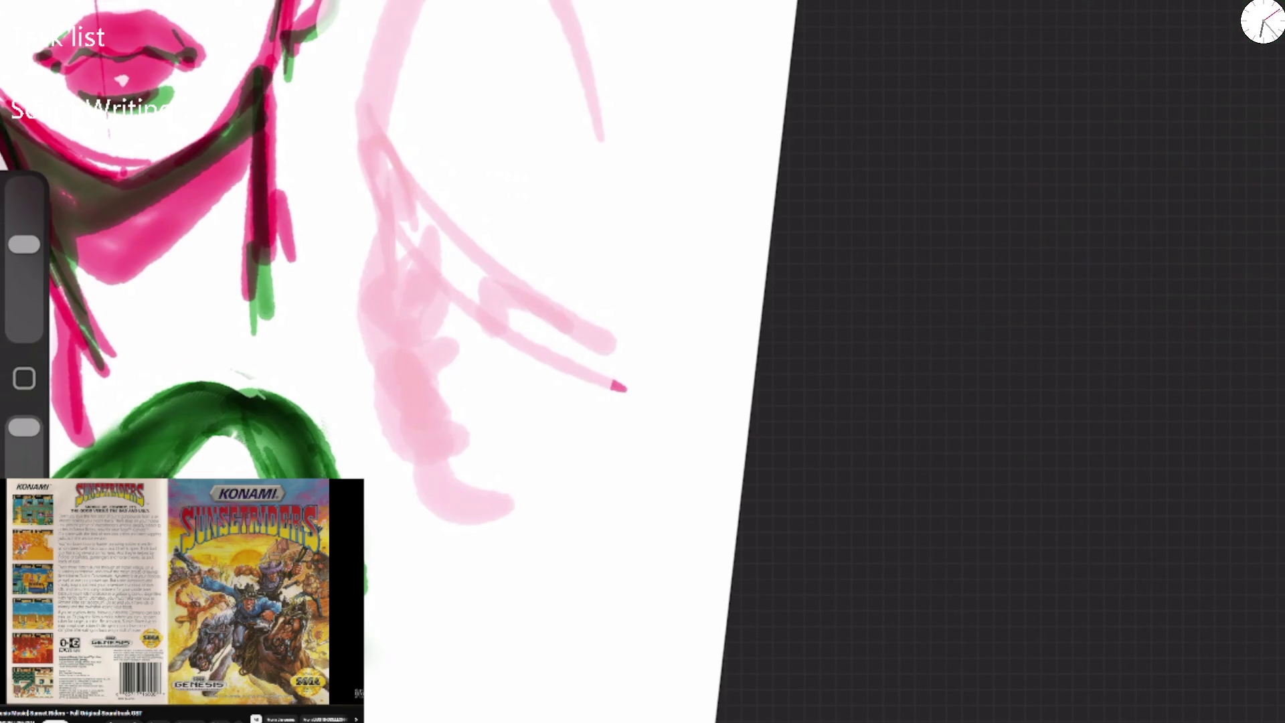
Sketch green hair strands, the face contour and a nose loop over the pink head.
drag(383, 233, 396, 254)
mouse_move(379, 169)
mouse_down()
mouse_move(396, 209)
mouse_move(368, 120)
mouse_move(386, 0)
mouse_up()
mouse_move(378, 134)
mouse_down()
mouse_move(384, 73)
mouse_move(419, 0)
mouse_up()
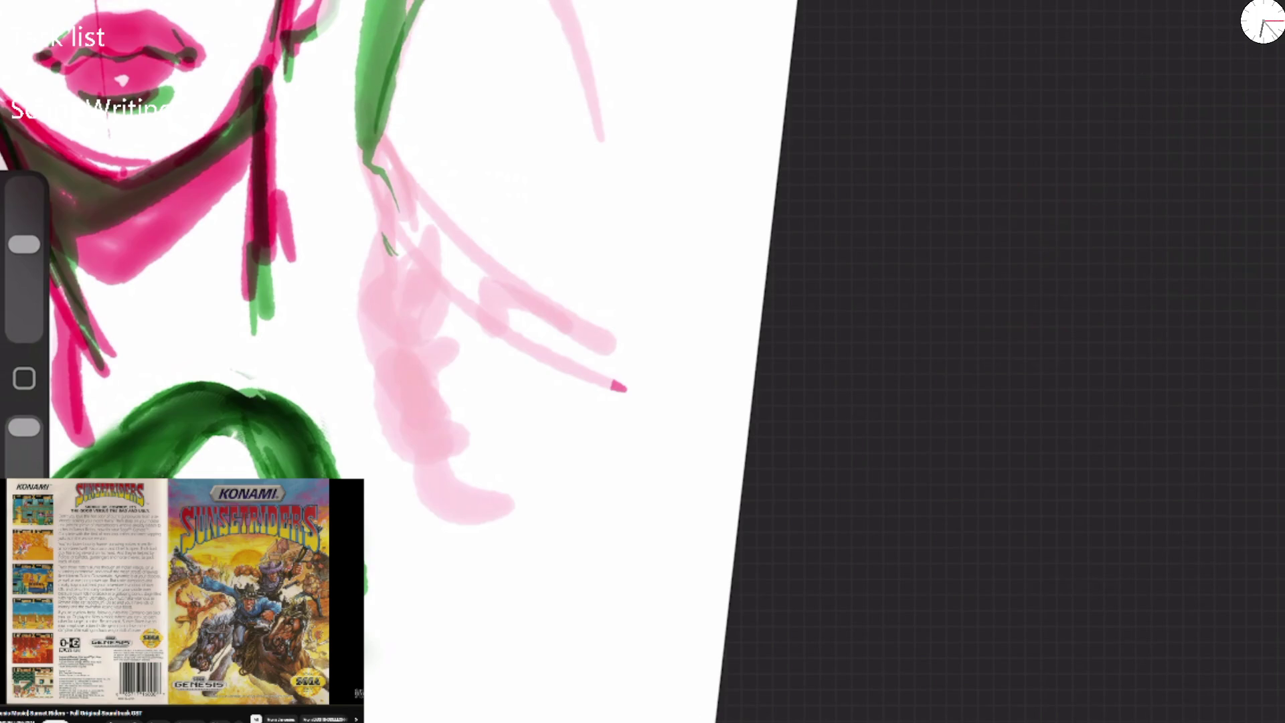
mouse_move(376, 107)
mouse_down()
mouse_move(421, 235)
mouse_move(382, 329)
mouse_move(381, 380)
mouse_move(425, 379)
mouse_move(465, 351)
mouse_up()
mouse_move(388, 192)
mouse_down()
mouse_move(394, 258)
mouse_move(415, 238)
mouse_move(391, 204)
mouse_move(394, 261)
mouse_move(395, 199)
mouse_move(388, 231)
mouse_move(407, 217)
mouse_move(384, 248)
mouse_move(395, 259)
mouse_up()
drag(397, 188, 410, 225)
Draw the green eye with a thick upper lid, the hair edge and a long tapered brow.
mouse_move(499, 337)
mouse_down()
mouse_move(532, 371)
mouse_move(582, 387)
mouse_move(618, 365)
mouse_up()
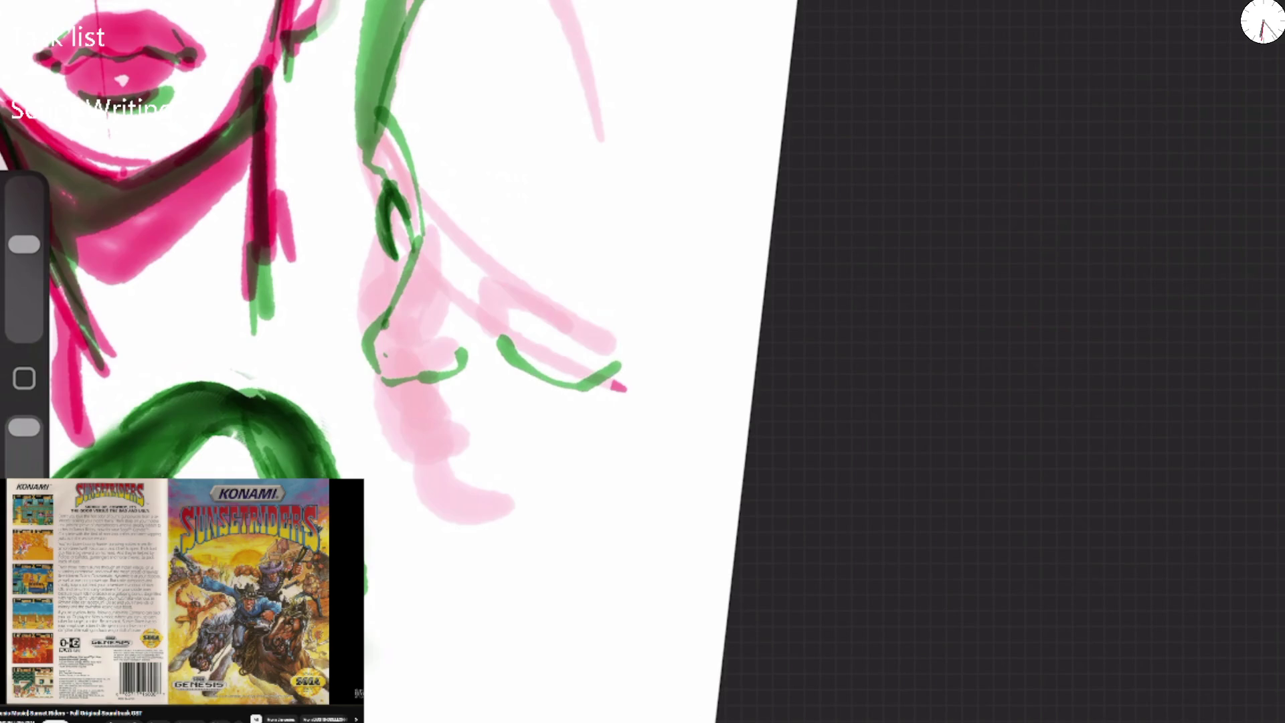
mouse_move(505, 335)
mouse_down()
mouse_move(518, 314)
mouse_move(626, 351)
mouse_up()
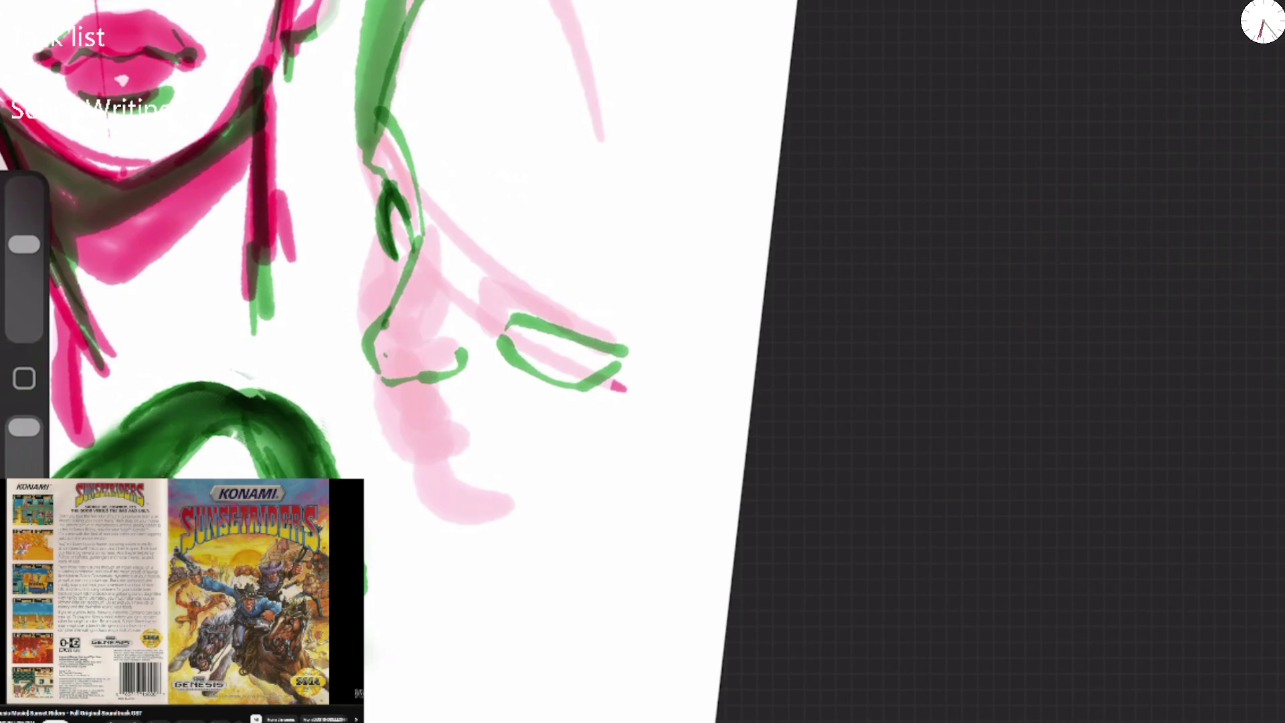
drag(509, 322, 632, 349)
drag(380, 194, 415, 17)
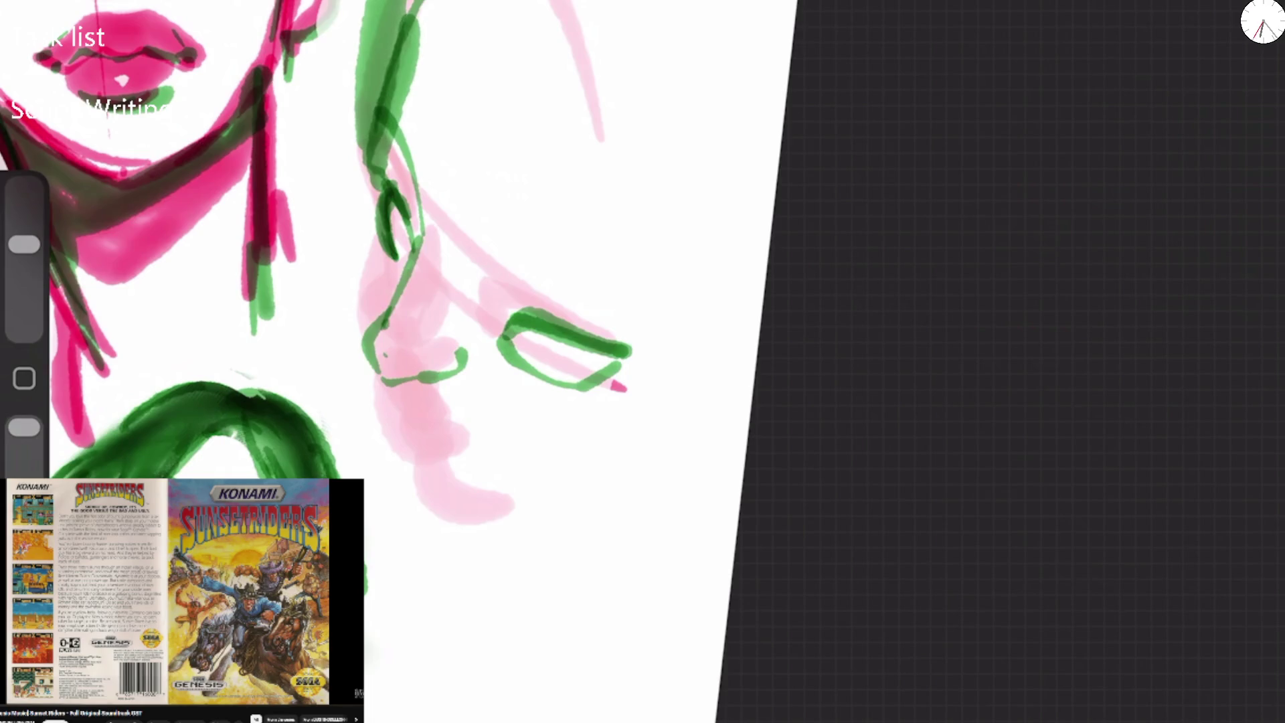
drag(492, 276, 689, 345)
mouse_move(518, 297)
mouse_down()
mouse_move(528, 325)
mouse_move(519, 305)
mouse_up()
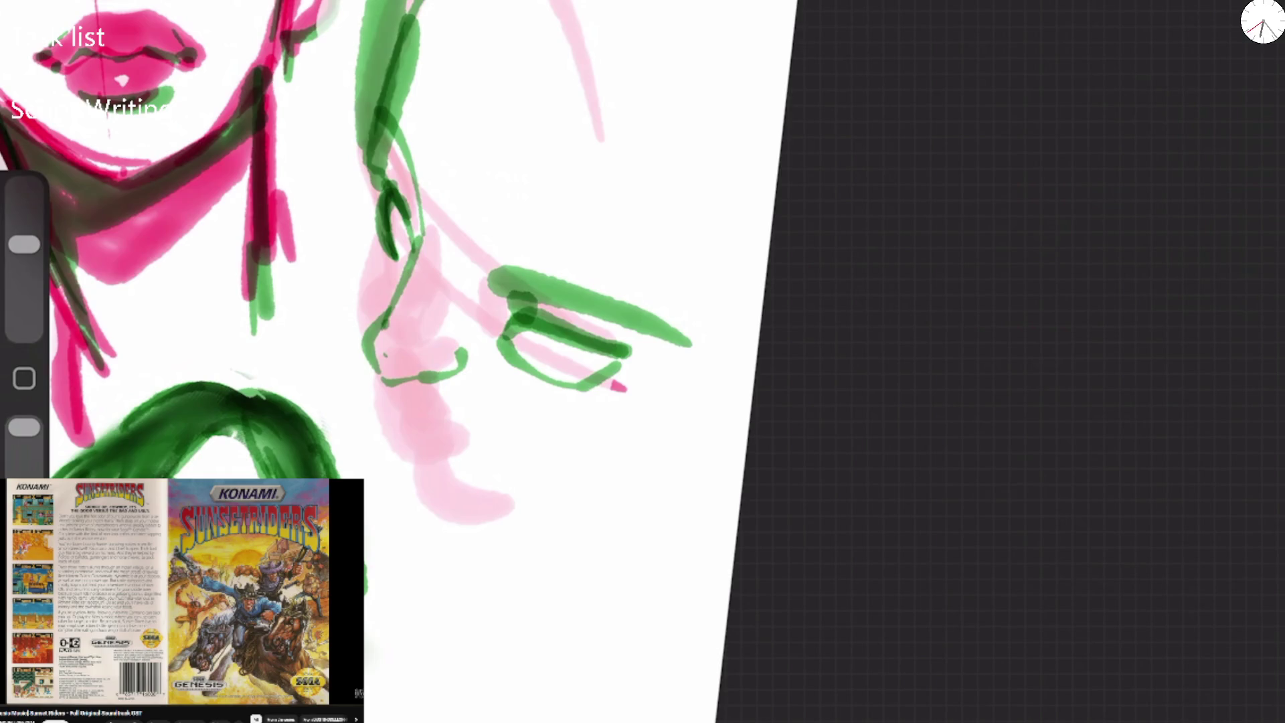
Add the green hair edge down the face side, nose edges, mouth line and jaw curve.
drag(419, 235, 378, 113)
drag(372, 182, 361, 315)
mouse_move(372, 205)
mouse_down()
mouse_move(372, 351)
mouse_move(390, 423)
mouse_move(510, 478)
mouse_up()
mouse_move(394, 411)
mouse_down()
mouse_move(380, 450)
mouse_move(455, 480)
mouse_move(412, 495)
mouse_move(486, 528)
mouse_move(561, 502)
mouse_up()
drag(402, 418, 462, 475)
drag(418, 438, 463, 478)
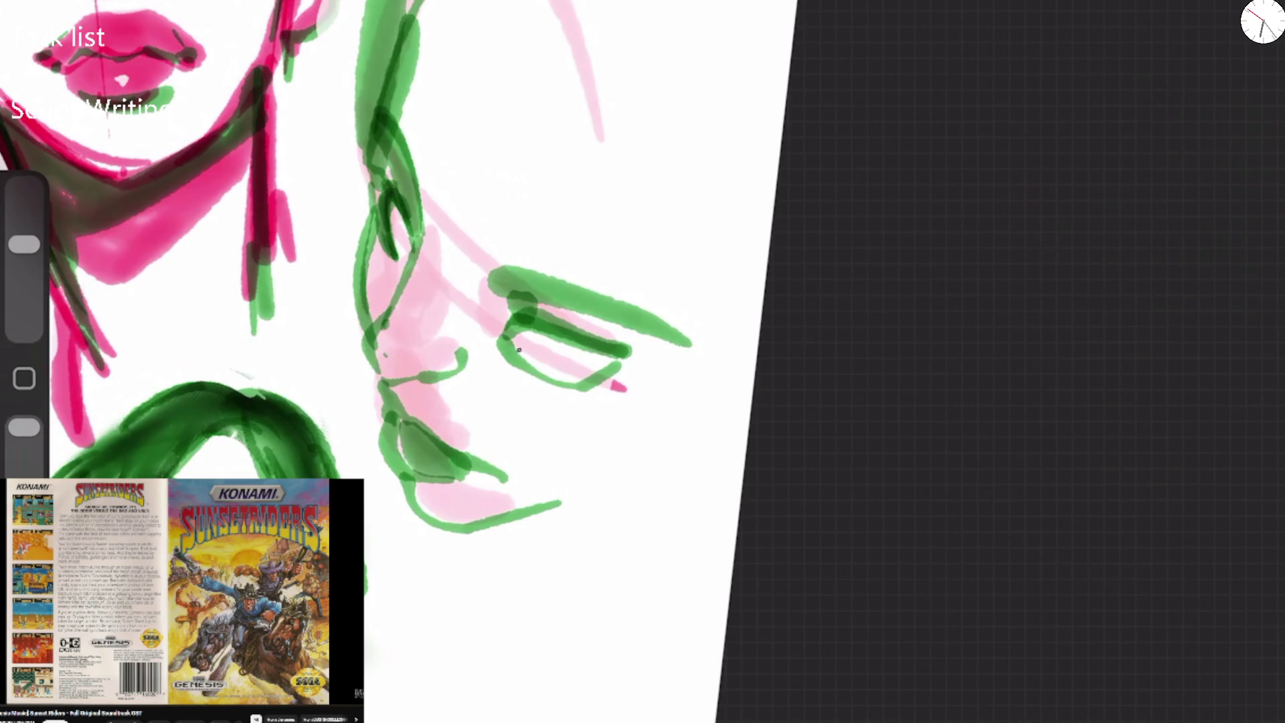
Darken the eyelid and nose loop, fill a round green iris, and retrace the eye and brow.
drag(514, 347, 602, 392)
mouse_move(385, 234)
mouse_down()
mouse_move(401, 268)
mouse_move(378, 227)
mouse_move(409, 249)
mouse_up()
key(ctrl+z)
mouse_move(387, 186)
mouse_down()
mouse_move(374, 261)
mouse_move(410, 258)
mouse_move(420, 228)
mouse_move(422, 241)
mouse_up()
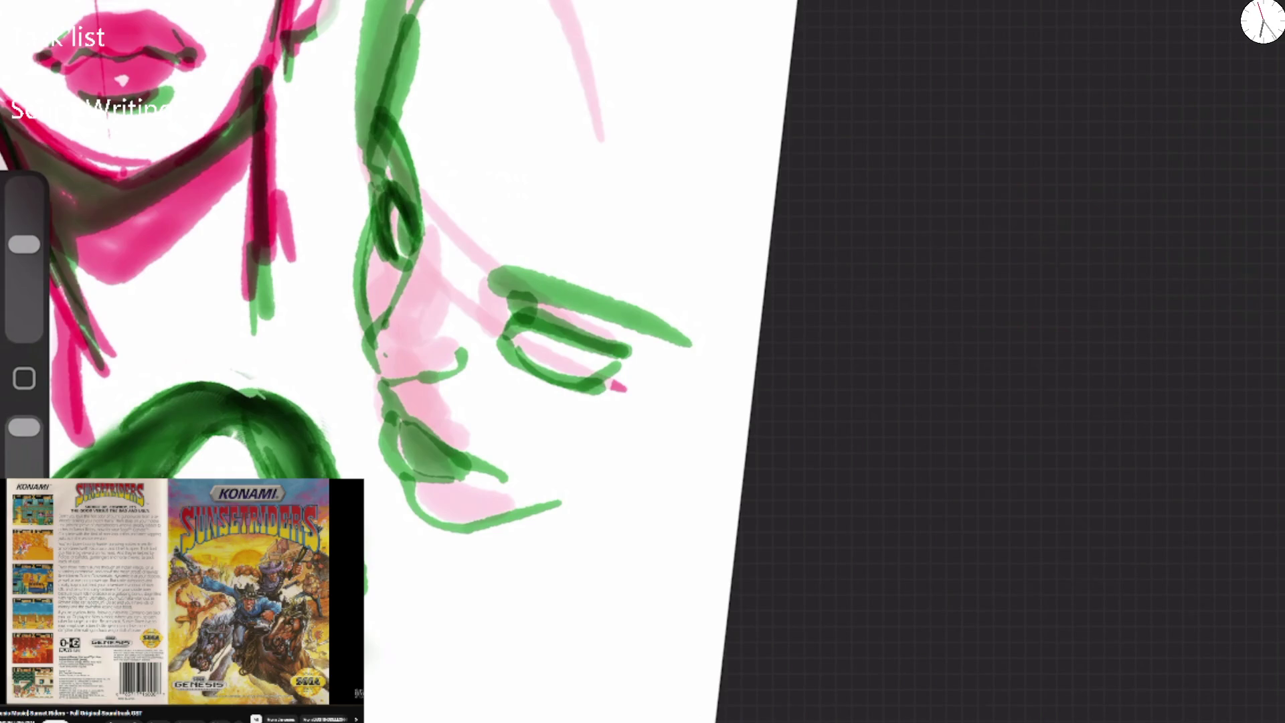
mouse_move(559, 364)
mouse_down()
mouse_move(586, 324)
mouse_move(599, 362)
mouse_move(555, 362)
mouse_up()
mouse_move(503, 316)
mouse_down()
mouse_move(589, 391)
mouse_move(599, 355)
mouse_move(625, 352)
mouse_up()
mouse_move(522, 324)
mouse_down()
mouse_move(625, 355)
mouse_move(576, 385)
mouse_move(612, 375)
mouse_up()
mouse_move(495, 281)
mouse_down()
mouse_move(641, 321)
mouse_move(629, 304)
mouse_up()
Retrace the left face contour to the chin, shade the jaw, and add a hair line.
drag(423, 238, 365, 341)
mouse_move(402, 288)
mouse_down()
mouse_move(361, 375)
mouse_move(395, 384)
mouse_move(463, 345)
mouse_move(370, 304)
mouse_up()
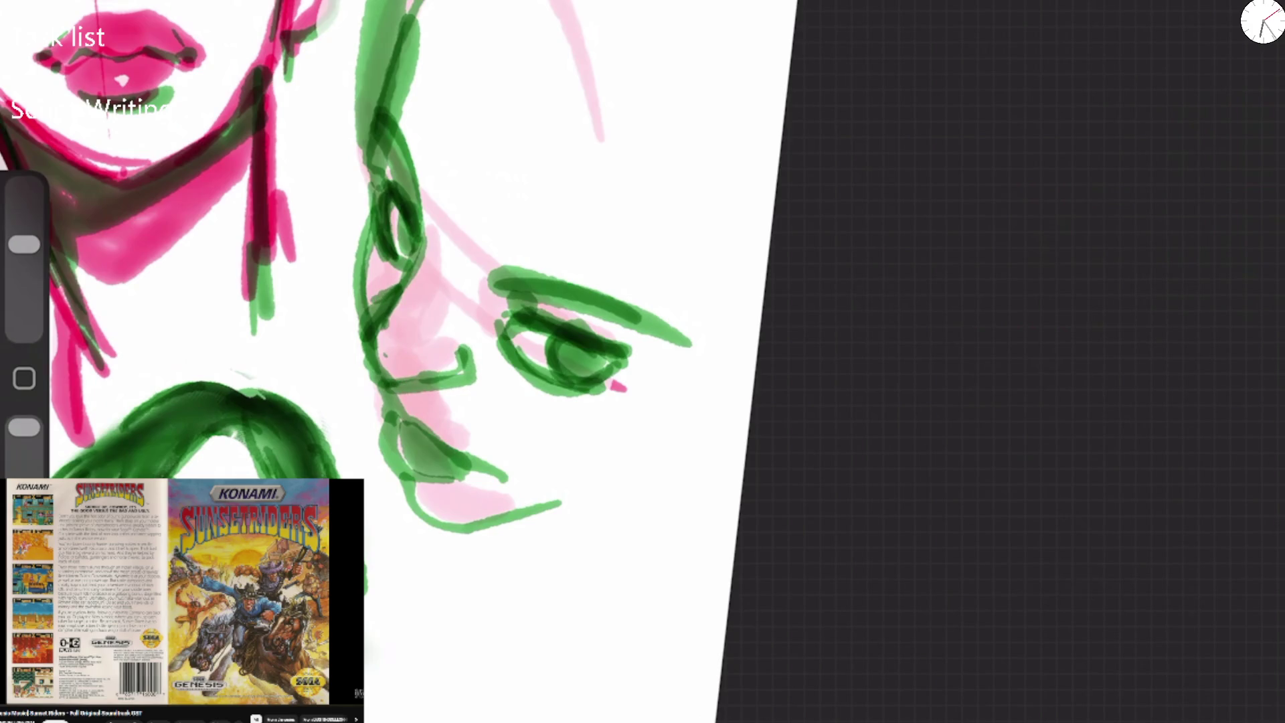
drag(397, 384, 382, 425)
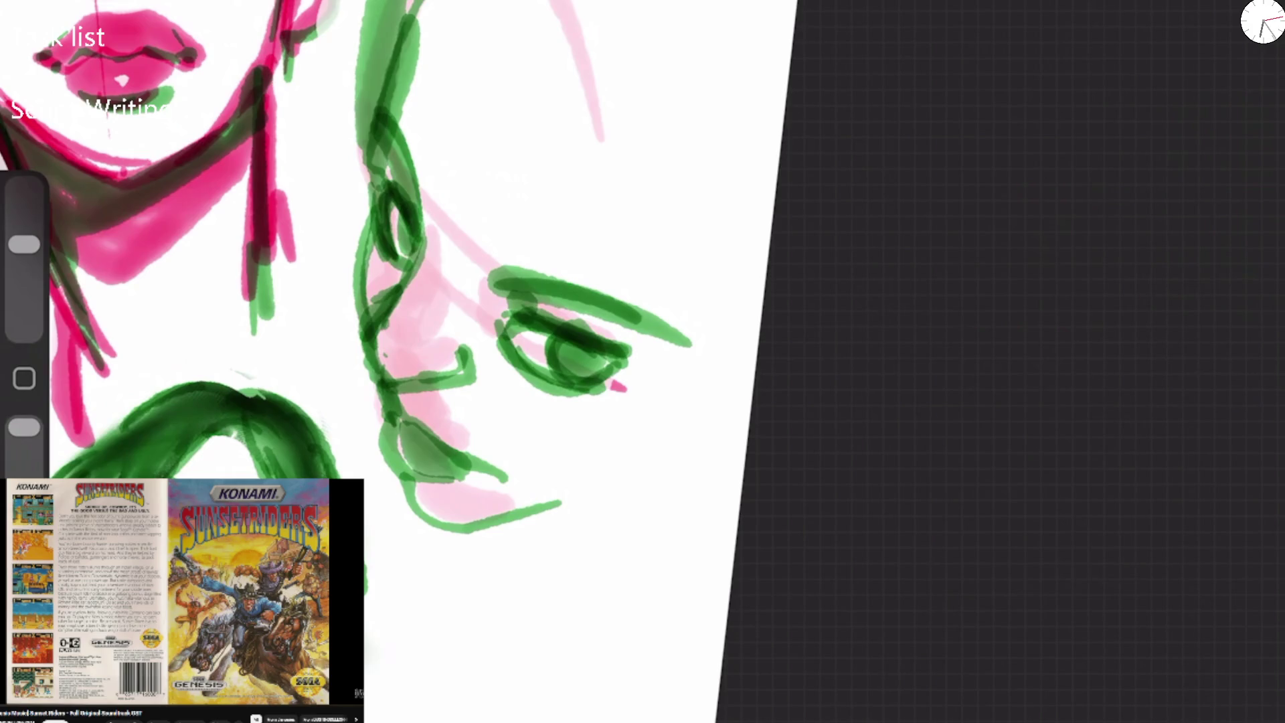
mouse_move(405, 461)
mouse_down()
mouse_move(429, 512)
mouse_move(409, 496)
mouse_move(449, 532)
mouse_move(445, 508)
mouse_move(503, 519)
mouse_move(628, 501)
mouse_up()
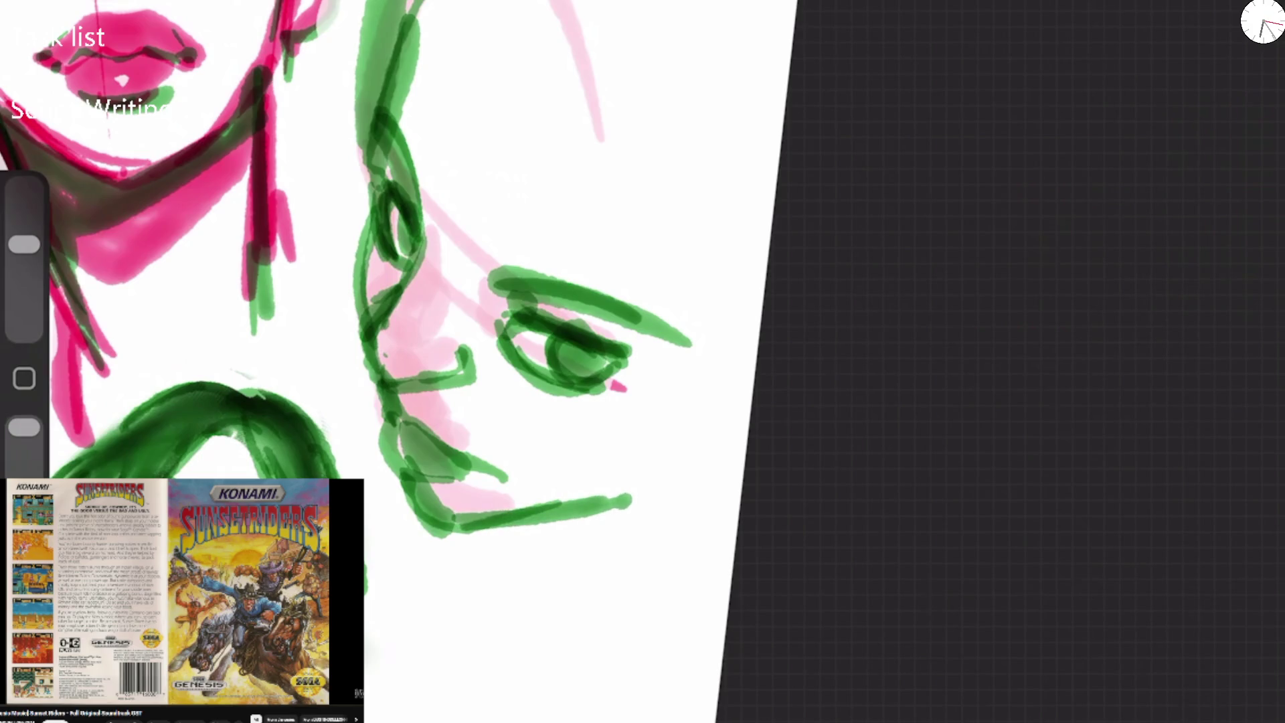
drag(574, 40, 521, 311)
drag(574, 350, 581, 375)
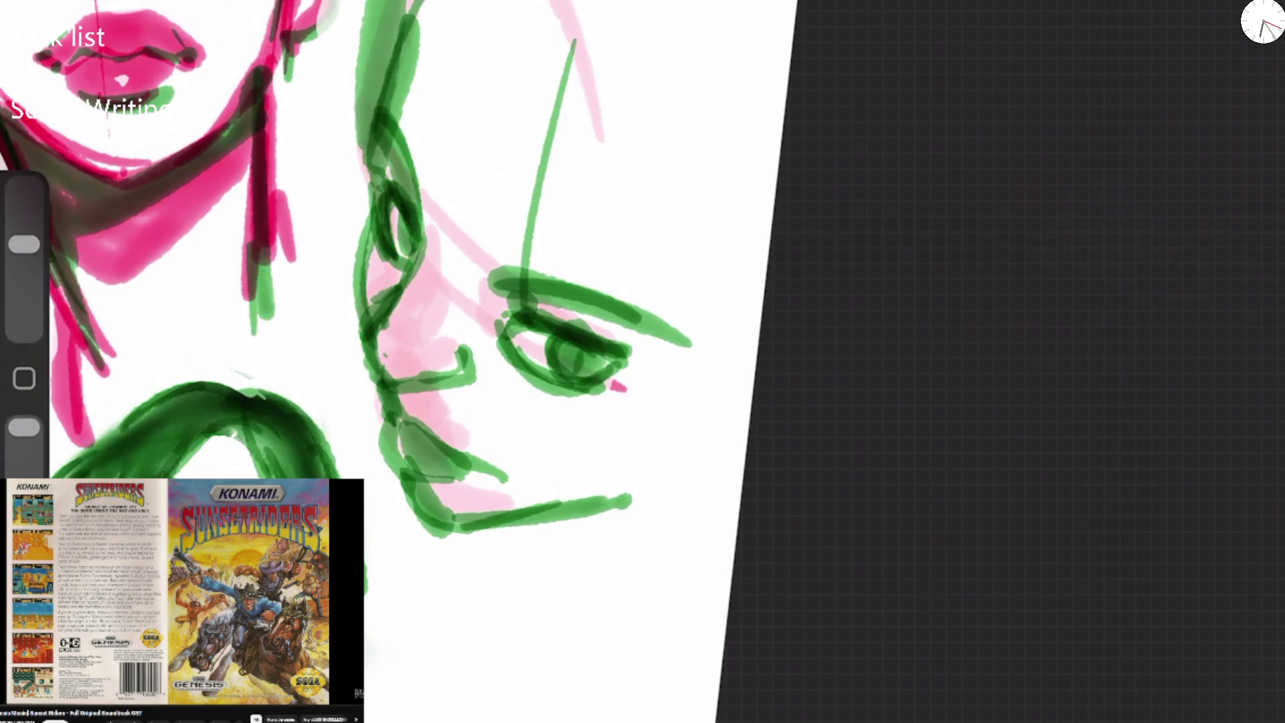
click(1261, 20)
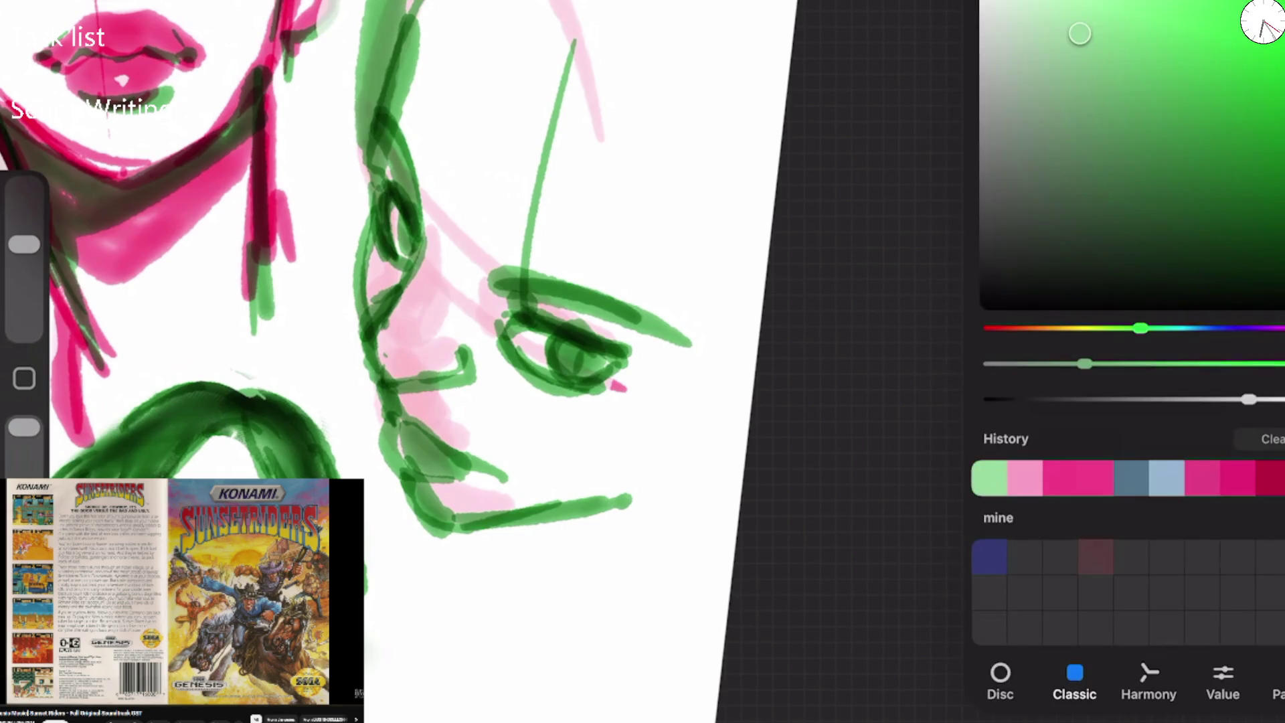
Switch to dark pink and ink the eye lines, cheek line and eyebrow.
click(1060, 478)
click(1261, 20)
key(ctrl+z)
drag(410, 237, 379, 180)
drag(510, 334, 535, 375)
mouse_move(399, 296)
mouse_down()
mouse_move(360, 342)
mouse_move(405, 382)
mouse_up()
click(429, 377)
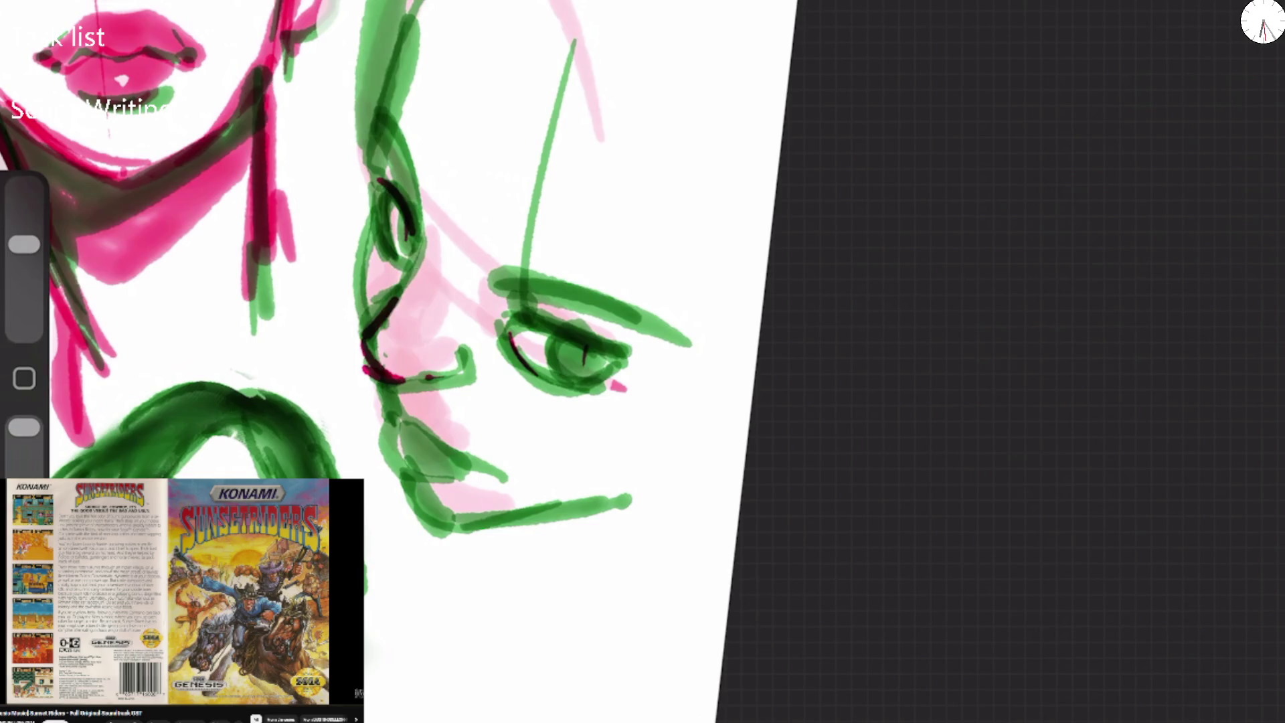
drag(420, 264, 368, 116)
drag(505, 285, 672, 334)
Ink the nose, mouth and jaw lines, lower eyelid, iris and pupil, and a long hair contour.
mouse_move(458, 377)
mouse_down()
mouse_move(404, 392)
mouse_move(399, 428)
mouse_move(506, 480)
mouse_up()
drag(389, 416, 431, 483)
drag(378, 386, 395, 421)
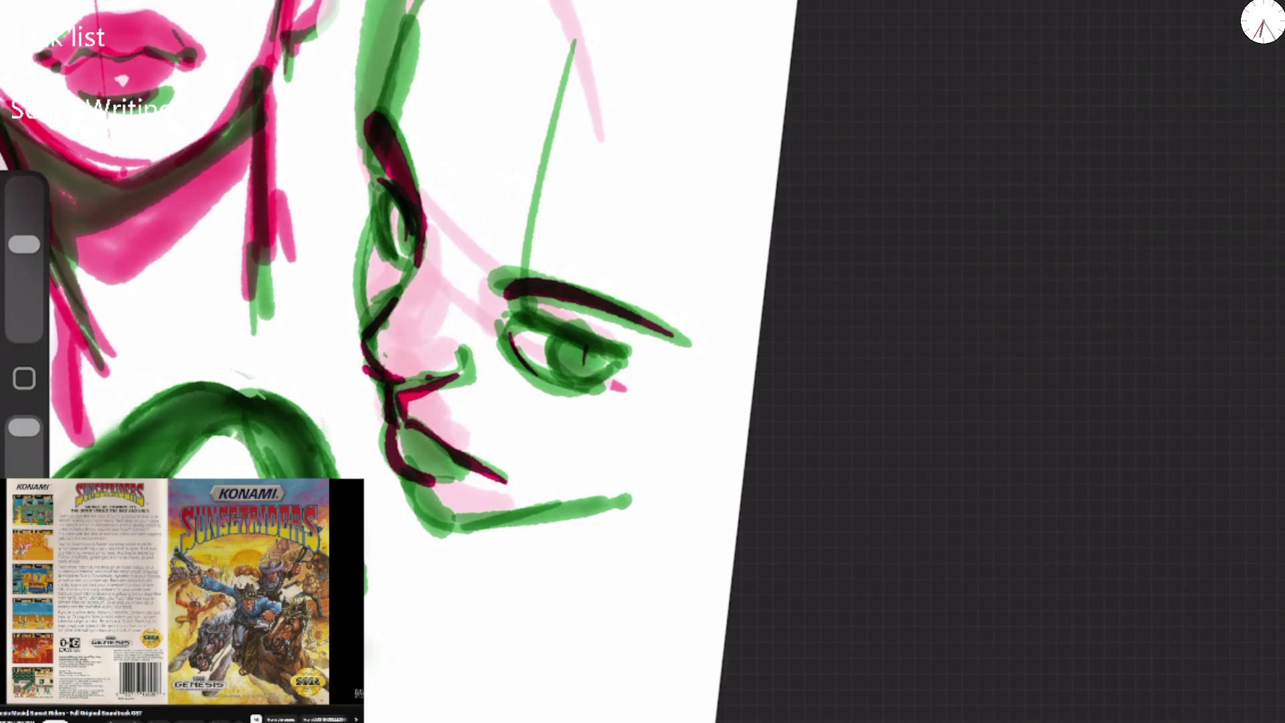
drag(367, 316, 376, 155)
drag(379, 238, 397, 268)
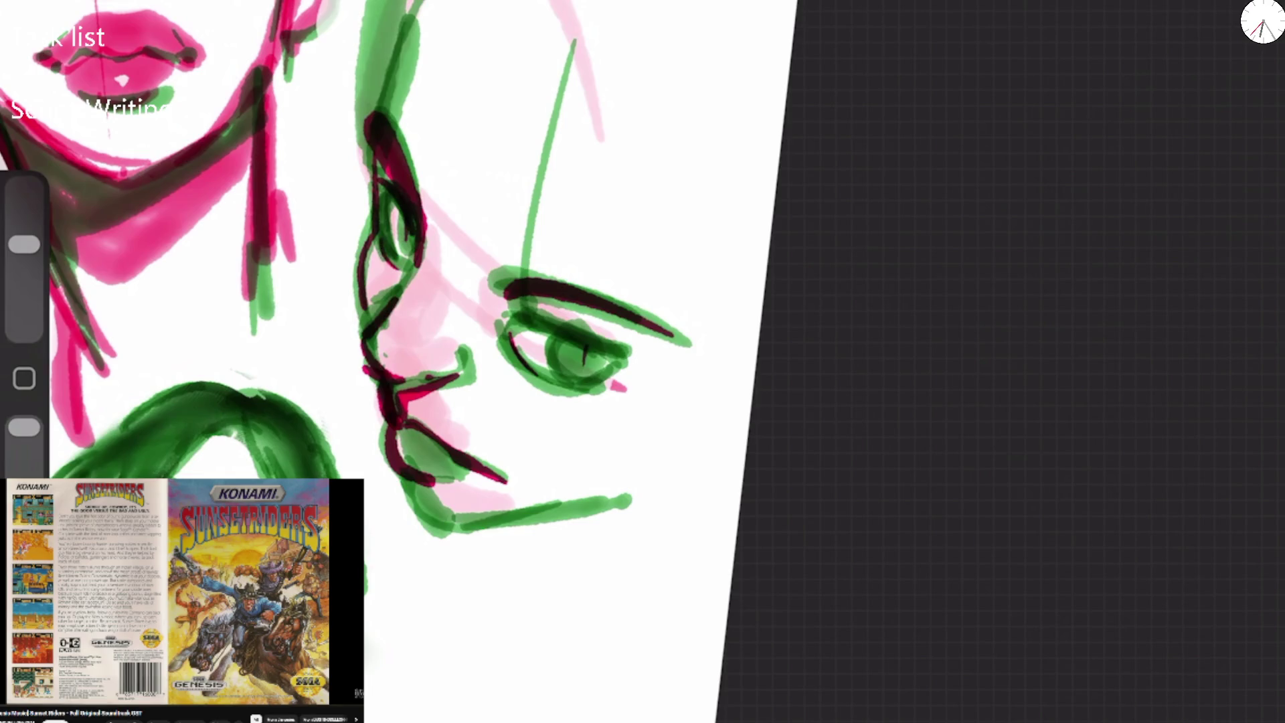
drag(510, 338, 586, 386)
drag(404, 210, 409, 254)
mouse_move(592, 380)
mouse_down()
mouse_move(613, 368)
mouse_move(551, 365)
mouse_move(641, 362)
mouse_up()
mouse_move(485, 276)
mouse_down()
mouse_move(543, 271)
mouse_move(524, 266)
mouse_up()
mouse_move(423, 261)
mouse_down()
mouse_move(396, 128)
mouse_move(428, 1)
mouse_move(482, 274)
mouse_up()
Try a broad red fill over the hair, then undo it.
drag(462, 37, 489, 254)
drag(428, 2, 492, 256)
drag(435, 53, 499, 288)
mouse_move(468, 46)
mouse_down()
mouse_move(515, 181)
mouse_move(689, 335)
mouse_up()
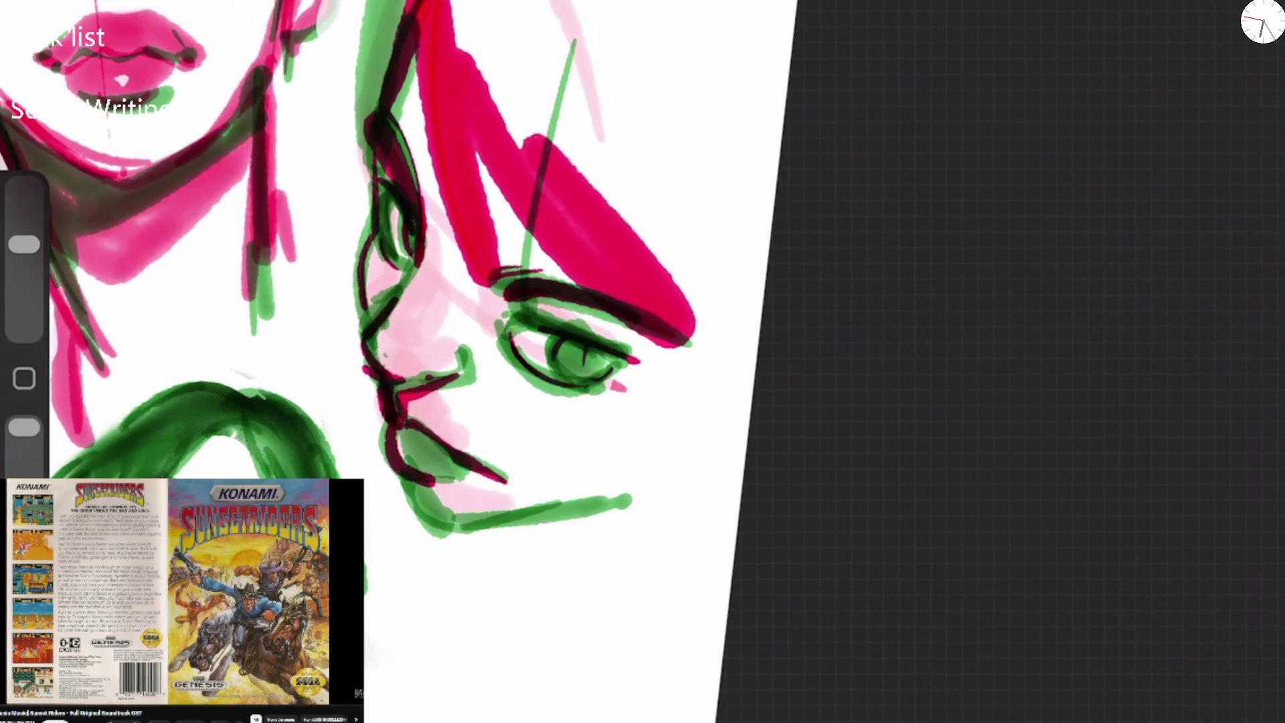
drag(455, 3, 635, 234)
drag(402, 14, 348, 455)
key(ctrl+z)
key(ctrl+z)
key(ctrl+z)
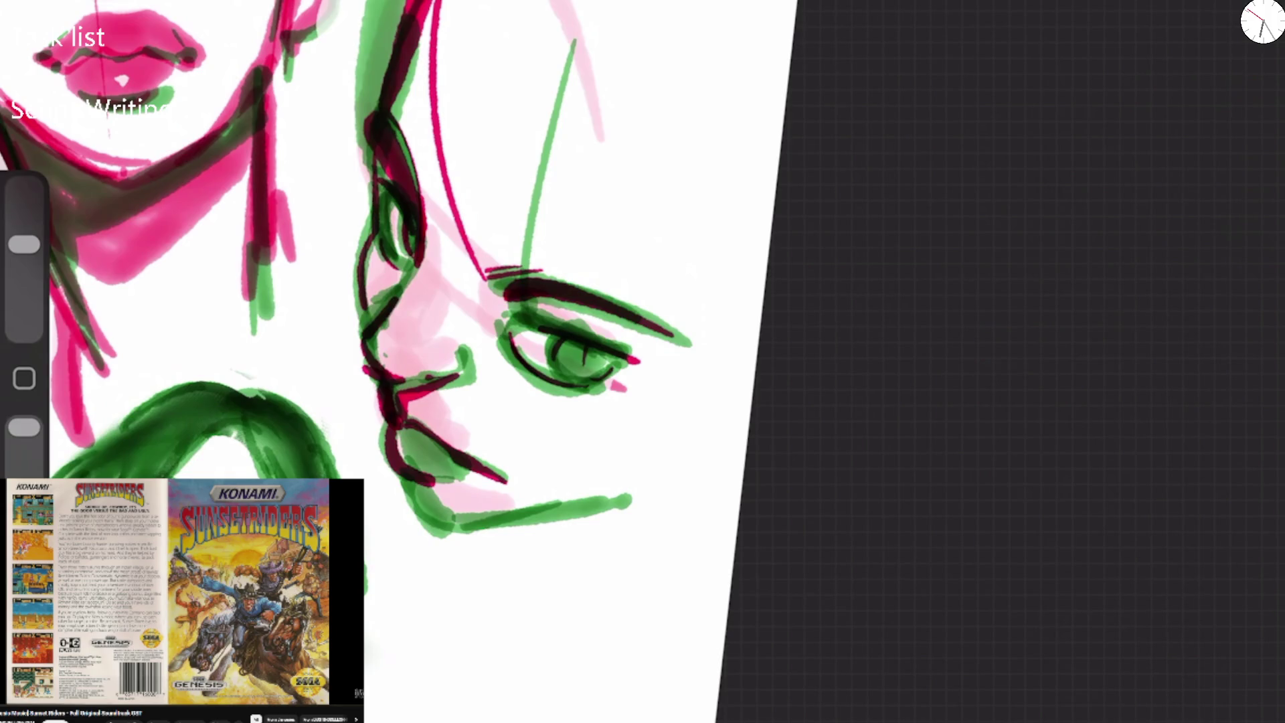
Paint the hair area with broad red strokes past the eyebrow, then undo the last fill.
drag(402, 1, 281, 308)
drag(311, 87, 327, 358)
drag(301, 113, 354, 348)
mouse_move(408, 2)
mouse_down()
mouse_move(361, 235)
mouse_move(482, 281)
mouse_up()
drag(478, 6, 492, 365)
drag(502, 27, 719, 395)
drag(529, 7, 709, 388)
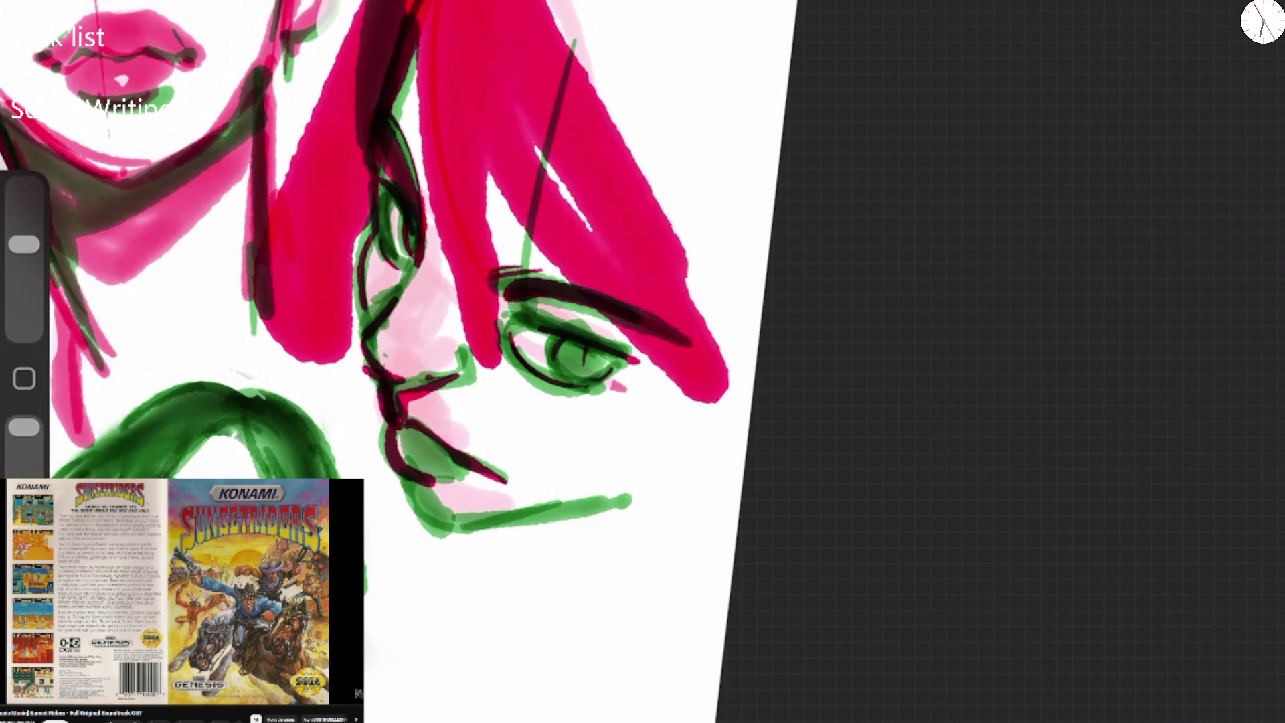
key(ctrl+z)
key(ctrl+z)
key(ctrl+z)
Add diagonal red strokes and red hatching along the top of the hair.
drag(431, 1, 498, 281)
mouse_move(442, 74)
mouse_down()
mouse_move(495, 261)
mouse_move(676, 315)
mouse_up()
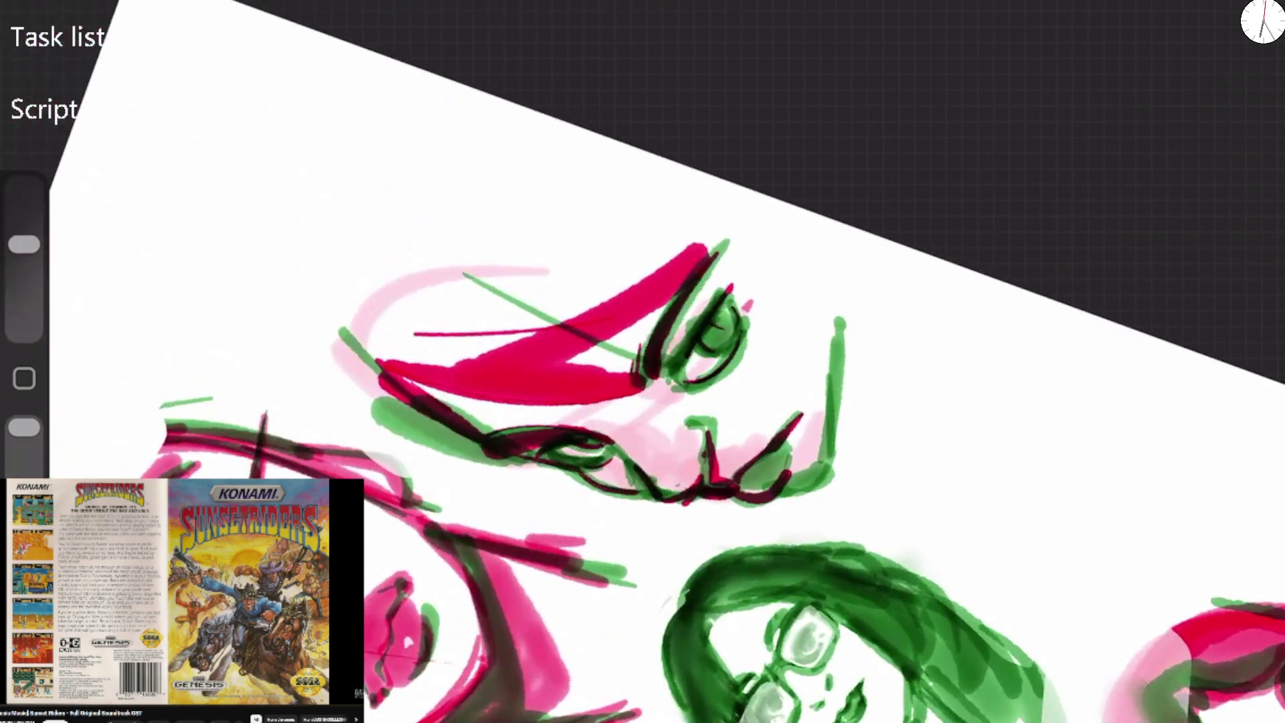
drag(703, 254, 763, 191)
mouse_move(589, 284)
mouse_down()
mouse_move(740, 191)
mouse_move(712, 225)
mouse_up()
drag(574, 306, 722, 222)
mouse_move(530, 318)
mouse_down()
mouse_move(606, 298)
mouse_move(743, 189)
mouse_up()
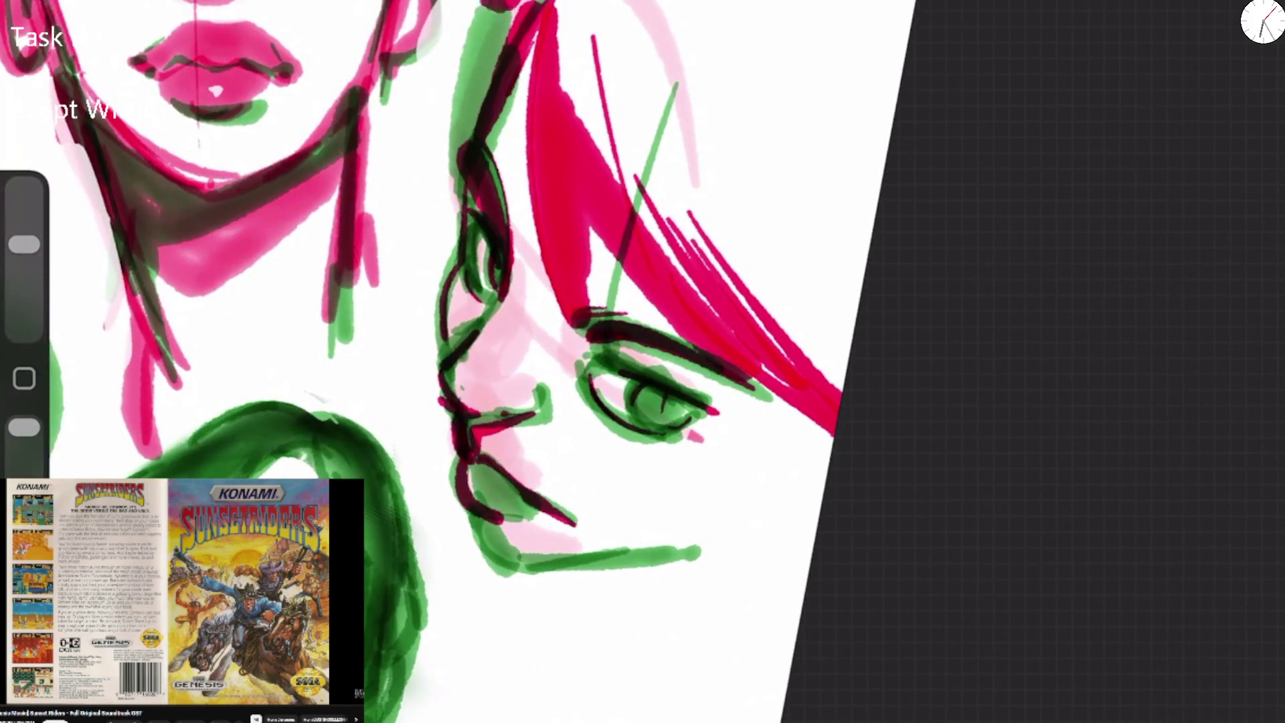
drag(483, 4, 431, 327)
key(ctrl+z)
Add a dark hair stroke and thin red hatching; try a red jawline, then undo it.
mouse_move(453, 247)
mouse_down()
mouse_move(529, 3)
mouse_move(471, 80)
mouse_move(456, 322)
mouse_up()
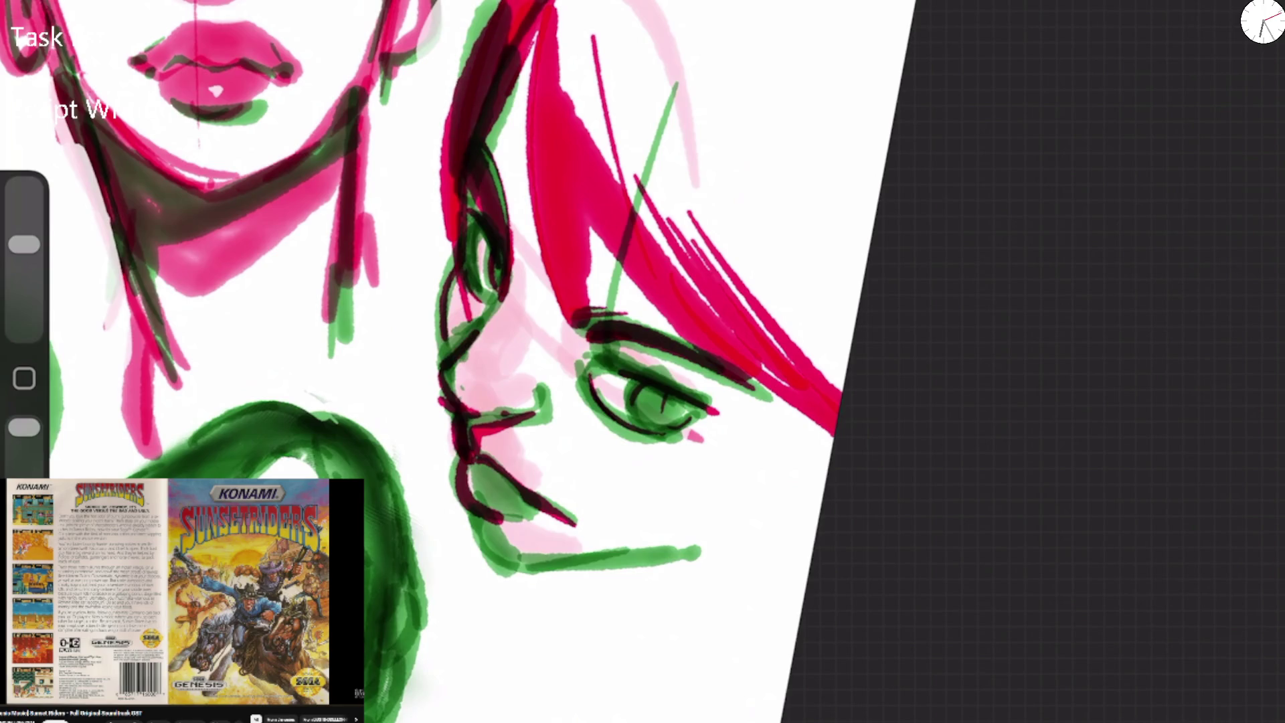
drag(574, 1, 568, 120)
drag(577, 24, 589, 147)
drag(585, 60, 614, 181)
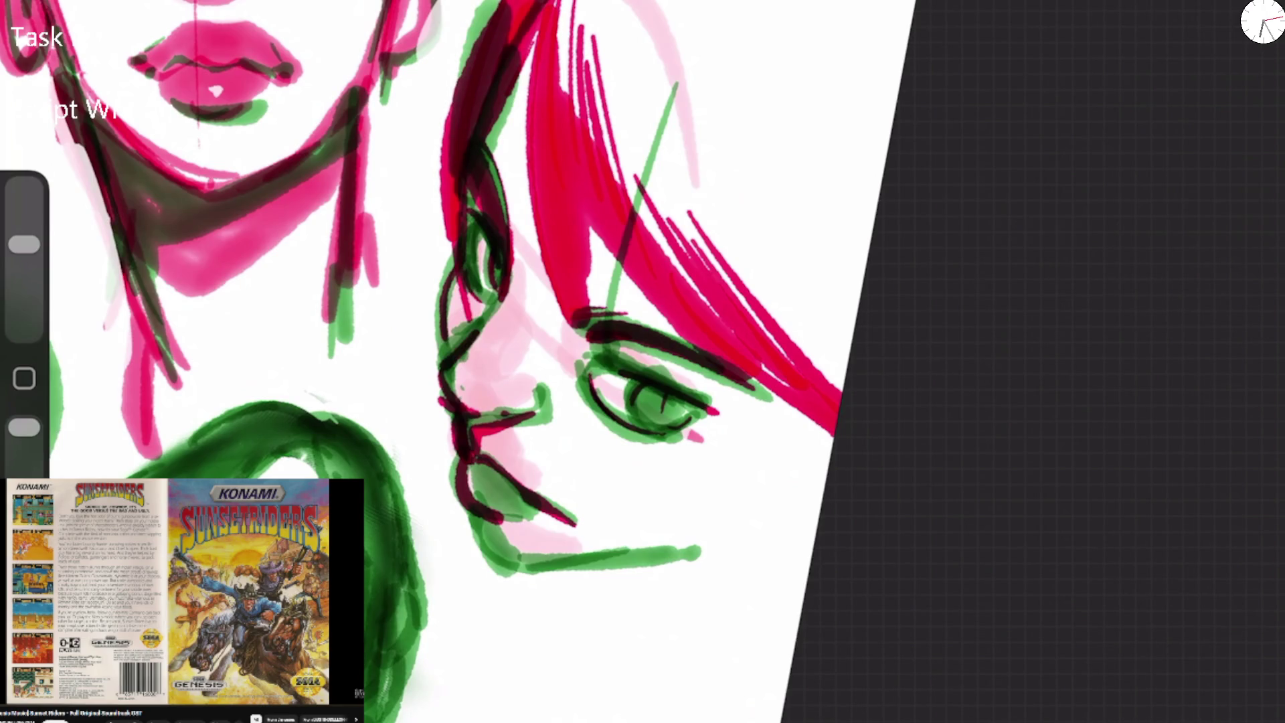
mouse_move(662, 563)
mouse_down()
mouse_move(806, 483)
mouse_move(535, 582)
mouse_up()
mouse_move(471, 518)
mouse_down()
mouse_move(592, 581)
mouse_move(726, 539)
mouse_up()
scroll(468, 361, down, 5)
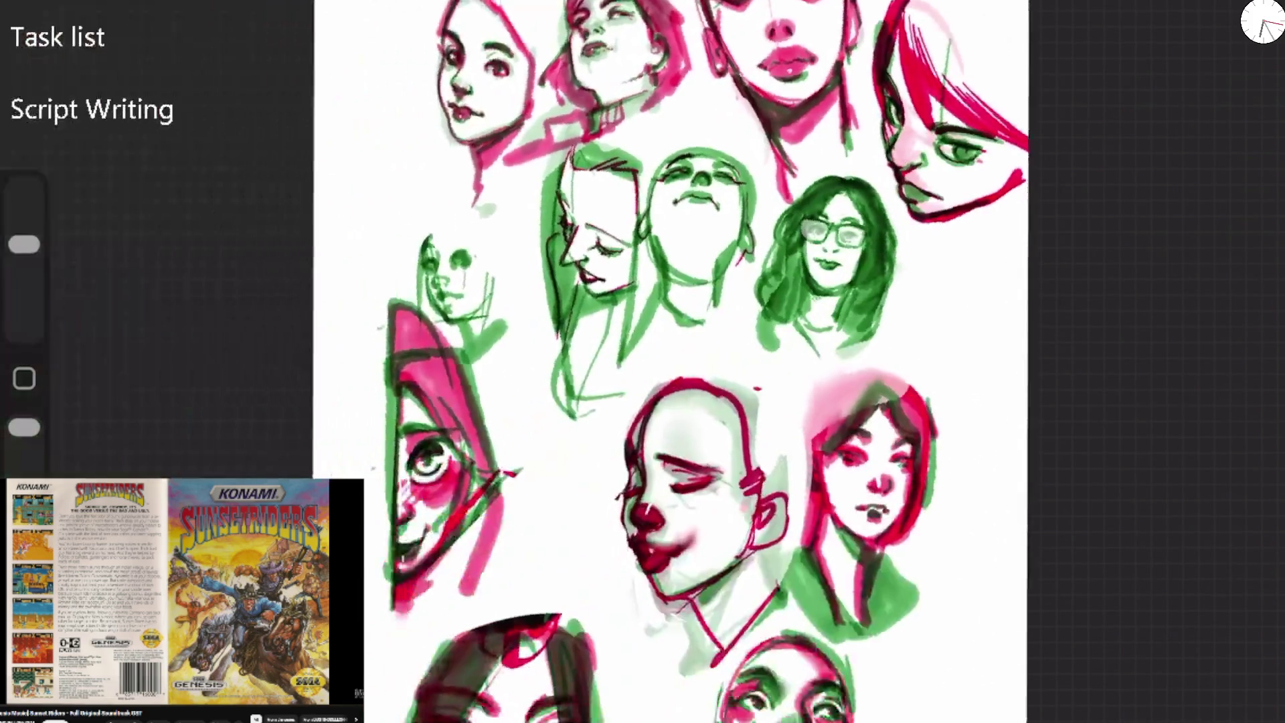
scroll(736, 268, up, 5)
key(ctrl+z)
key(ctrl+z)
key(ctrl+z)
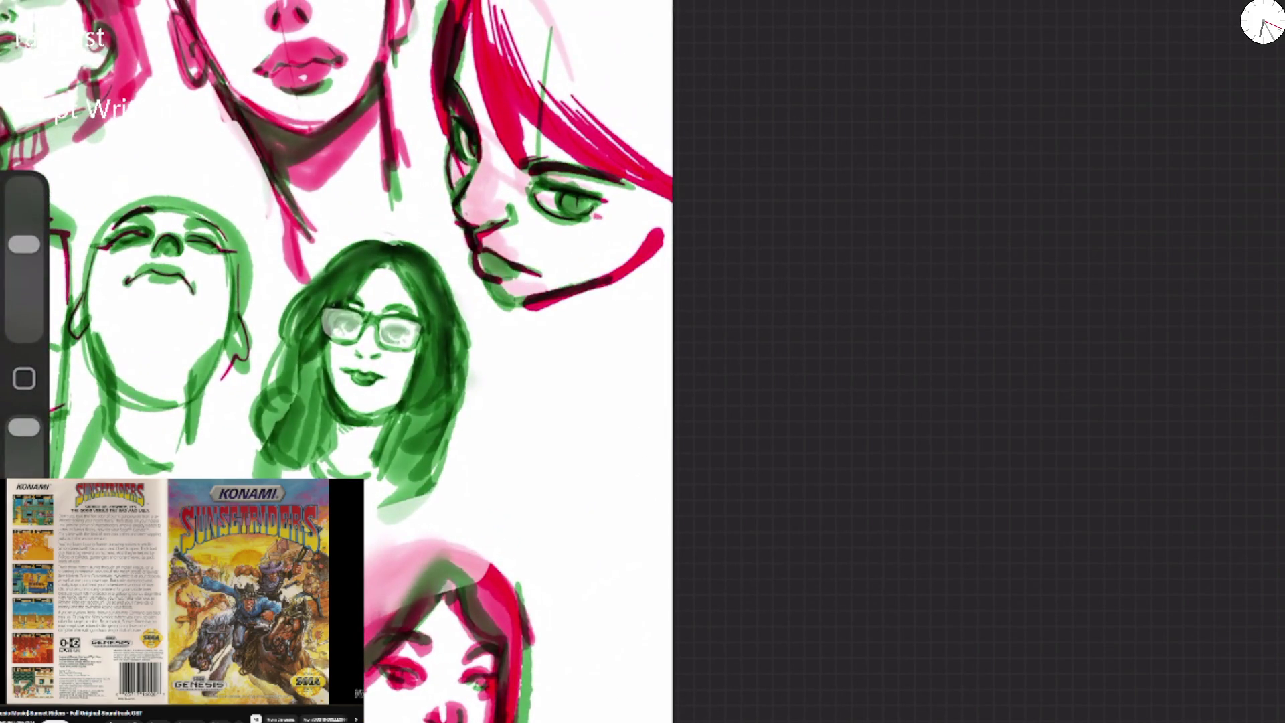
Redraw the red jaw, chin and cheek edge, and fill red hair along the face's left side.
drag(492, 309, 621, 282)
mouse_move(486, 271)
mouse_down()
mouse_move(502, 311)
mouse_move(622, 282)
mouse_move(637, 251)
mouse_up()
drag(659, 194, 605, 251)
drag(669, 164, 609, 278)
drag(653, 234, 602, 281)
drag(425, 60, 418, 200)
mouse_move(415, 100)
mouse_down()
mouse_move(435, 224)
mouse_move(441, 200)
mouse_move(469, 268)
mouse_up()
drag(401, 73, 468, 285)
mouse_move(442, 3)
mouse_down()
mouse_move(405, 130)
mouse_move(408, 119)
mouse_up()
mouse_move(462, 254)
mouse_down()
mouse_move(481, 311)
mouse_move(629, 320)
mouse_move(669, 204)
mouse_up()
Paint red hair over the top of the head, add a cheek line and a longer dark strand.
drag(555, 87, 672, 168)
drag(501, 3, 606, 110)
mouse_move(485, 3)
mouse_down()
mouse_move(532, 84)
mouse_move(602, 150)
mouse_up()
mouse_move(619, 4)
mouse_down()
mouse_move(669, 154)
mouse_move(636, 46)
mouse_up()
mouse_move(619, 229)
mouse_down()
mouse_move(561, 242)
mouse_move(564, 254)
mouse_up()
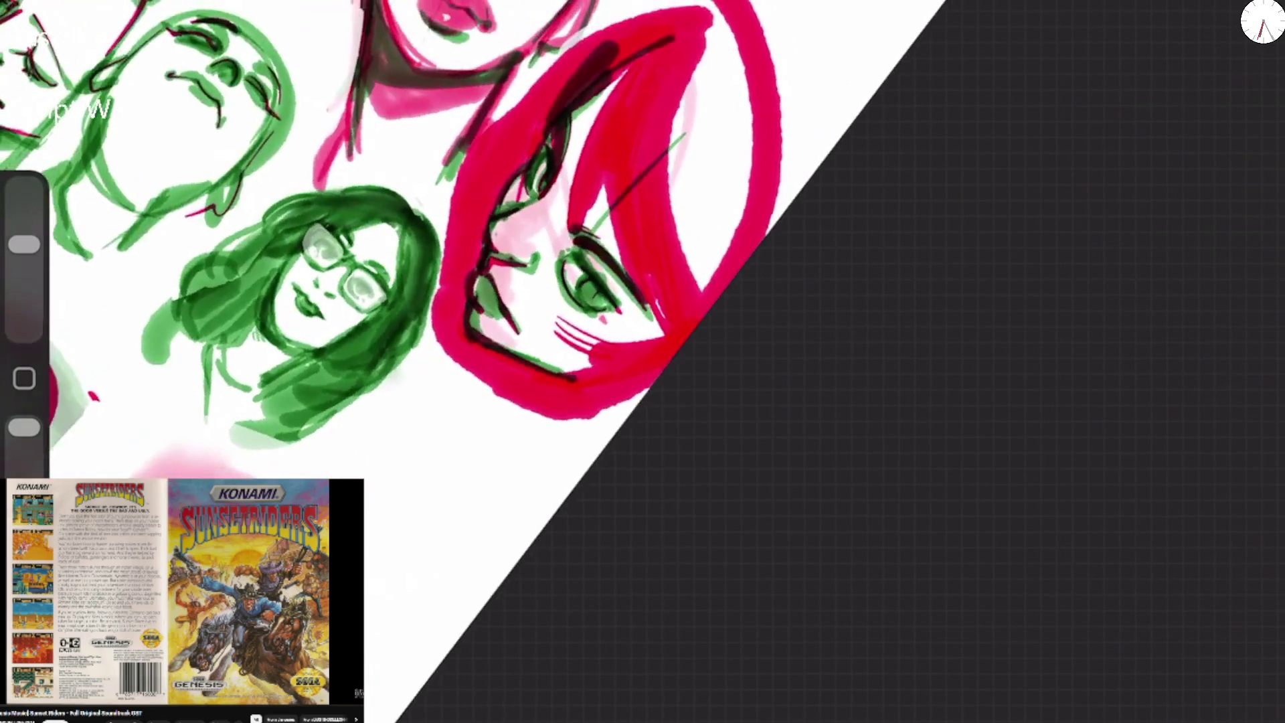
drag(552, 34, 499, 188)
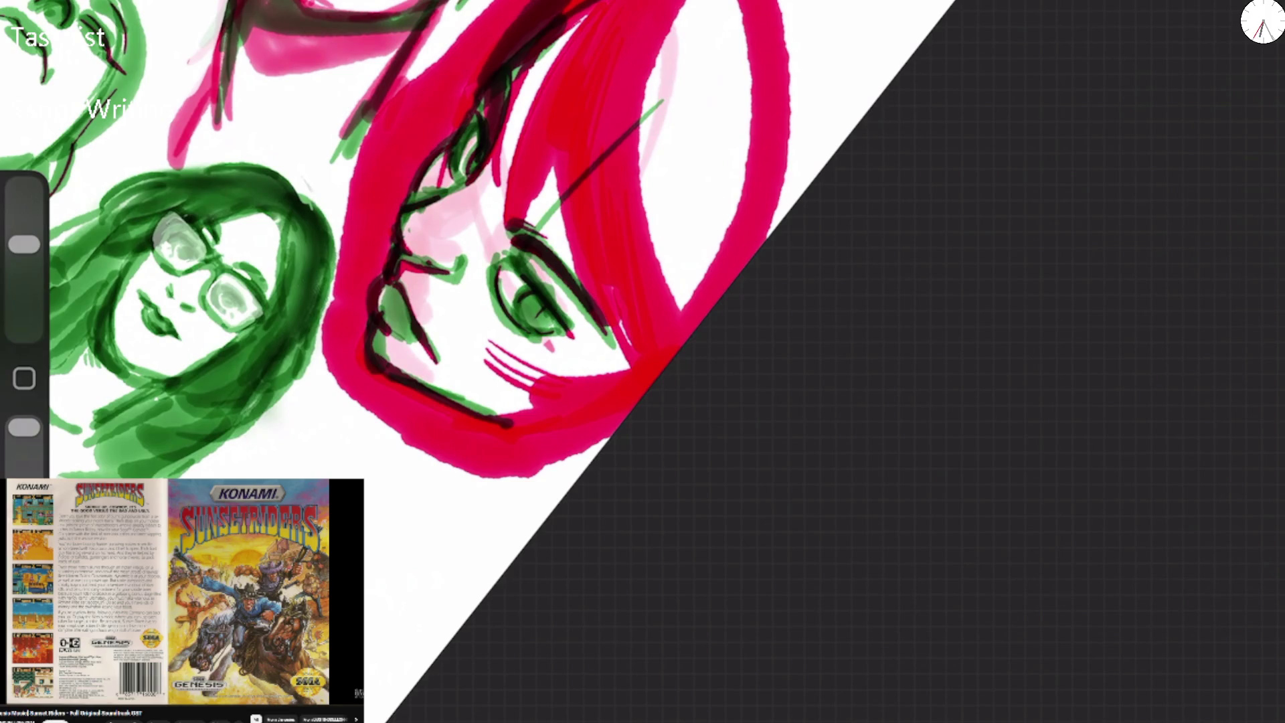
key(ctrl+z)
mouse_move(588, 11)
mouse_down()
mouse_move(512, 144)
mouse_move(505, 265)
mouse_up()
Add thin hair strands, redraw the eye with iris and pupil, and draw the nose.
drag(543, 182, 529, 239)
mouse_move(550, 158)
mouse_down()
mouse_move(539, 240)
mouse_move(605, 335)
mouse_up()
mouse_move(574, 297)
mouse_down()
mouse_move(629, 368)
mouse_move(636, 355)
mouse_up()
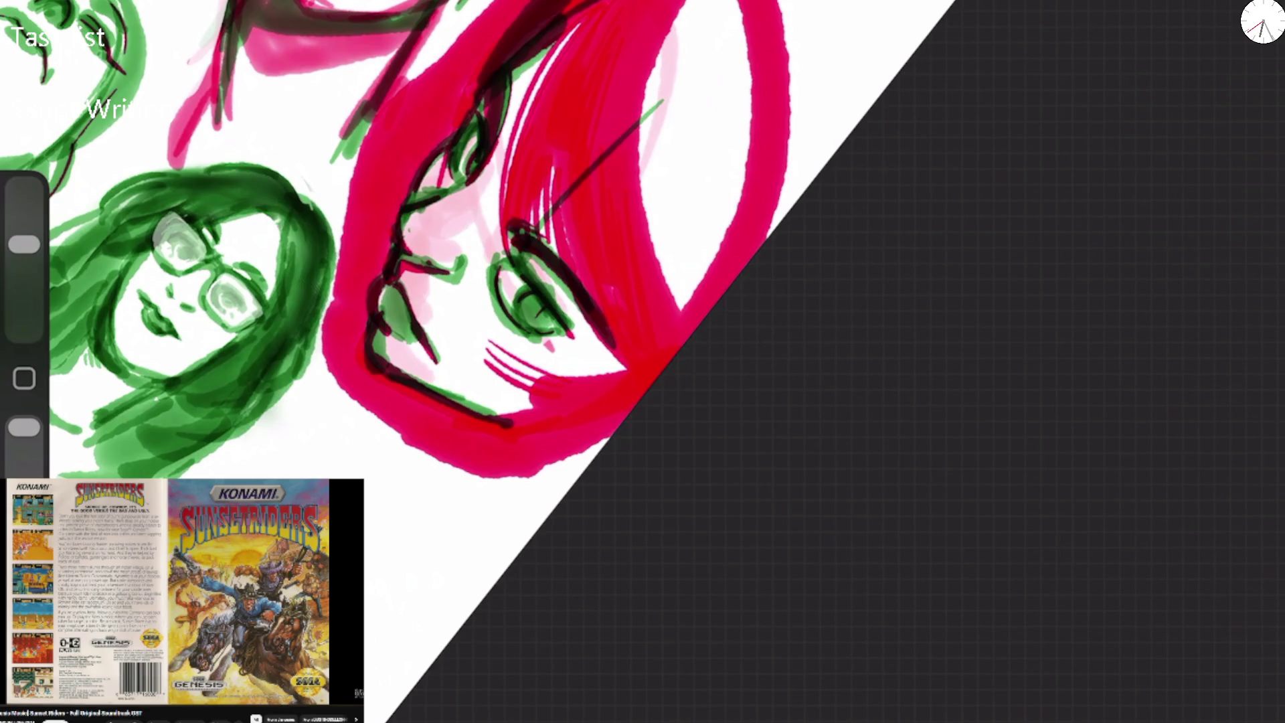
drag(507, 245, 519, 331)
mouse_move(531, 288)
mouse_down()
mouse_move(512, 304)
mouse_move(568, 332)
mouse_up()
mouse_move(486, 106)
mouse_down()
mouse_move(446, 195)
mouse_move(408, 203)
mouse_up()
drag(405, 263, 461, 273)
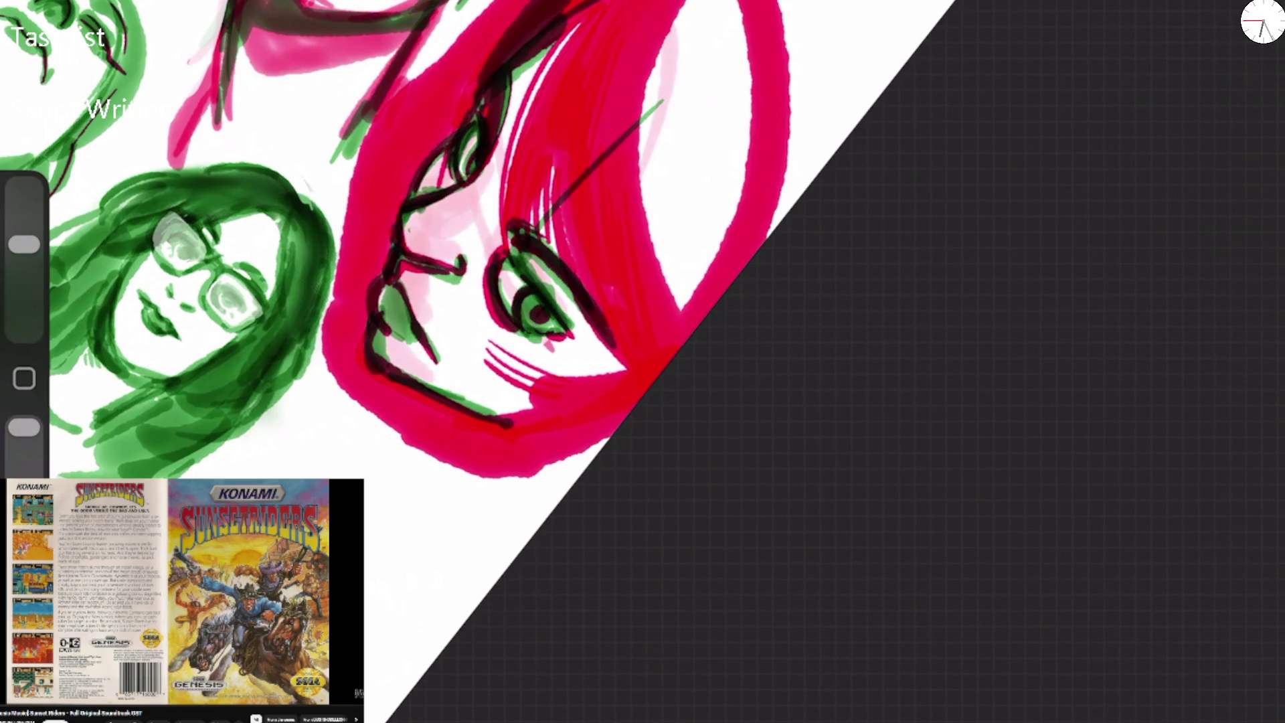
scroll(469, 361, down, 5)
Extend the red hair below the chin out to the canvas edge.
scroll(469, 361, up, 4)
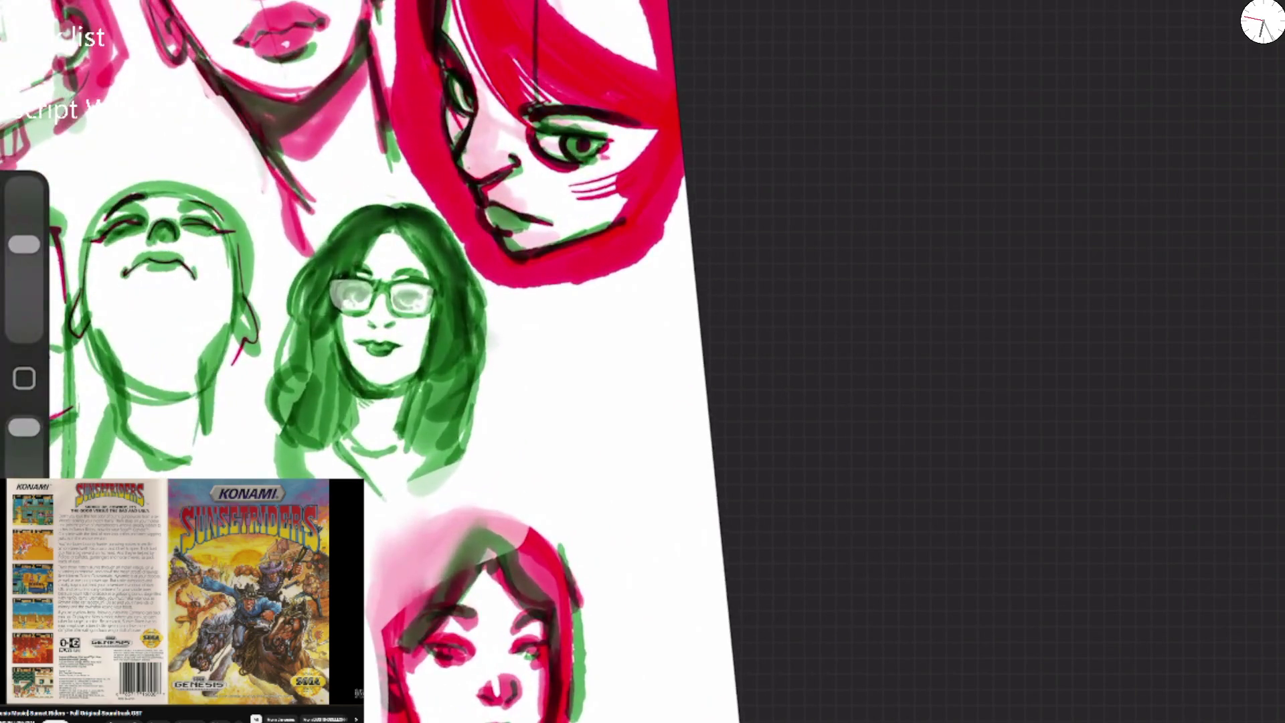
drag(632, 131, 569, 100)
mouse_move(672, 154)
mouse_down()
mouse_move(686, 200)
mouse_move(555, 294)
mouse_move(690, 227)
mouse_up()
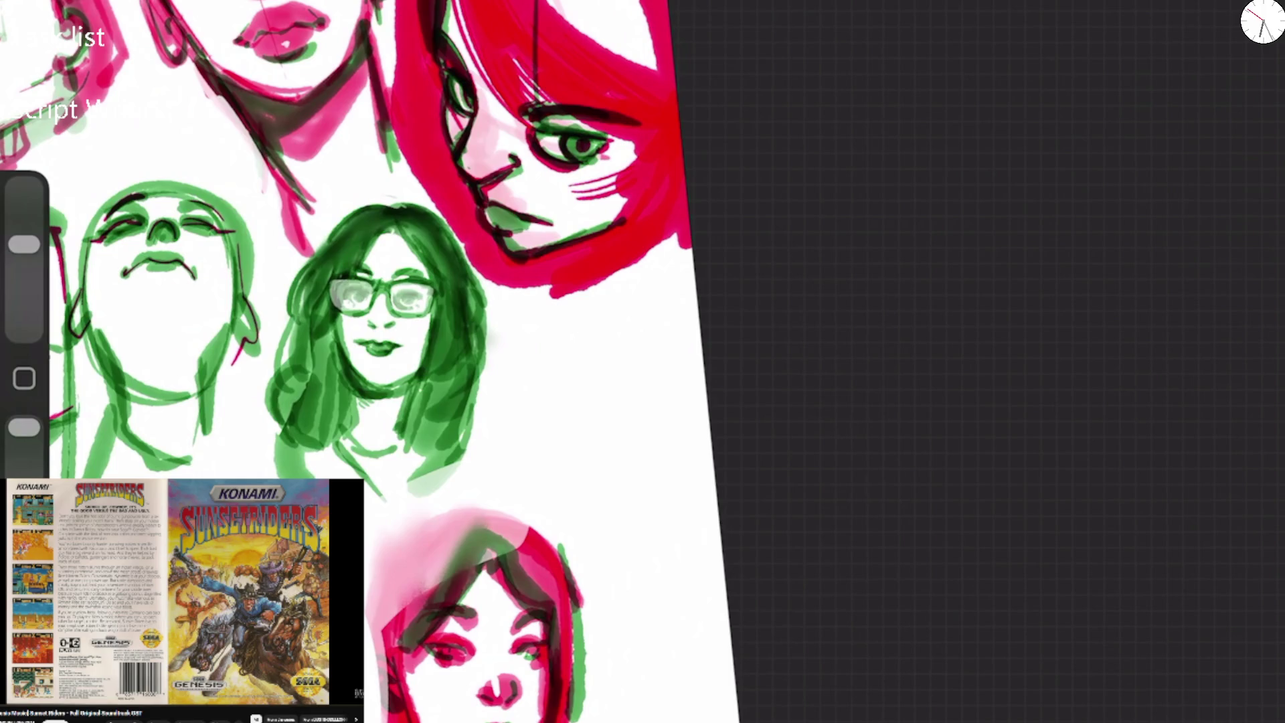
scroll(402, 361, down, 5)
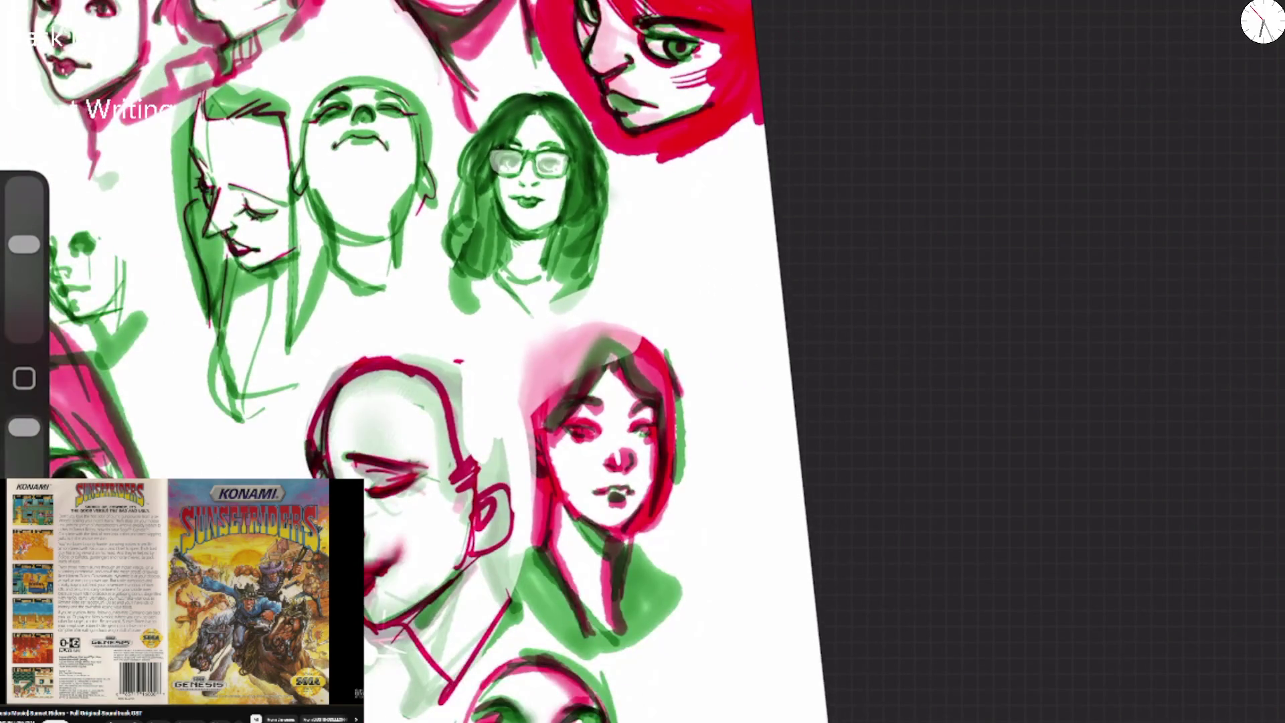
scroll(480, 542, up, 3)
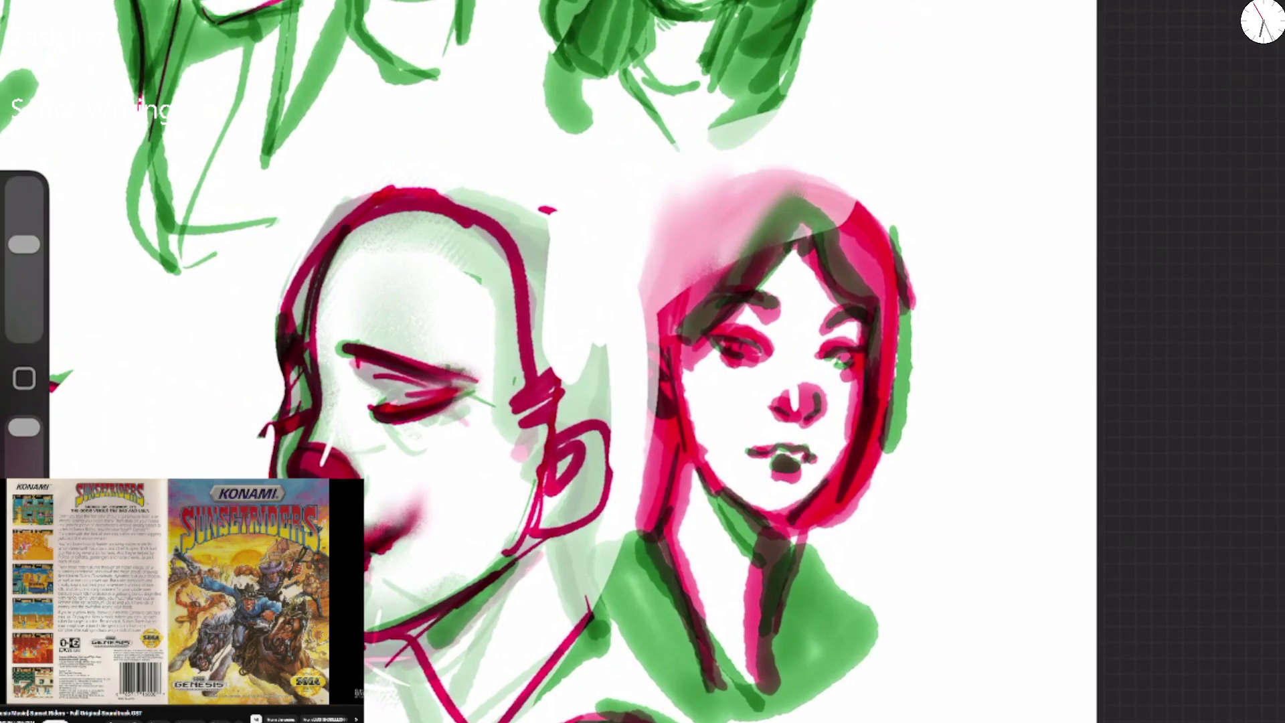
Erase part of the red chin mark and add a thin dark red jaw line.
key(e)
mouse_move(415, 509)
mouse_down()
mouse_move(368, 545)
mouse_move(368, 575)
mouse_move(371, 565)
mouse_up()
key(b)
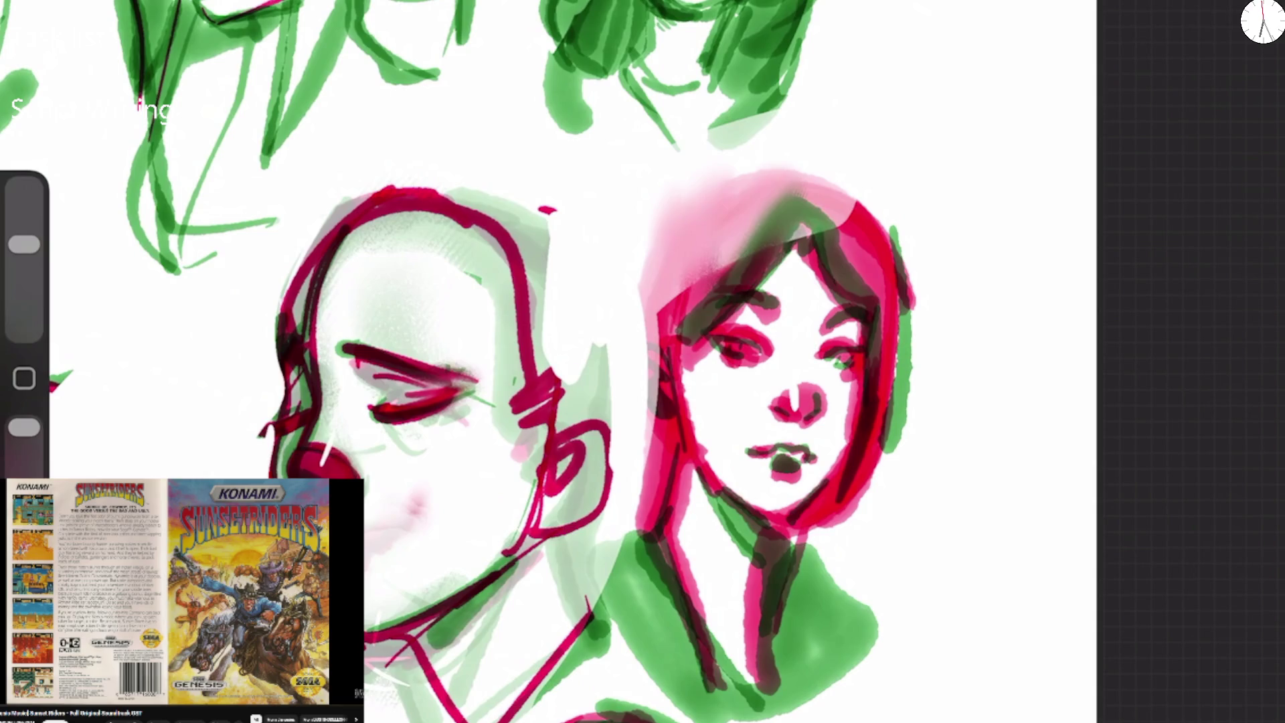
click(399, 530)
mouse_move(366, 524)
mouse_down()
mouse_move(392, 529)
mouse_move(366, 578)
mouse_up()
key(ctrl+z)
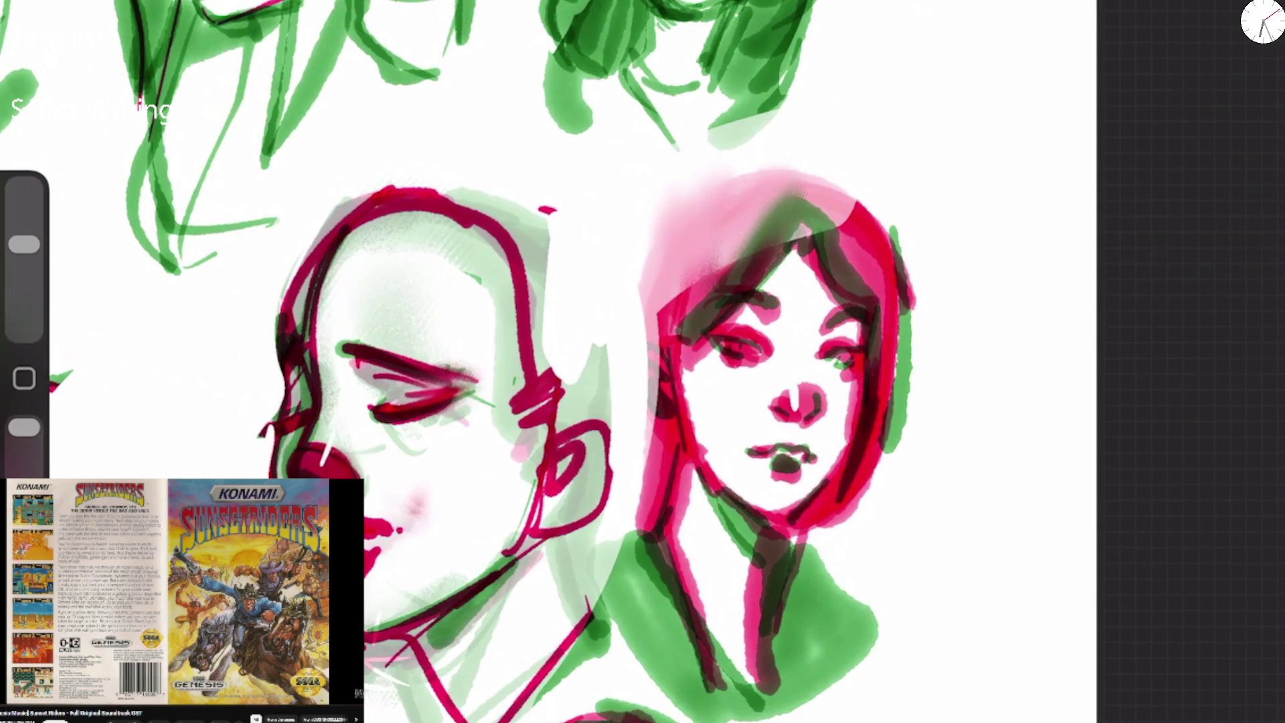
drag(286, 432, 277, 477)
Switch to green and shade along the bald head's contour and around its closed eye.
click(1262, 20)
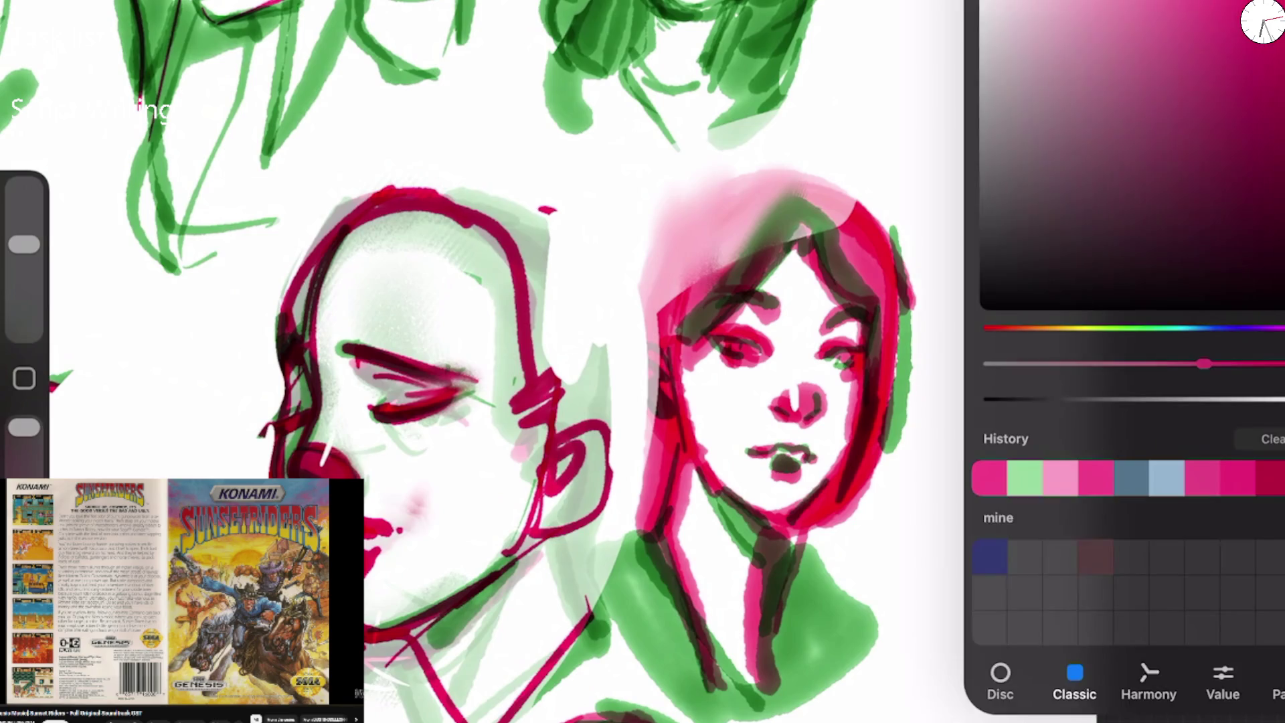
click(1142, 364)
click(1263, 21)
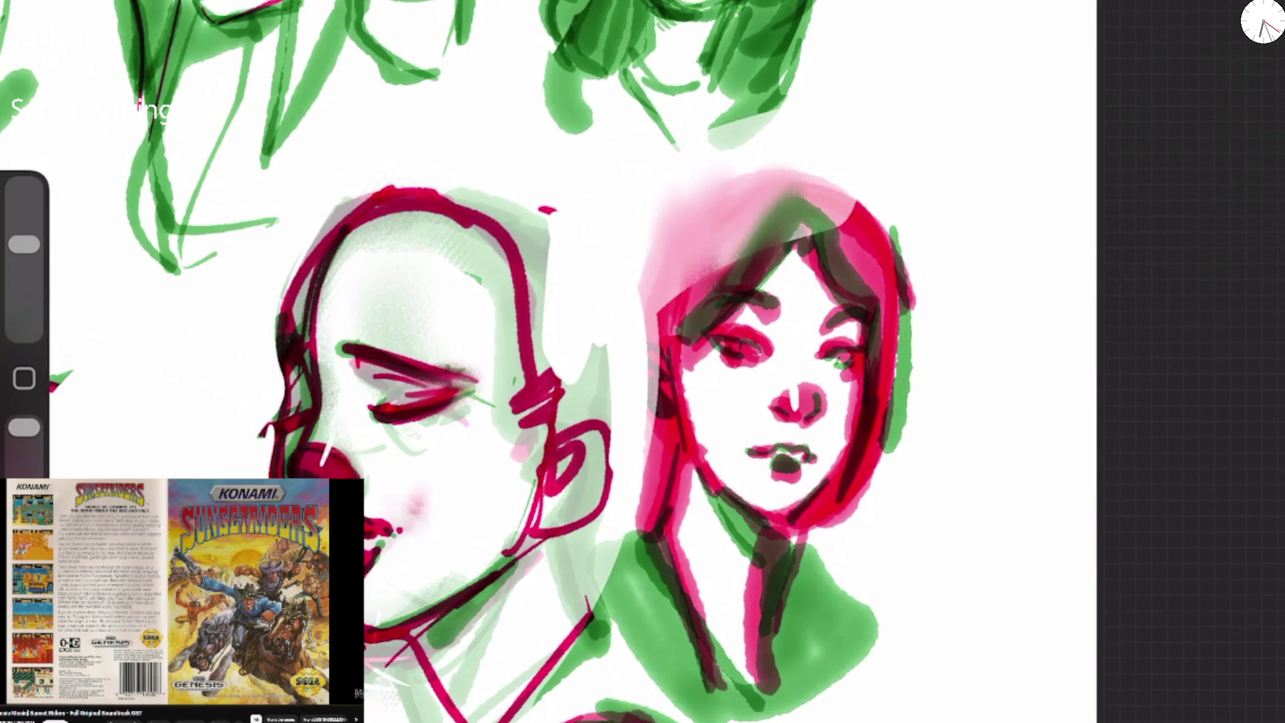
mouse_move(288, 458)
mouse_down()
mouse_move(328, 227)
mouse_move(435, 215)
mouse_up()
mouse_move(341, 348)
mouse_down()
mouse_move(442, 361)
mouse_move(476, 388)
mouse_up()
mouse_move(375, 409)
mouse_down()
mouse_move(468, 392)
mouse_move(476, 375)
mouse_up()
scroll(549, 361, down, 5)
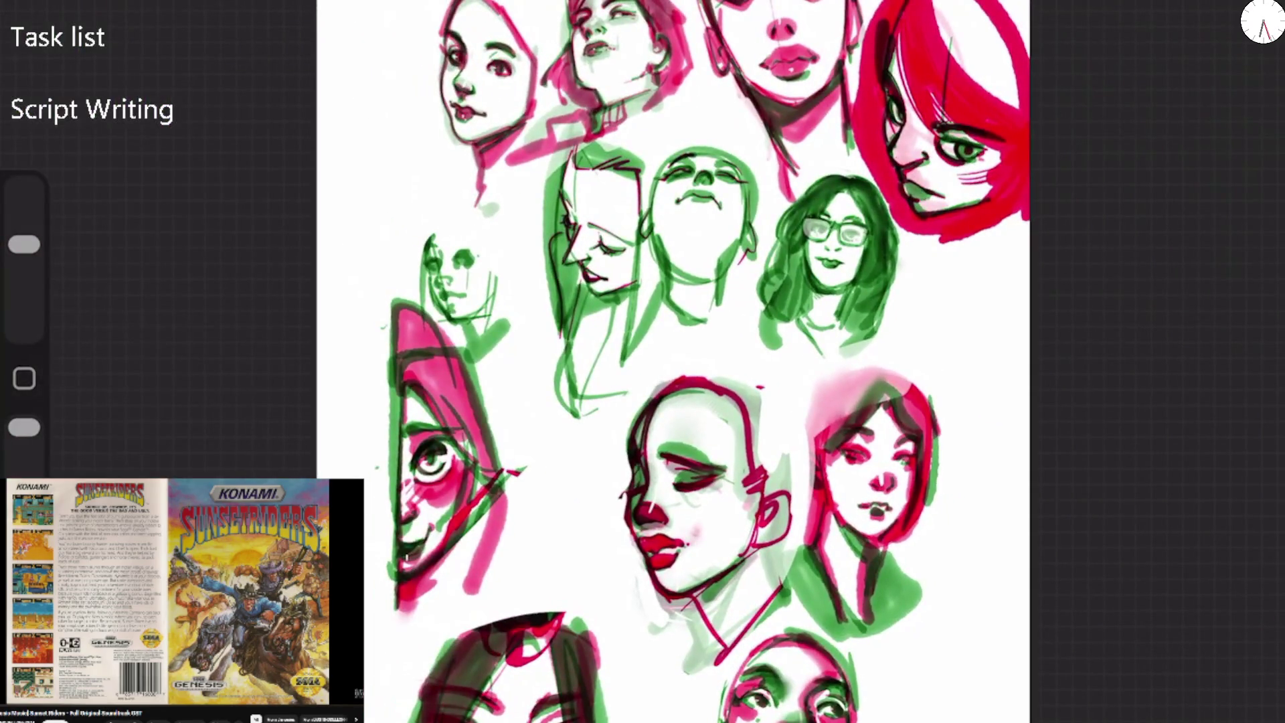
Enlarge the brush and paint out the outline atop the bald head.
drag(24, 244, 24, 232)
mouse_move(646, 402)
mouse_down()
mouse_move(756, 412)
mouse_move(720, 381)
mouse_up()
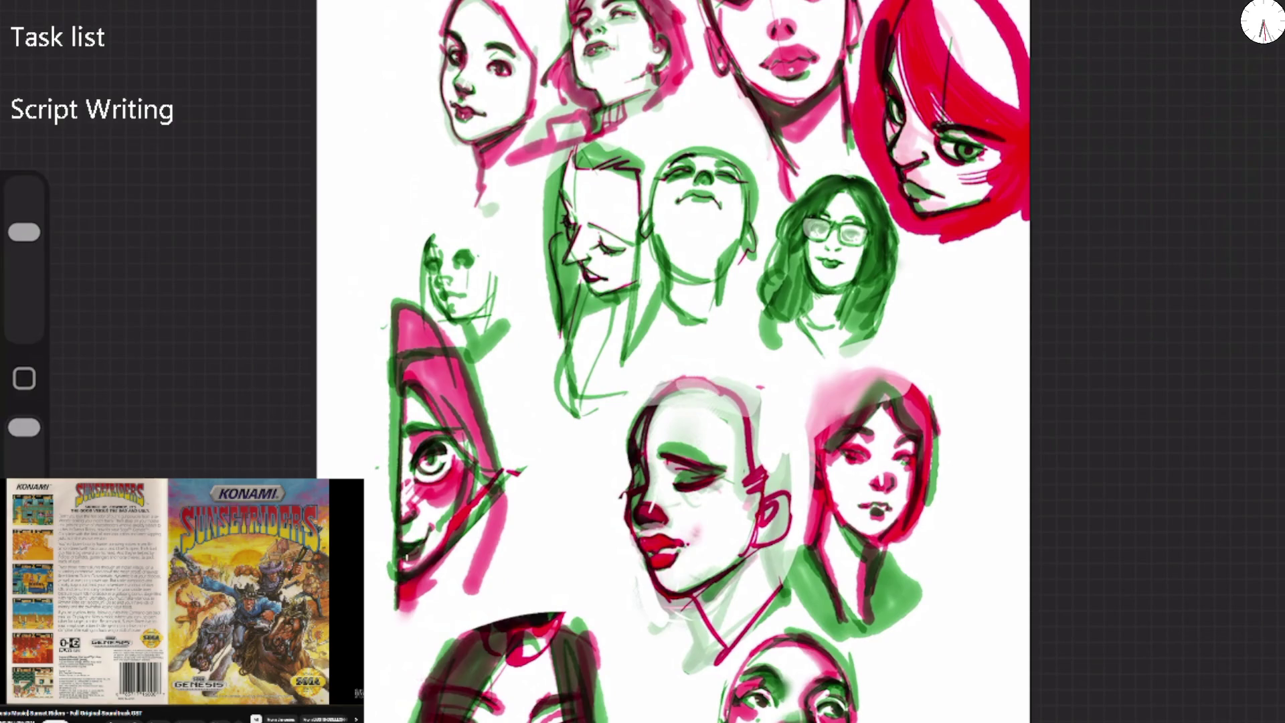
mouse_move(649, 402)
mouse_down()
mouse_move(760, 432)
mouse_move(689, 400)
mouse_up()
drag(719, 418, 756, 462)
drag(652, 402, 626, 445)
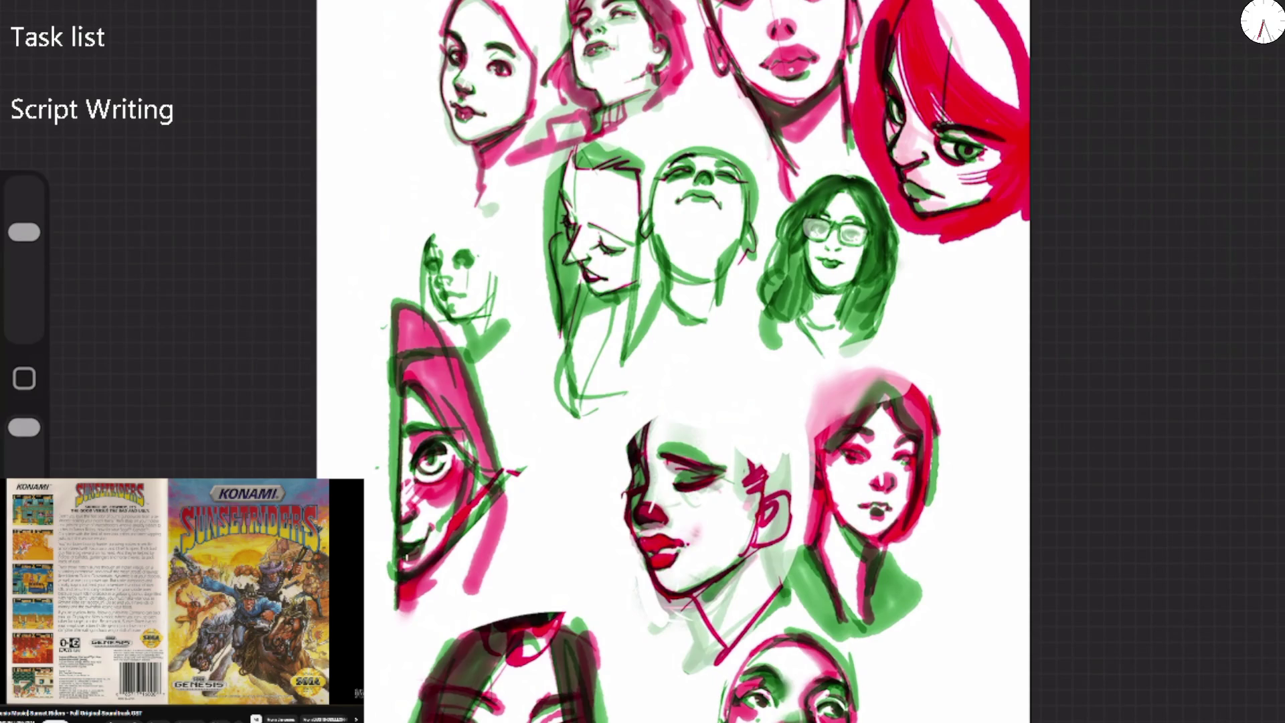
click(1262, 21)
drag(1142, 363, 1204, 364)
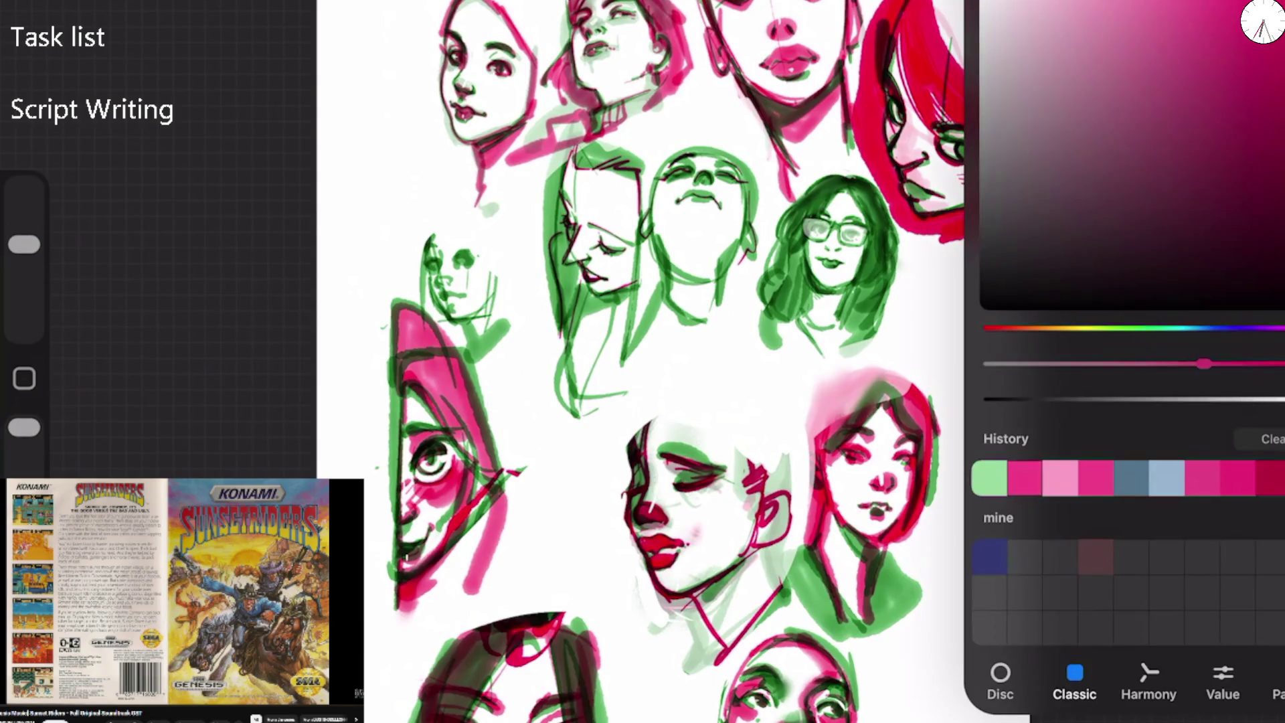
Draw pink and dark lines over the small green head's outline, nose, eye, brow and jaw.
scroll(622, 362, up, 5)
mouse_move(243, 179)
mouse_down()
mouse_move(171, 398)
mouse_move(245, 448)
mouse_move(187, 455)
mouse_move(228, 478)
mouse_move(280, 474)
mouse_up()
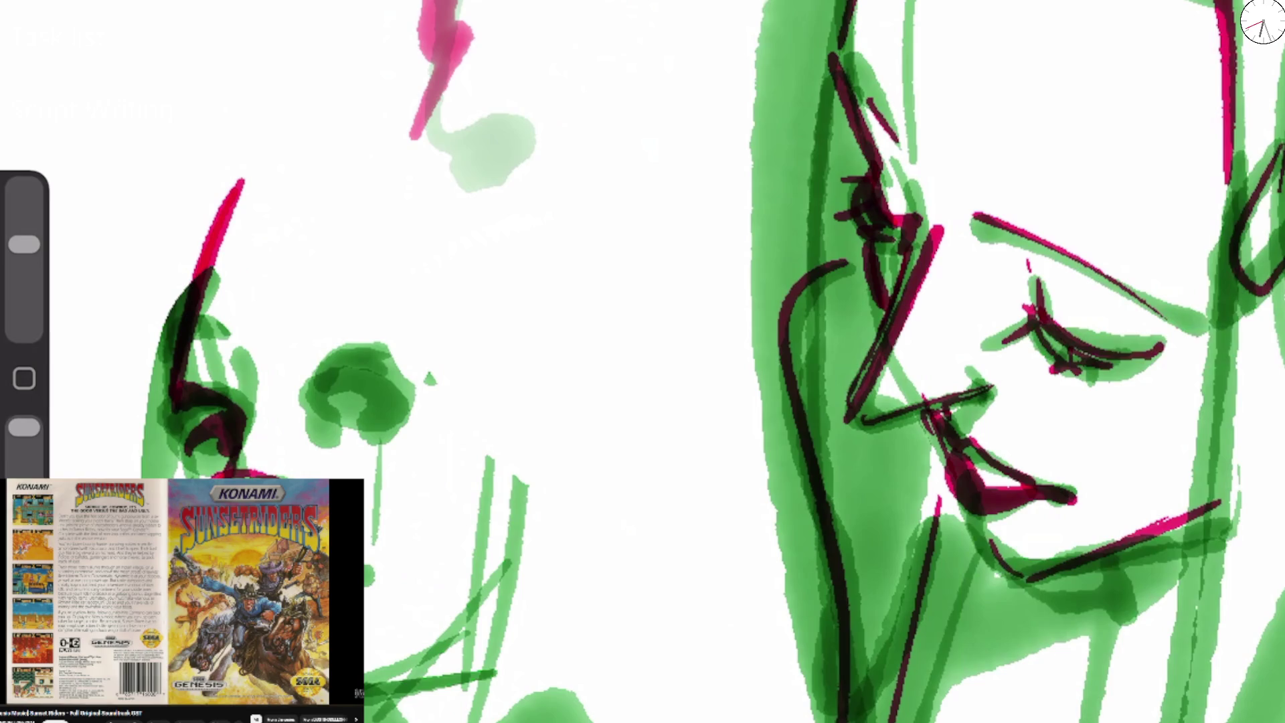
drag(190, 412, 180, 479)
drag(371, 719, 404, 686)
mouse_move(311, 419)
mouse_down()
mouse_move(348, 395)
mouse_move(401, 391)
mouse_up()
drag(299, 332, 378, 348)
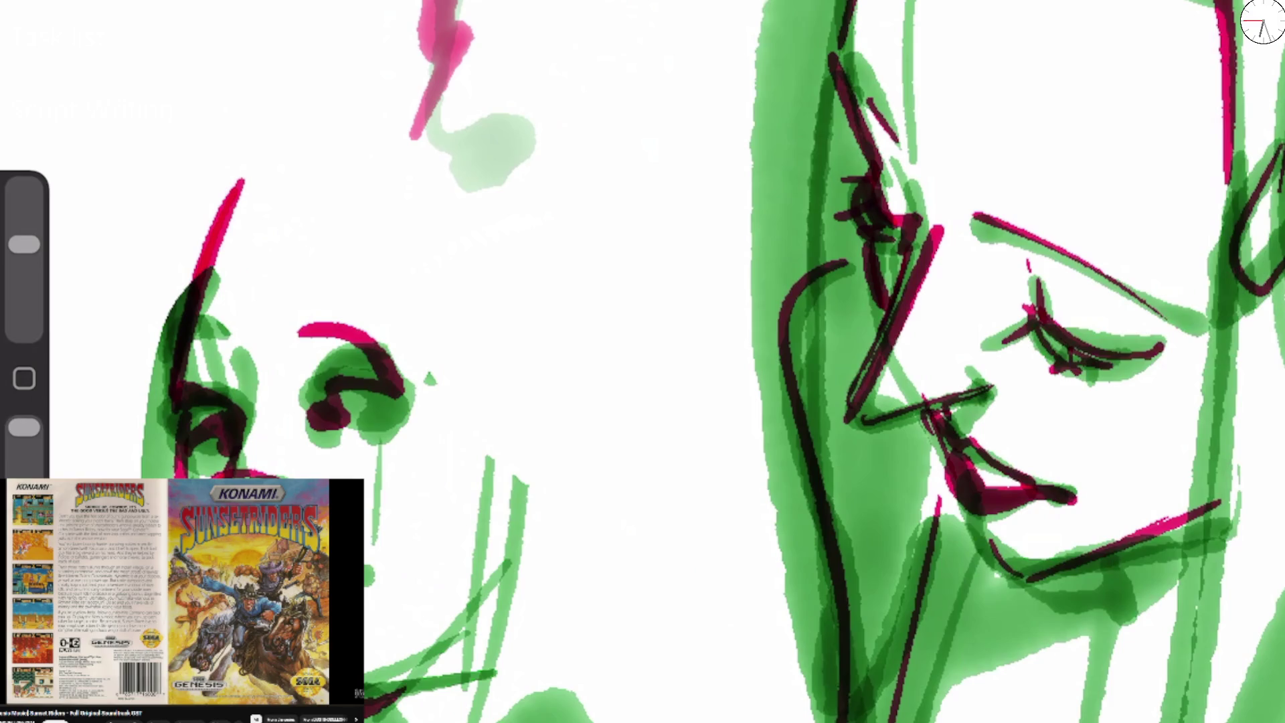
drag(372, 715, 536, 562)
drag(201, 435, 228, 465)
Reinforce the small head's crown with dark and pink strokes, adding pink marks at the eye and chin.
drag(167, 321, 201, 415)
drag(214, 298, 180, 385)
mouse_move(181, 295)
mouse_down()
mouse_move(251, 187)
mouse_move(360, 251)
mouse_up()
drag(411, 332, 434, 438)
mouse_move(351, 389)
mouse_down()
mouse_move(402, 375)
mouse_move(378, 416)
mouse_up()
drag(401, 382, 411, 405)
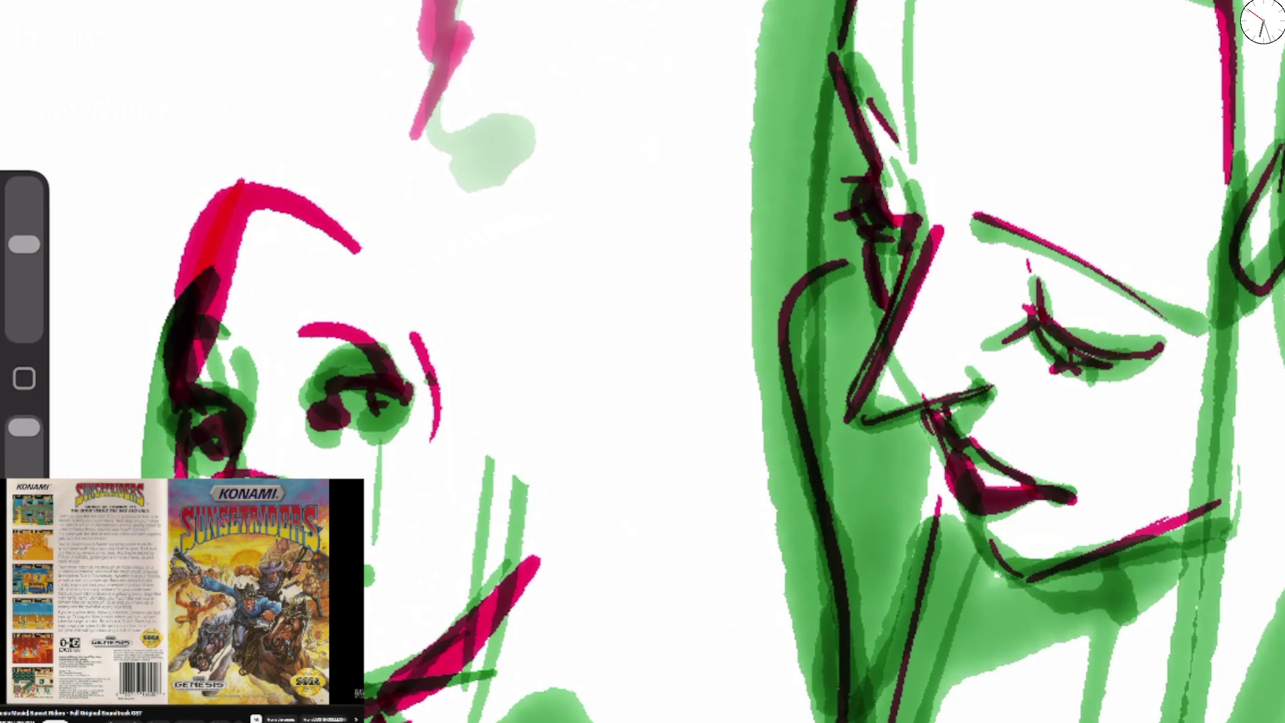
drag(381, 560, 365, 567)
drag(387, 583, 365, 580)
scroll(843, 361, down, 10)
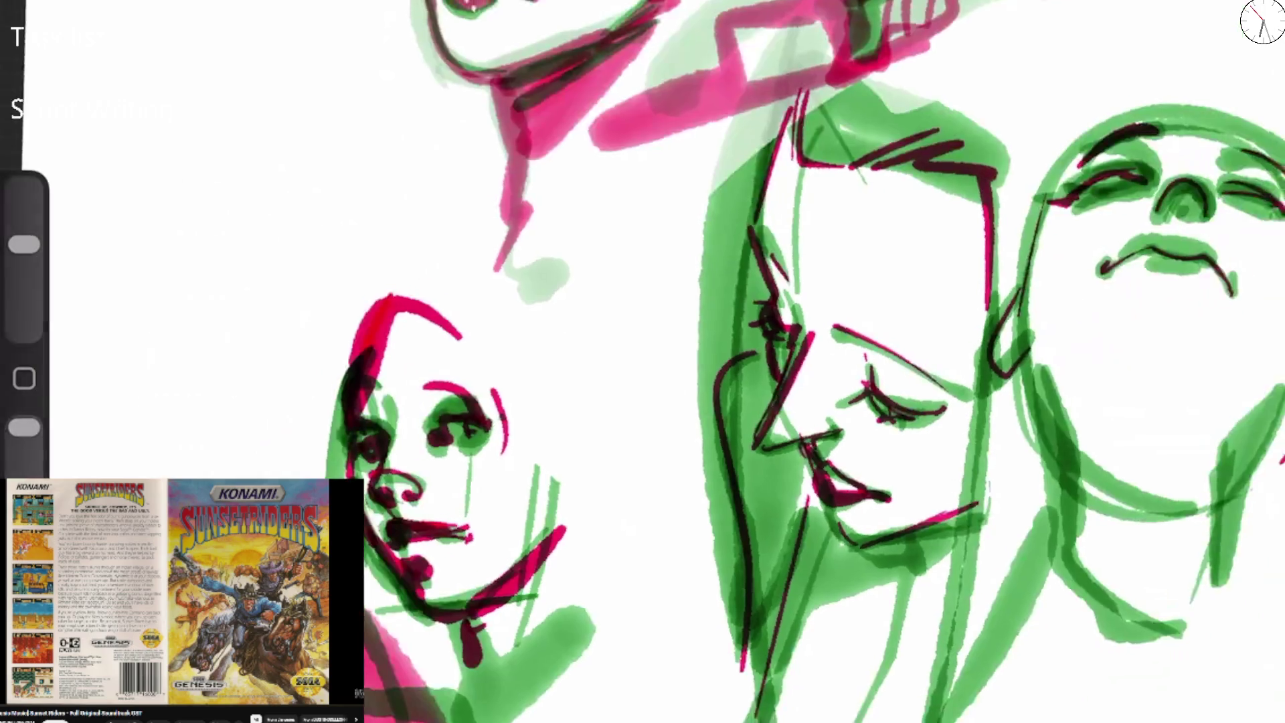
scroll(847, 361, down, 5)
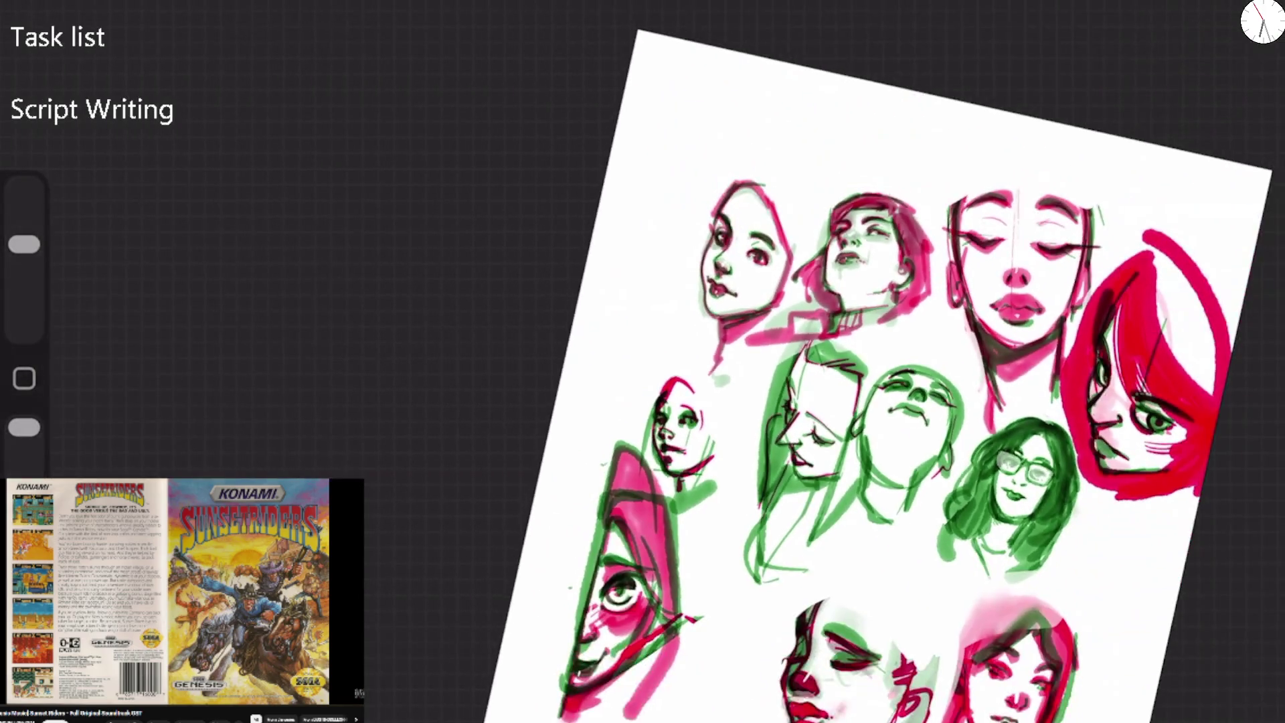
Try white highlights in the red-haired face's eyes with a smaller brush, then undo them.
scroll(1070, 428, up, 10)
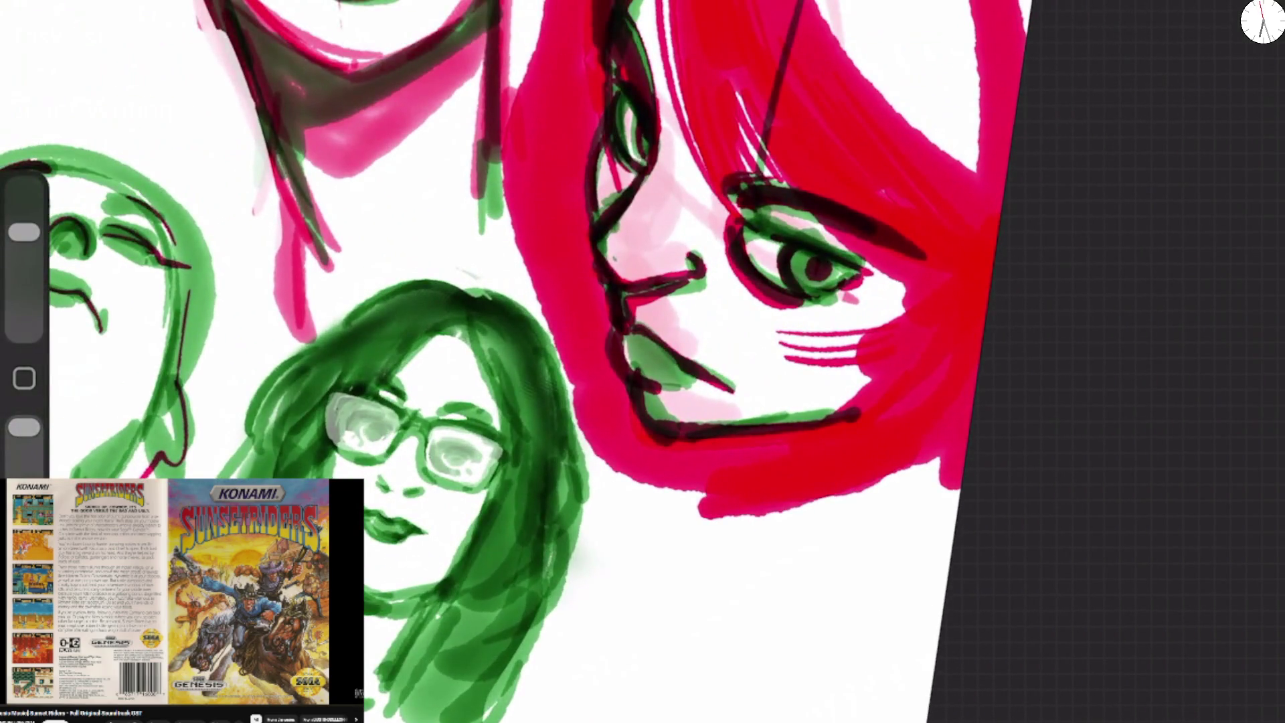
mouse_move(729, 215)
mouse_down()
mouse_move(740, 284)
mouse_move(792, 309)
mouse_up()
drag(780, 332, 813, 335)
drag(774, 262, 793, 253)
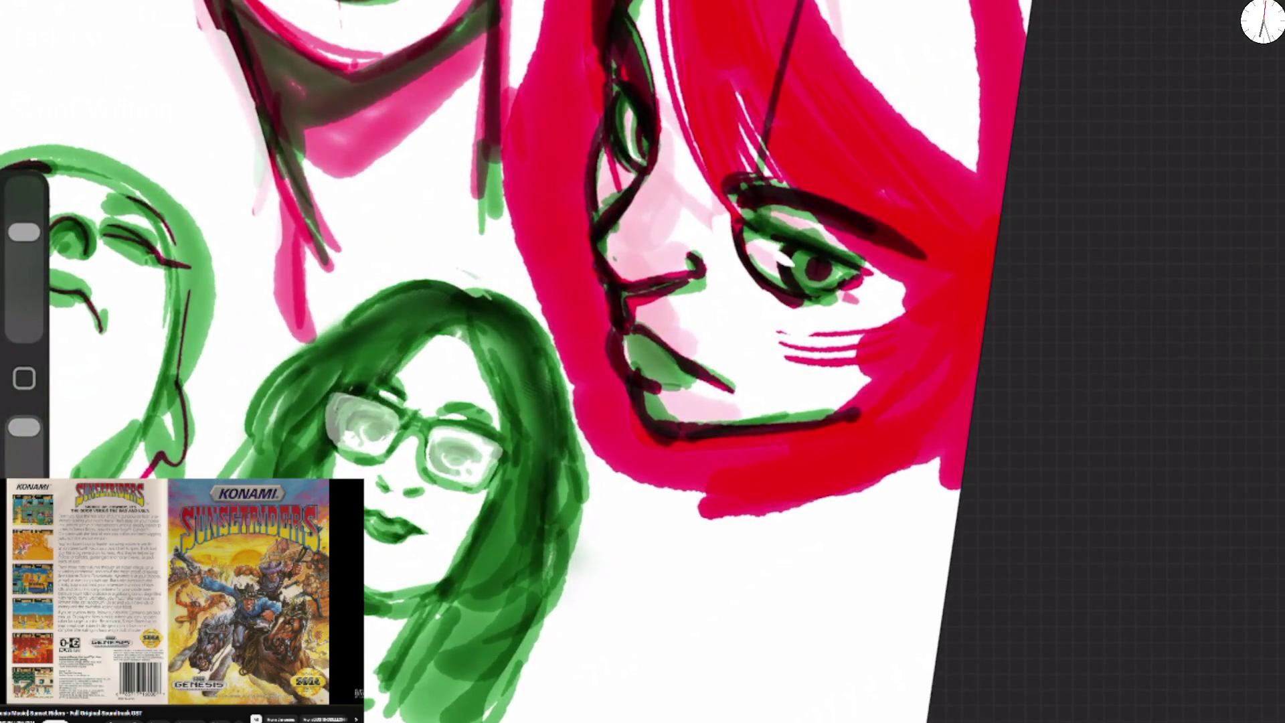
mouse_move(626, 150)
mouse_down()
mouse_move(625, 86)
mouse_move(622, 160)
mouse_up()
drag(24, 232, 24, 244)
key(ctrl+z)
key(ctrl+z)
key(ctrl+z)
Rework the left eye highlight, finally covering it in dark red after several undone attempts.
mouse_move(617, 106)
mouse_down()
mouse_move(635, 117)
mouse_move(624, 157)
mouse_up()
drag(629, 73, 635, 170)
key(ctrl+z)
key(ctrl+z)
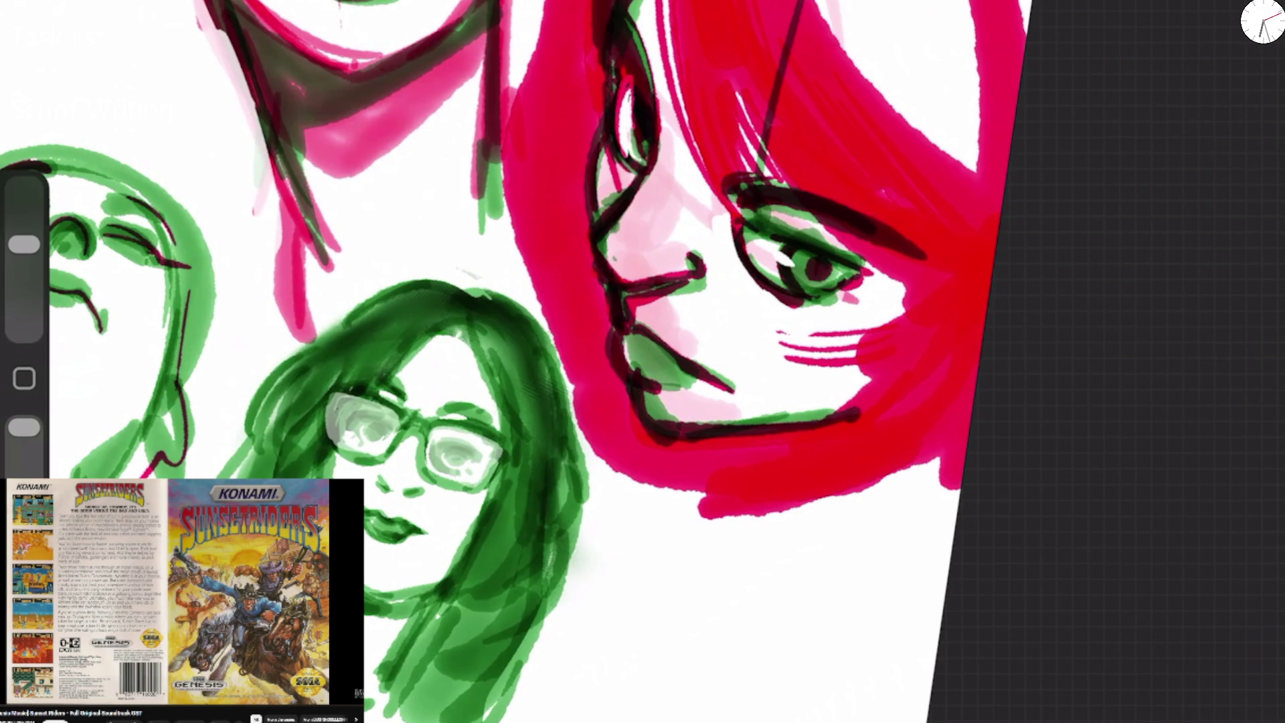
mouse_move(625, 83)
mouse_down()
mouse_move(632, 118)
mouse_move(628, 77)
mouse_up()
key(ctrl+z)
key(ctrl+z)
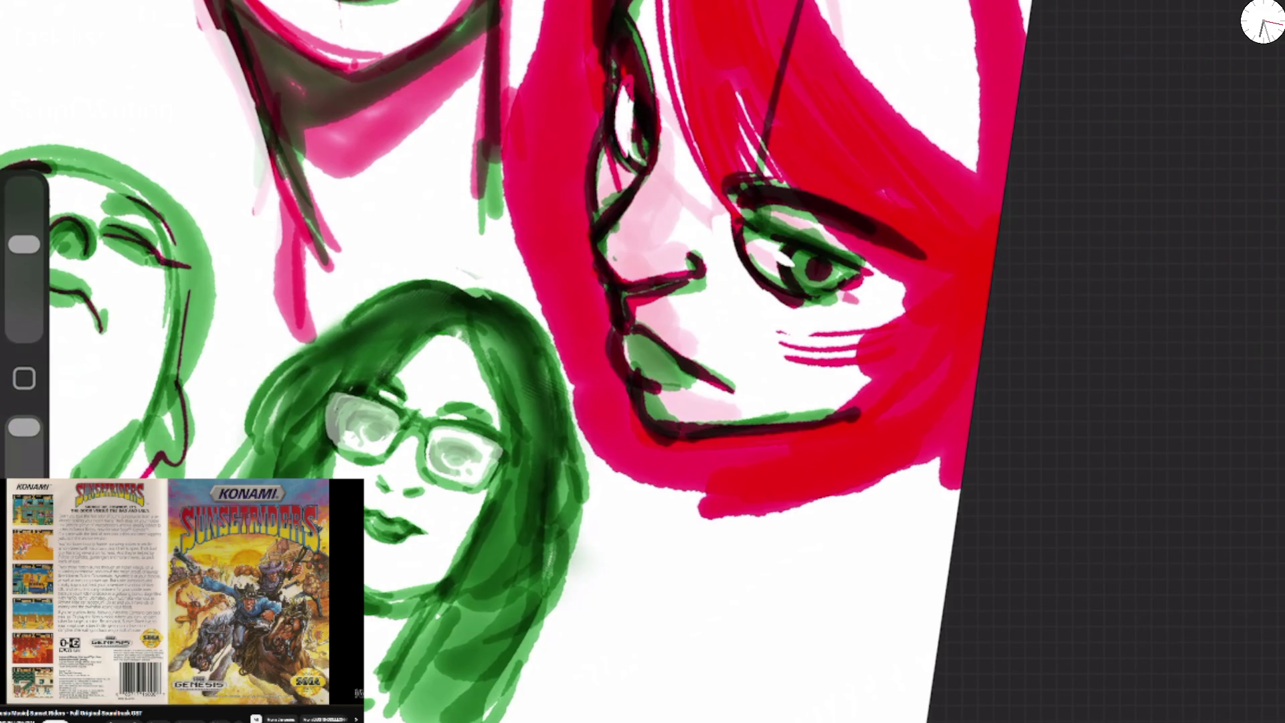
mouse_move(622, 161)
mouse_down()
mouse_move(621, 75)
mouse_move(629, 167)
mouse_up()
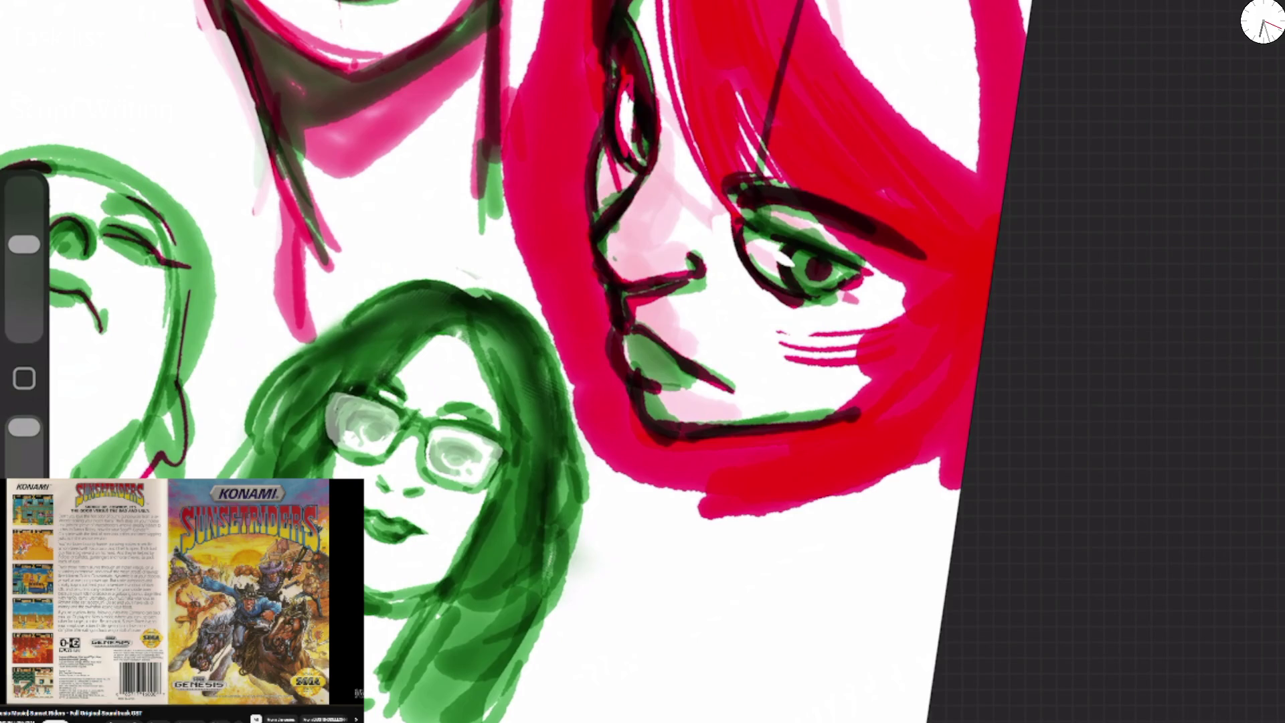
Ink dark contours on the hair, left cheek, nose-to-mouth line and eyelid, plus red along the jaw.
scroll(515, 362, down, 5)
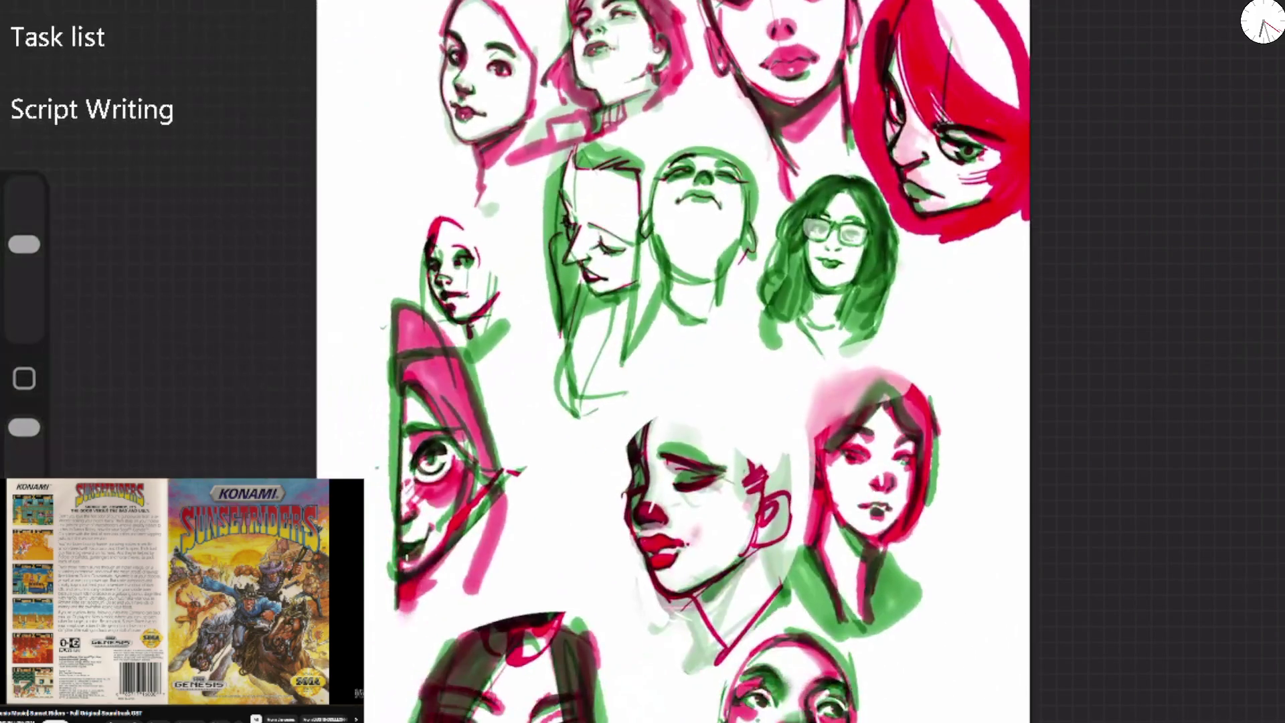
scroll(515, 361, up, 5)
drag(696, 154, 679, 46)
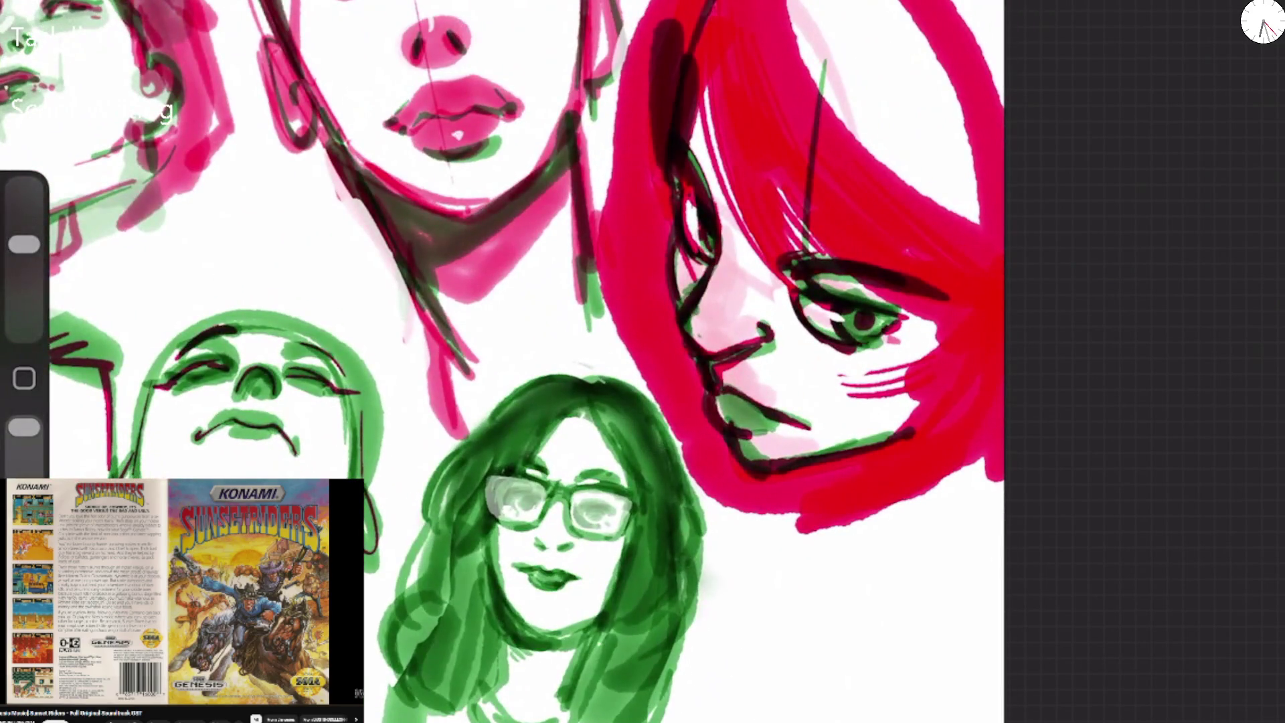
mouse_move(667, 231)
mouse_down()
mouse_move(690, 334)
mouse_move(756, 338)
mouse_move(709, 285)
mouse_up()
drag(710, 362, 782, 425)
drag(740, 465, 900, 435)
mouse_move(813, 289)
mouse_down()
mouse_move(896, 278)
mouse_move(877, 273)
mouse_up()
scroll(502, 362, down, 5)
Add dark strokes in the red hair and fill the gaps along its edges with red.
mouse_move(826, 231)
mouse_down()
mouse_move(502, 243)
mouse_move(459, 344)
mouse_up()
drag(629, 87, 662, 207)
drag(629, 144, 682, 244)
drag(676, 141, 693, 254)
drag(603, 94, 529, 194)
mouse_move(575, 70)
mouse_down()
mouse_move(542, 148)
mouse_move(632, 59)
mouse_up()
drag(676, 100, 719, 201)
drag(662, 355, 585, 371)
mouse_move(525, 281)
mouse_down()
mouse_move(548, 362)
mouse_move(669, 395)
mouse_up()
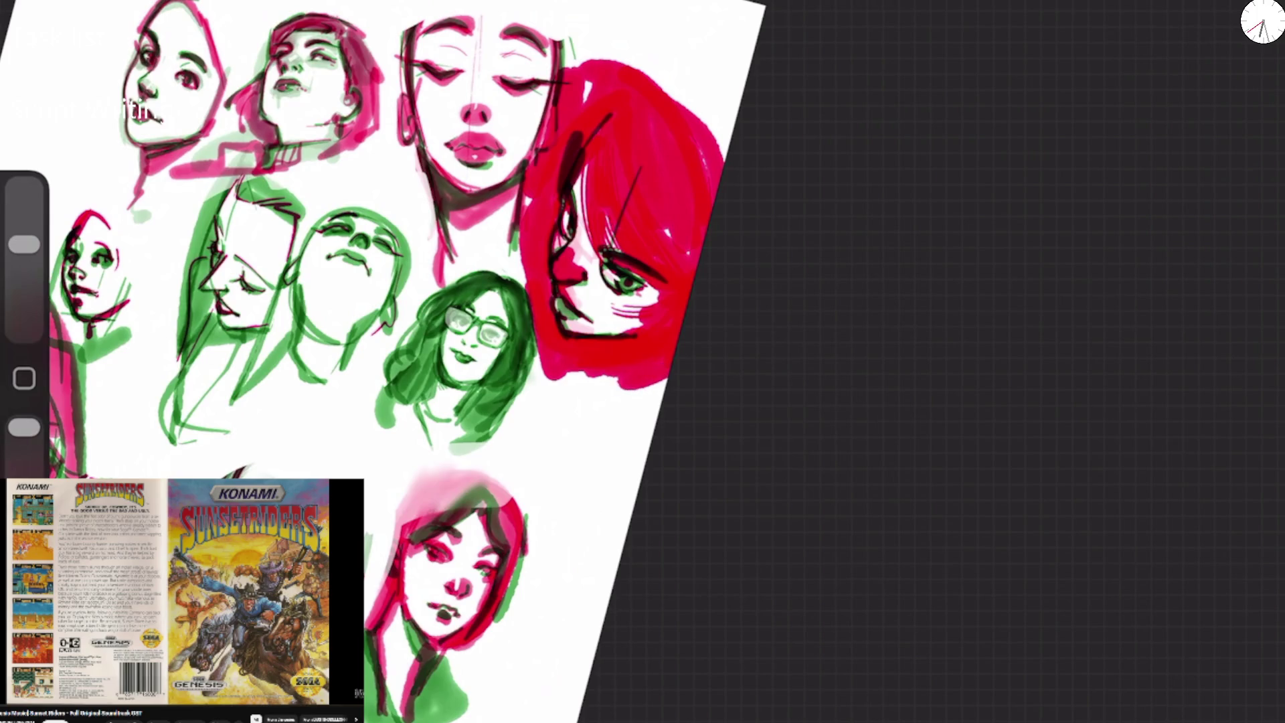
scroll(468, 362, down, 3)
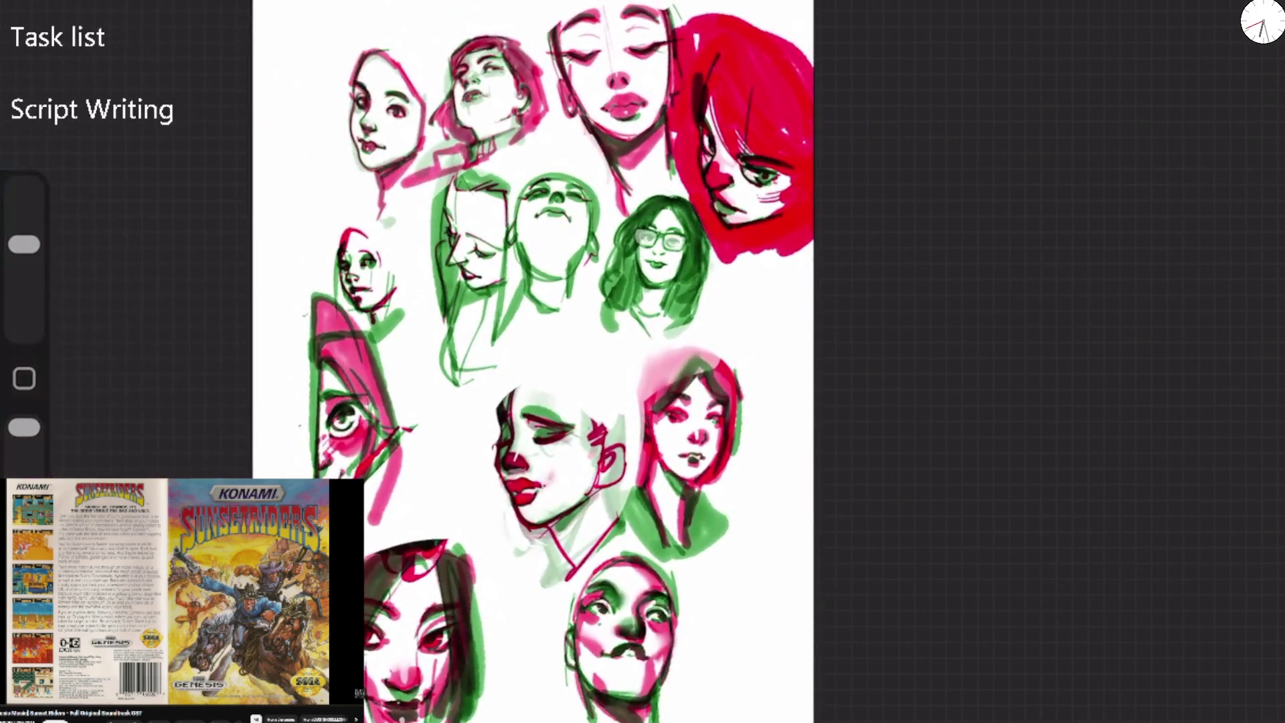
Sketch a new head in red: outline, right brow and eye socket, and the nose.
scroll(562, 468, up, 5)
scroll(963, 361, down, 2)
mouse_move(289, 452)
mouse_down()
mouse_move(286, 211)
mouse_move(405, 193)
mouse_move(410, 203)
mouse_up()
click(404, 165)
mouse_move(388, 317)
mouse_down()
mouse_move(294, 284)
mouse_move(351, 385)
mouse_up()
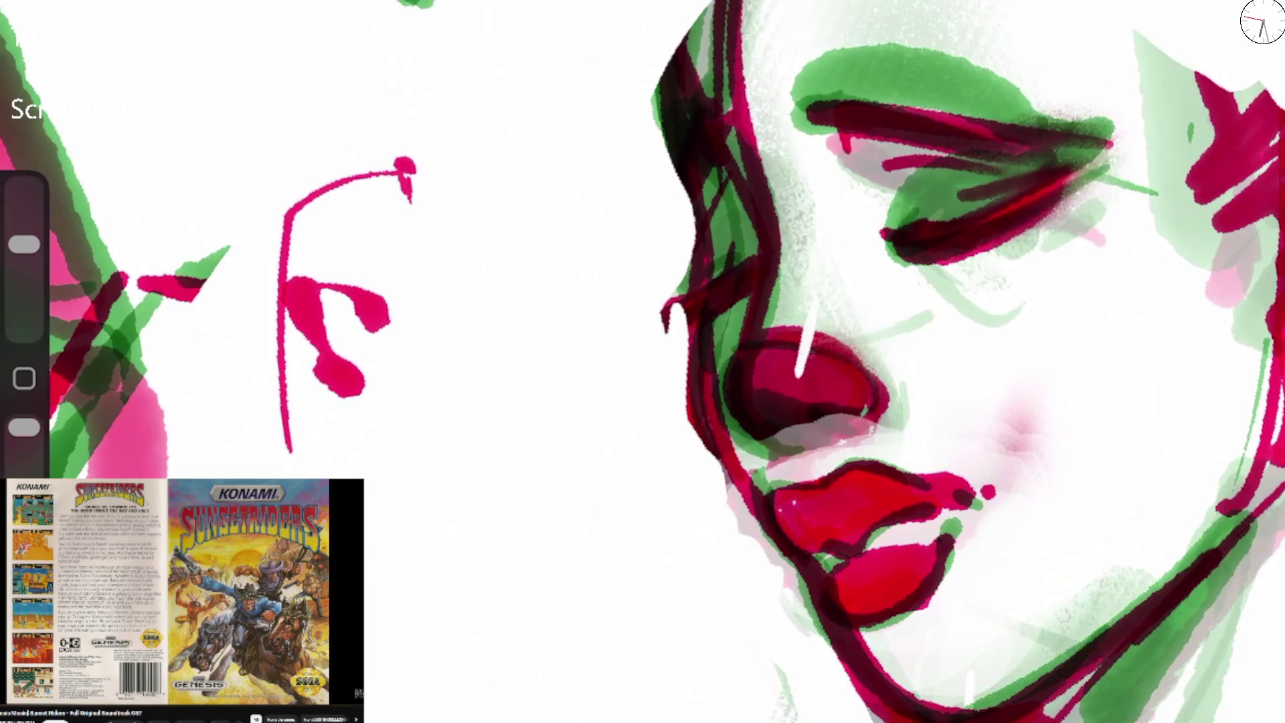
click(494, 364)
mouse_move(494, 355)
mouse_down()
mouse_move(612, 307)
mouse_move(545, 425)
mouse_move(508, 328)
mouse_move(481, 344)
mouse_up()
drag(346, 308, 388, 334)
mouse_move(315, 274)
mouse_down()
mouse_move(284, 247)
mouse_move(582, 248)
mouse_move(594, 291)
mouse_up()
drag(480, 302, 452, 405)
click(455, 481)
mouse_move(385, 458)
mouse_down()
mouse_move(428, 505)
mouse_move(469, 476)
mouse_up()
Mark the eyes, block in hair, paint the mouth, and draw the jaw, neck and chin lines in red.
drag(348, 320, 360, 345)
drag(536, 335, 541, 365)
drag(342, 398, 328, 419)
mouse_move(337, 253)
mouse_down()
mouse_move(315, 221)
mouse_move(408, 171)
mouse_up()
drag(515, 231, 555, 201)
drag(368, 569, 391, 600)
mouse_move(368, 546)
mouse_down()
mouse_move(398, 575)
mouse_move(462, 589)
mouse_up()
mouse_move(415, 546)
mouse_down()
mouse_move(485, 583)
mouse_move(402, 616)
mouse_move(481, 596)
mouse_up()
drag(271, 352, 298, 476)
drag(395, 689, 372, 719)
drag(500, 695, 574, 391)
mouse_move(586, 378)
mouse_down()
mouse_move(465, 722)
mouse_move(368, 719)
mouse_up()
drag(284, 301, 274, 462)
Switch to a dark colour and detail both eyes' lids and pupils.
click(1261, 21)
click(1024, 478)
mouse_move(351, 305)
mouse_down()
mouse_move(381, 327)
mouse_move(306, 309)
mouse_up()
drag(307, 309, 352, 371)
drag(353, 320, 365, 338)
mouse_move(536, 338)
mouse_down()
mouse_move(503, 358)
mouse_move(579, 324)
mouse_up()
Darken the forehead, right eyebrow, nose and lips with dark and green strokes.
drag(323, 224, 409, 182)
mouse_move(368, 225)
mouse_down()
mouse_move(428, 191)
mouse_move(431, 200)
mouse_up()
drag(512, 218, 565, 231)
mouse_move(528, 231)
mouse_down()
mouse_move(468, 321)
mouse_move(428, 516)
mouse_up()
mouse_move(378, 455)
mouse_down()
mouse_move(421, 508)
mouse_move(448, 429)
mouse_up()
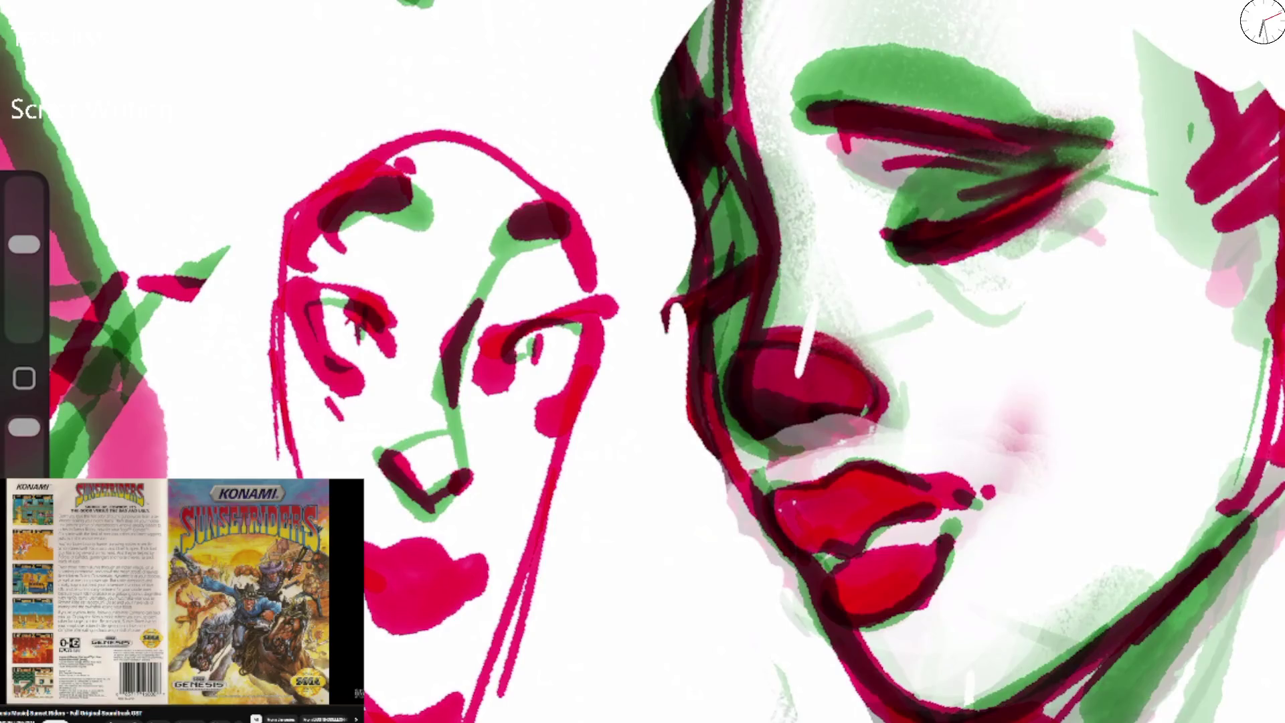
mouse_move(374, 559)
mouse_down()
mouse_move(465, 566)
mouse_move(368, 595)
mouse_move(462, 589)
mouse_up()
drag(369, 609, 469, 615)
Paint green shading around the right eye, above both eyes and around the nose.
drag(579, 309, 562, 402)
drag(498, 322, 569, 391)
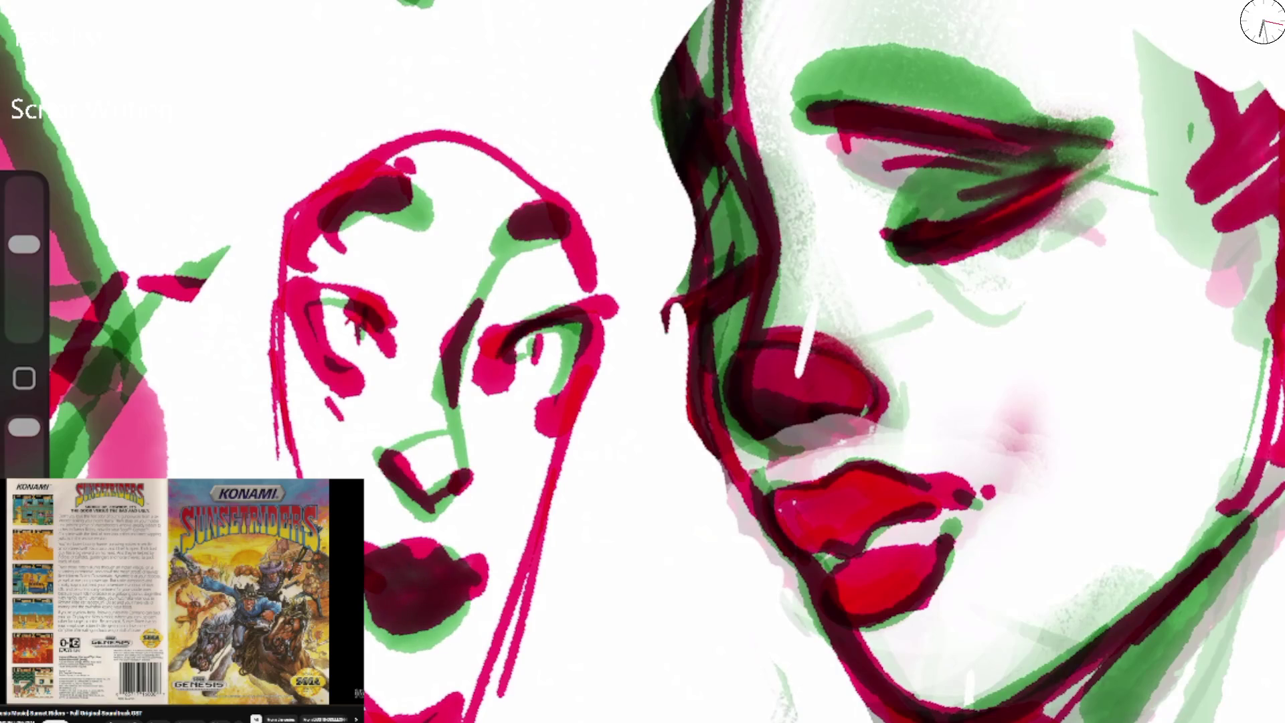
drag(487, 398, 538, 422)
drag(482, 351, 586, 301)
drag(297, 338, 391, 298)
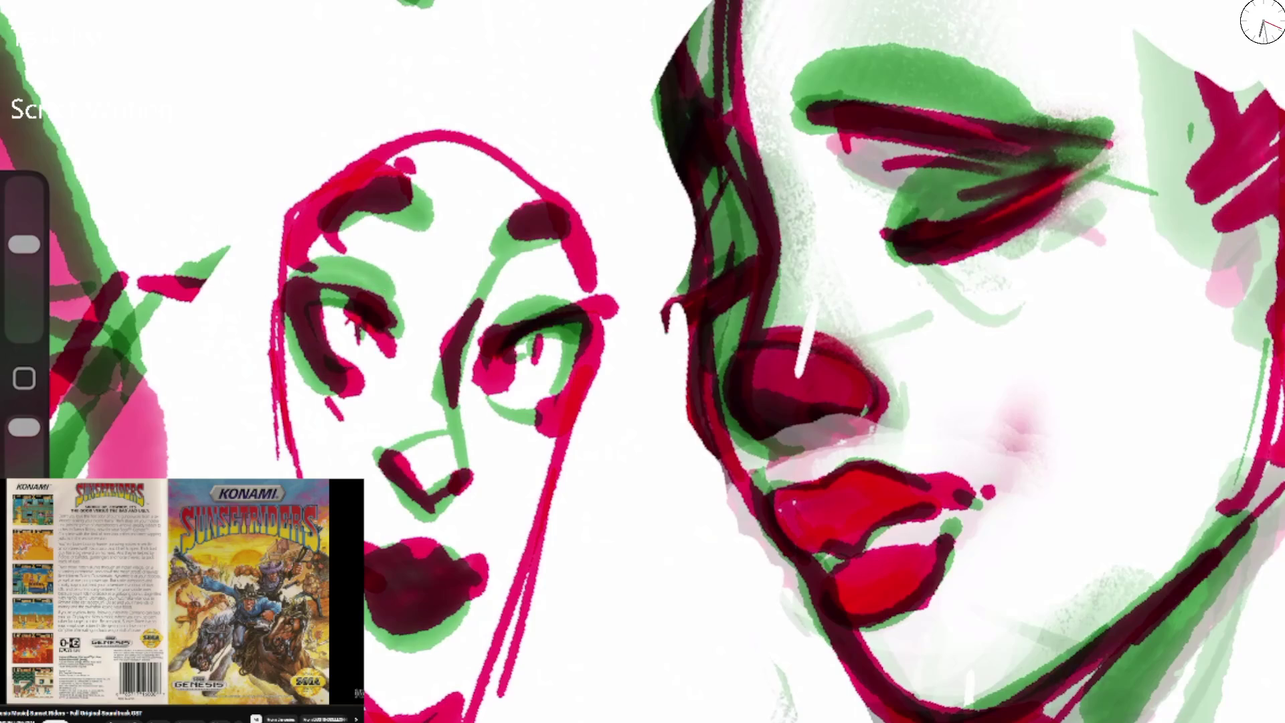
drag(499, 301, 589, 294)
drag(419, 465, 462, 415)
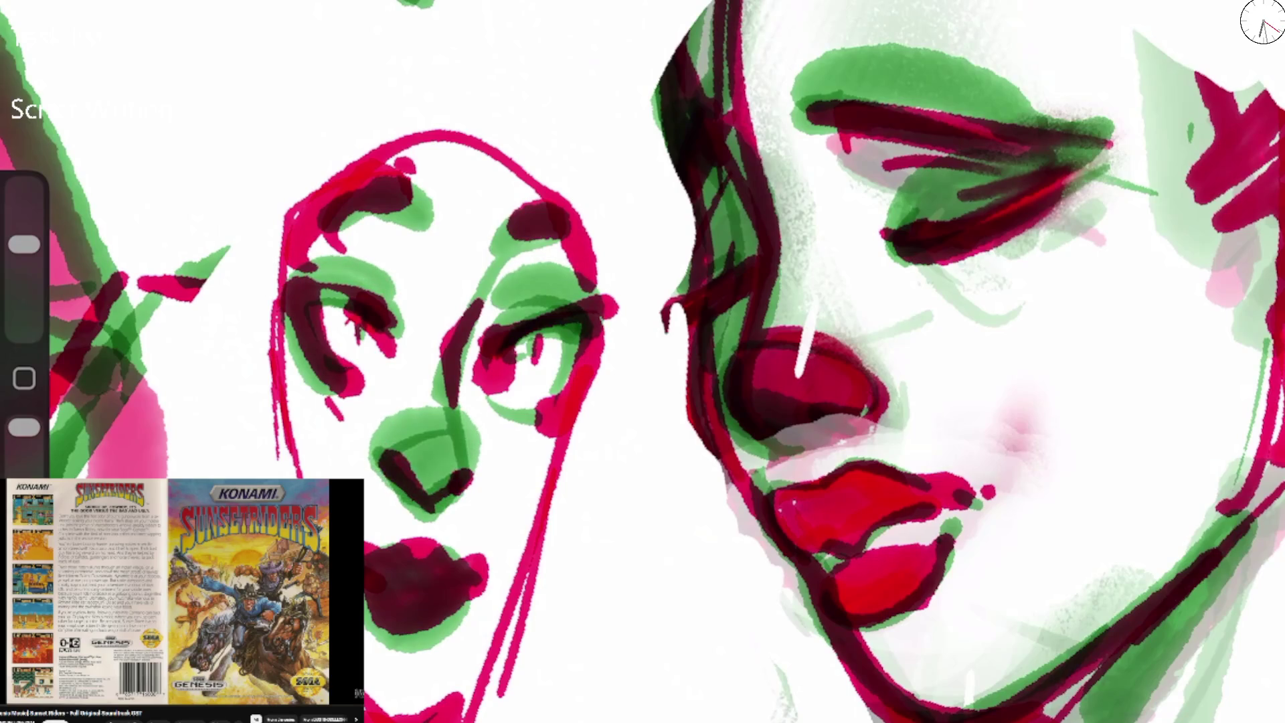
scroll(642, 361, down, 5)
scroll(643, 361, up, 3)
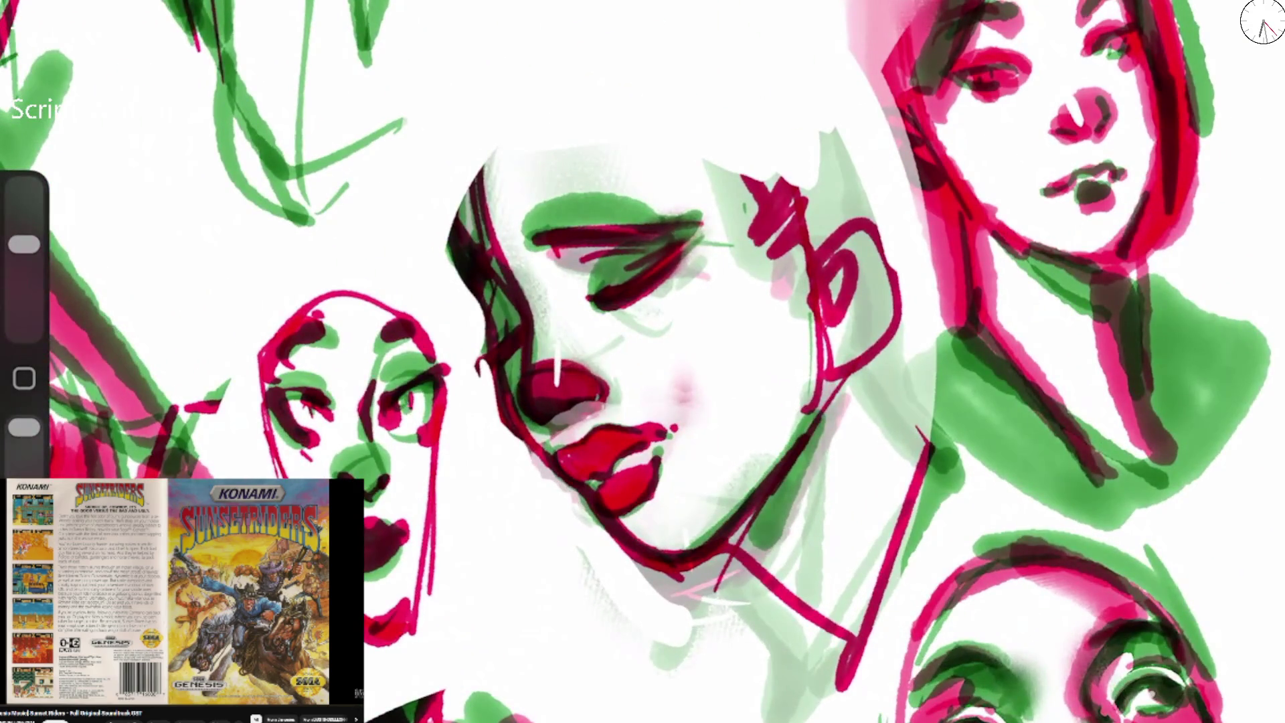
Trace and shade the small left faces with long green strokes.
drag(294, 335, 268, 479)
drag(428, 358, 435, 622)
mouse_move(402, 295)
mouse_down()
mouse_move(420, 501)
mouse_move(277, 435)
mouse_up()
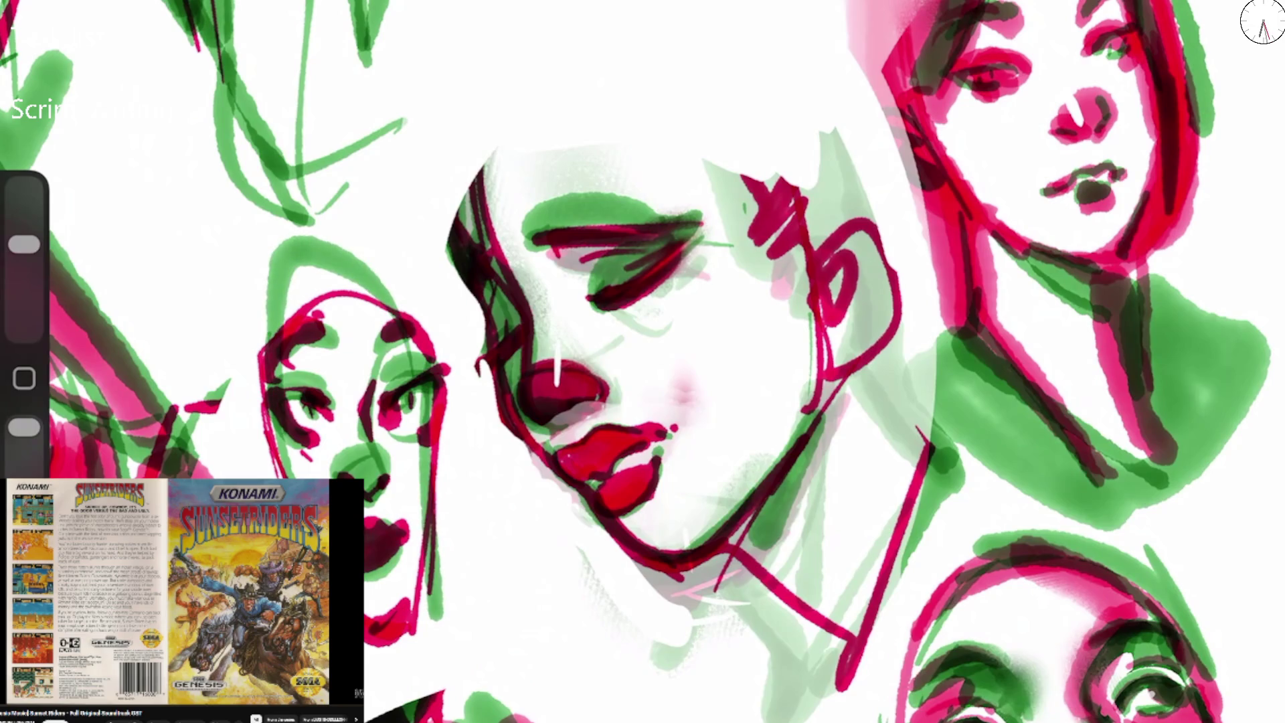
drag(368, 267, 528, 703)
drag(398, 348, 461, 690)
drag(398, 304, 234, 475)
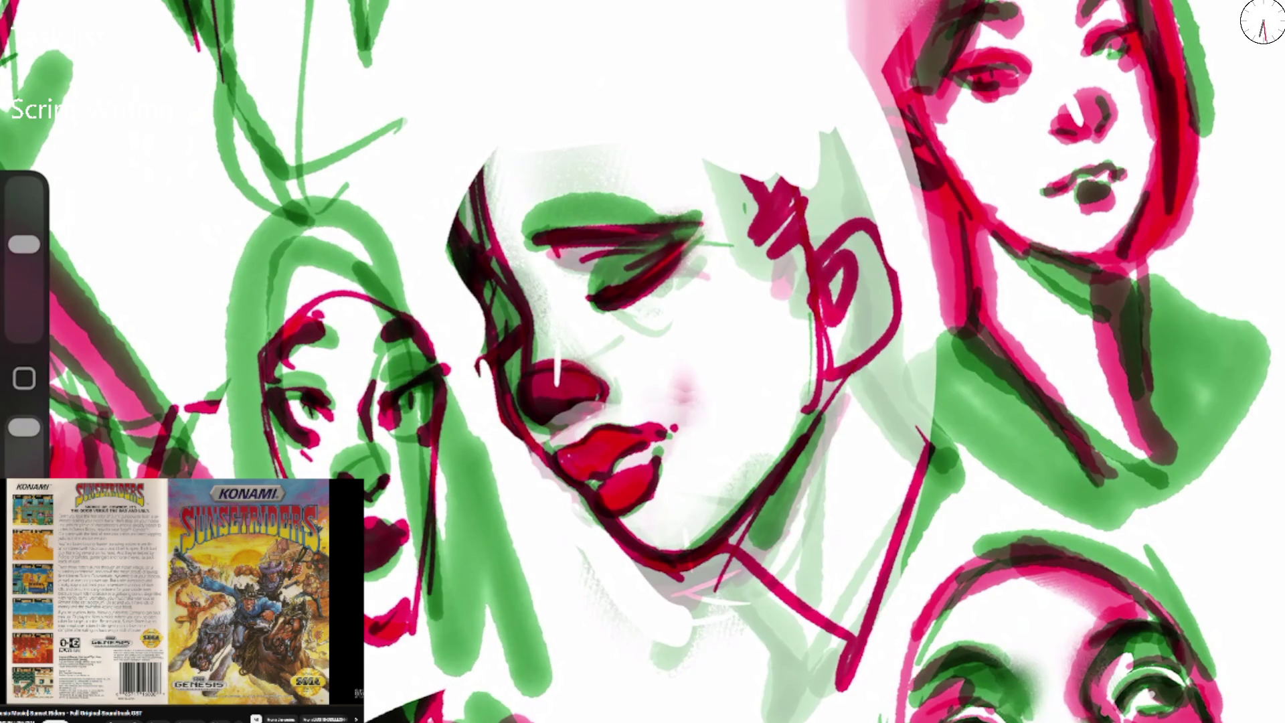
scroll(642, 362, down, 5)
scroll(642, 361, up, 5)
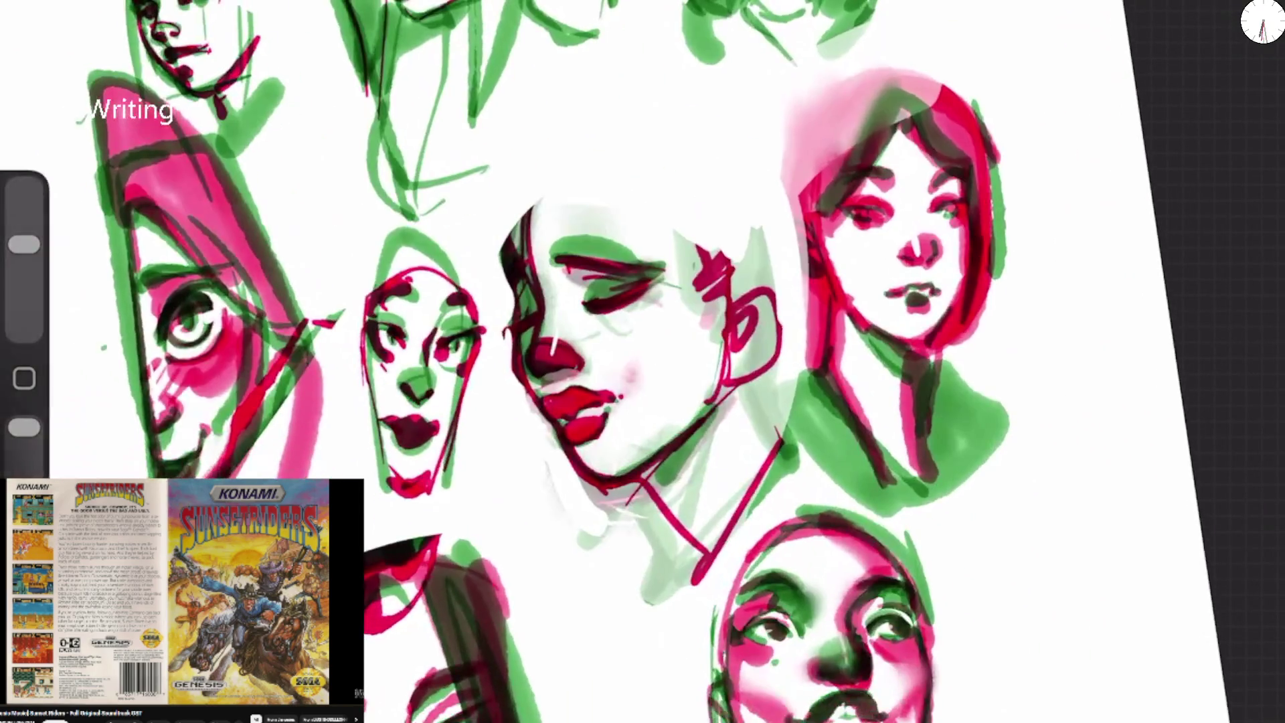
mouse_move(364, 337)
mouse_down()
mouse_move(368, 302)
mouse_move(468, 428)
mouse_move(431, 514)
mouse_move(375, 461)
mouse_up()
mouse_move(462, 281)
mouse_down()
mouse_move(392, 469)
mouse_move(401, 515)
mouse_up()
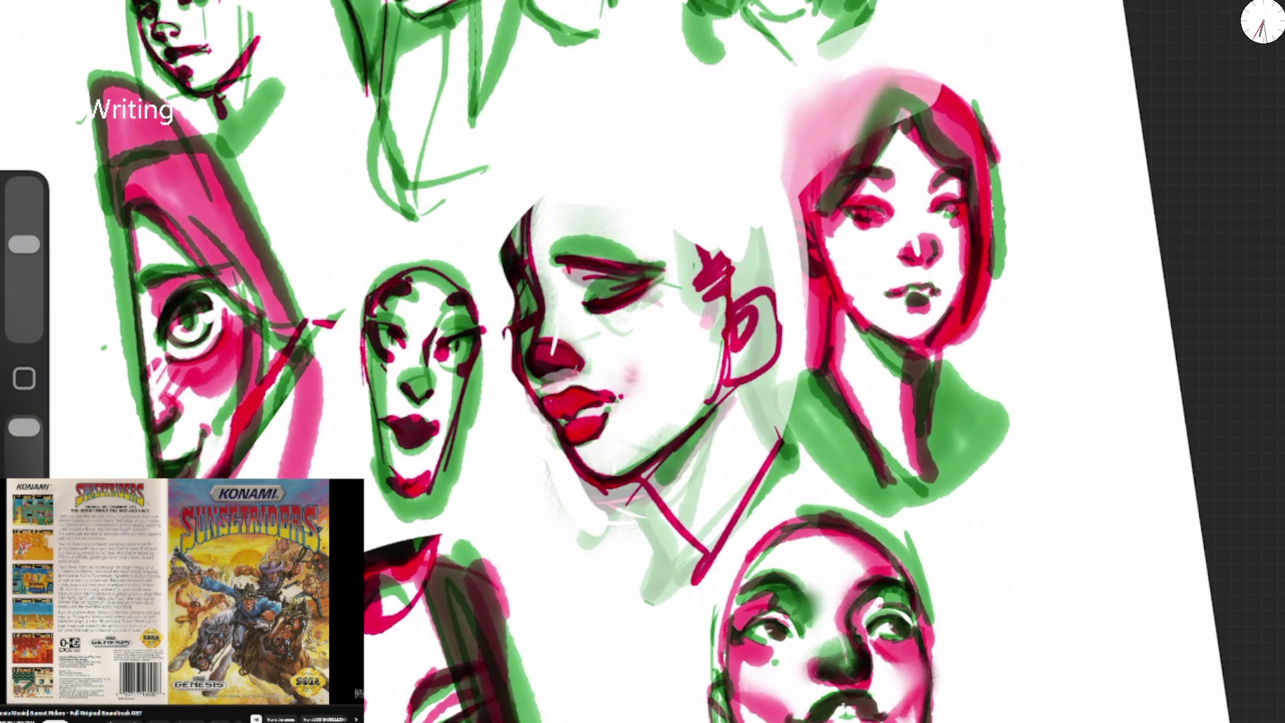
Paint green along the hooded face's edges, fill the hood, and sketch the torso below.
scroll(642, 361, right, 6)
mouse_move(435, 307)
mouse_down()
mouse_move(411, 415)
mouse_move(391, 305)
mouse_up()
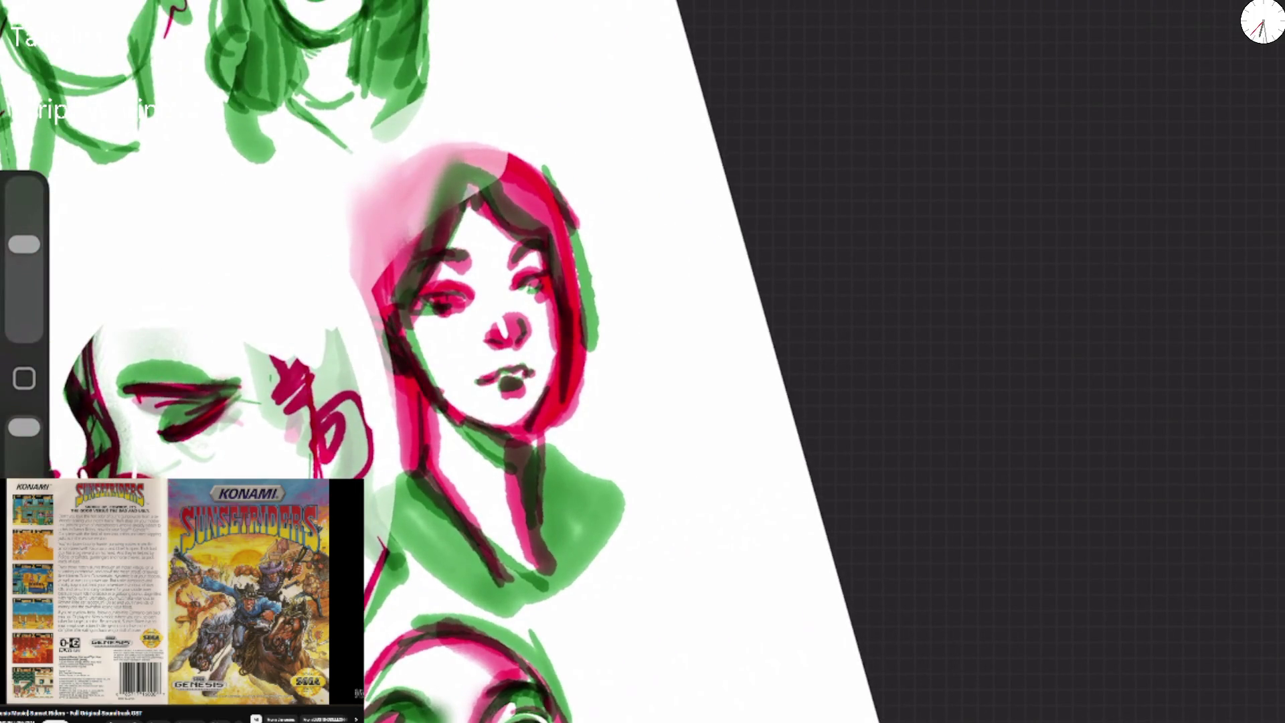
drag(422, 202, 385, 331)
drag(413, 162, 372, 321)
drag(399, 191, 369, 334)
drag(572, 228, 613, 508)
mouse_move(405, 348)
mouse_down()
mouse_move(387, 394)
mouse_move(301, 288)
mouse_move(365, 171)
mouse_move(468, 121)
mouse_move(562, 150)
mouse_up()
mouse_move(420, 375)
mouse_down()
mouse_move(405, 435)
mouse_move(495, 622)
mouse_move(572, 622)
mouse_up()
drag(598, 410, 582, 542)
drag(589, 288, 598, 435)
mouse_move(402, 174)
mouse_down()
mouse_move(314, 240)
mouse_move(414, 154)
mouse_move(482, 134)
mouse_up()
mouse_move(428, 200)
mouse_down()
mouse_move(565, 224)
mouse_move(593, 334)
mouse_move(582, 469)
mouse_up()
Sketch the arched green outline of a new head in the gap above.
scroll(501, 362, down, 5)
scroll(639, 375, up, 5)
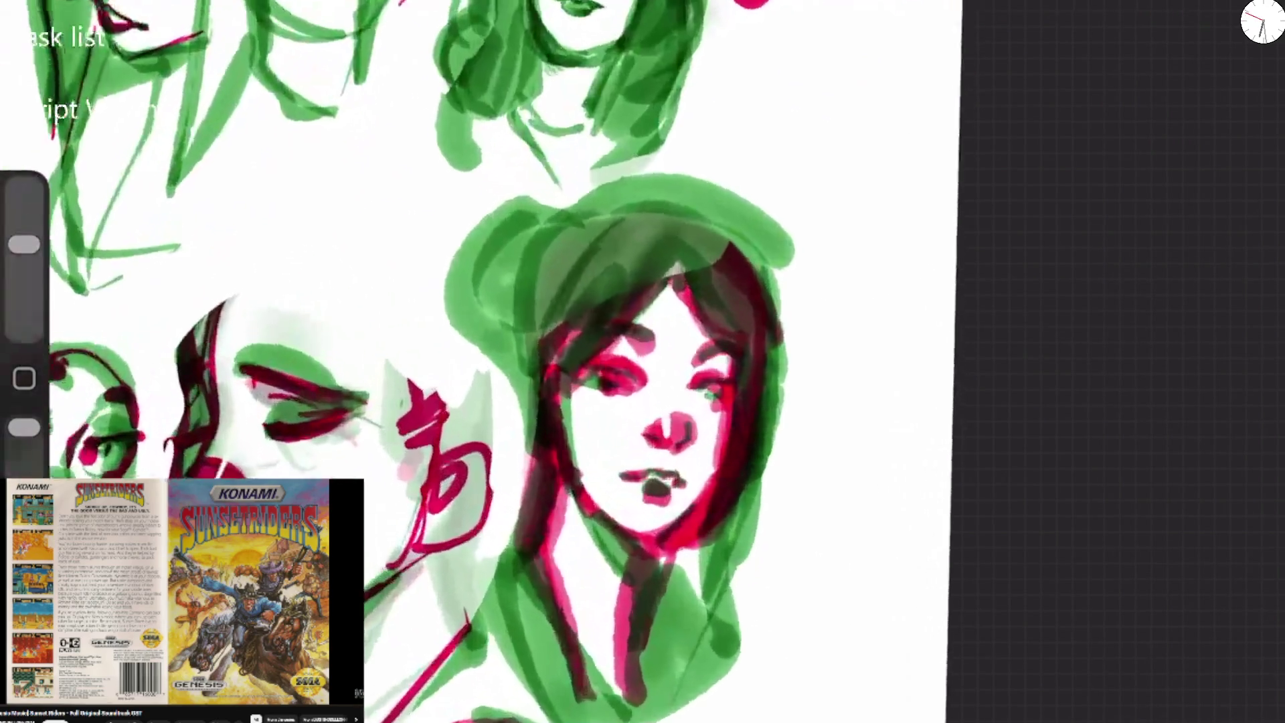
mouse_move(138, 475)
mouse_down()
mouse_move(275, 138)
mouse_move(414, 314)
mouse_move(407, 428)
mouse_up()
drag(200, 204, 144, 365)
drag(154, 331, 197, 479)
drag(367, 554, 425, 447)
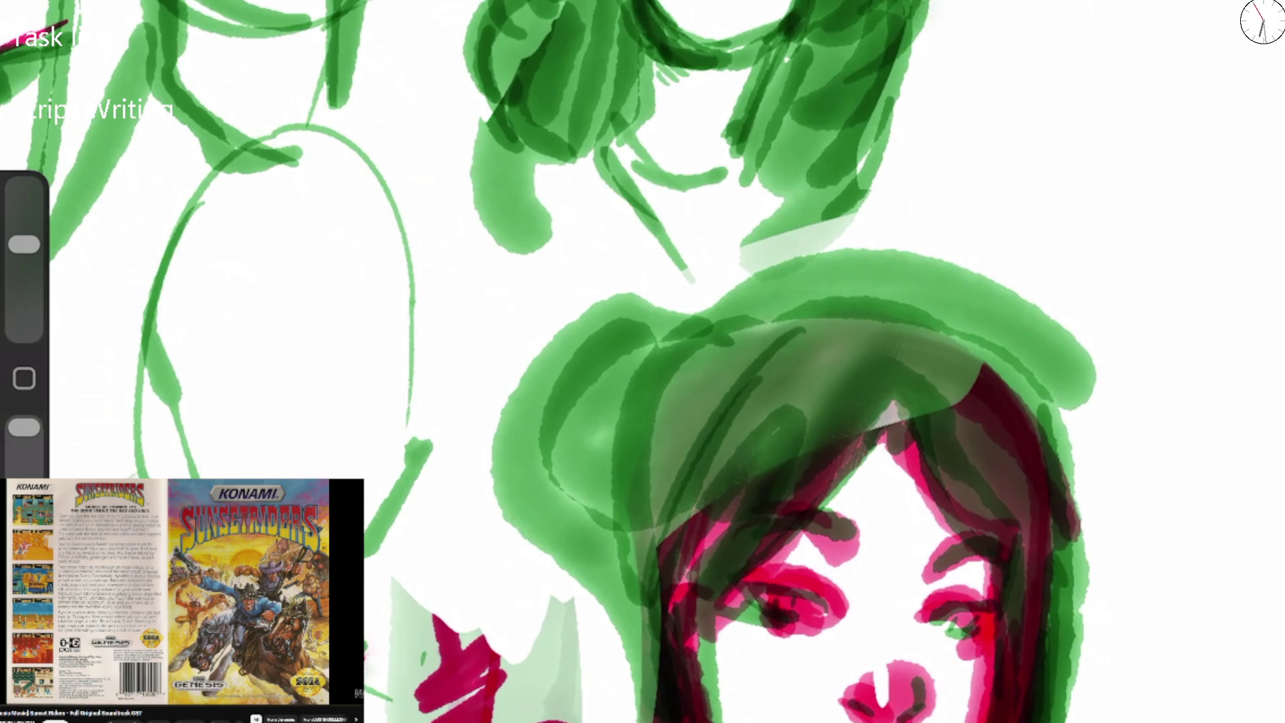
Mark the new face's eyes with green dots, then add brows, an eyelid arc and lower lids.
click(198, 265)
click(381, 223)
drag(178, 309, 190, 305)
drag(326, 282, 365, 274)
click(209, 298)
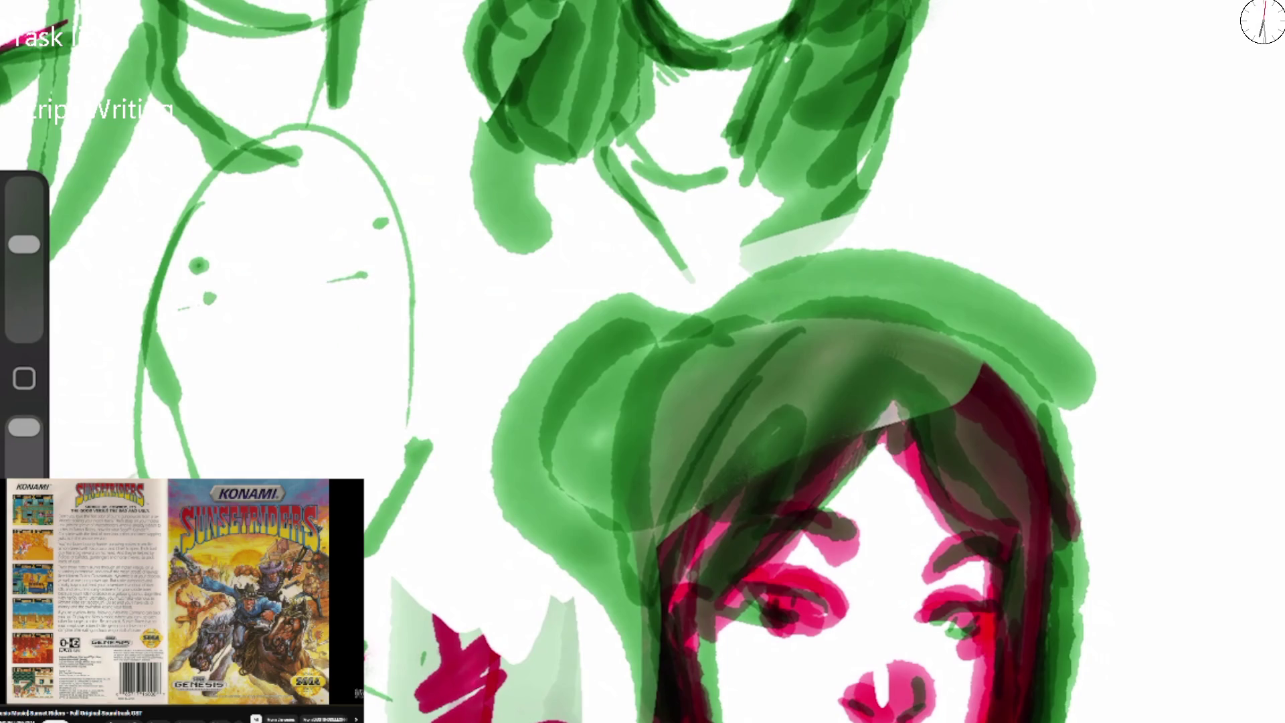
click(338, 280)
mouse_move(274, 272)
mouse_down()
mouse_move(204, 296)
mouse_move(251, 278)
mouse_up()
mouse_move(332, 280)
mouse_down()
mouse_move(344, 266)
mouse_move(386, 268)
mouse_up()
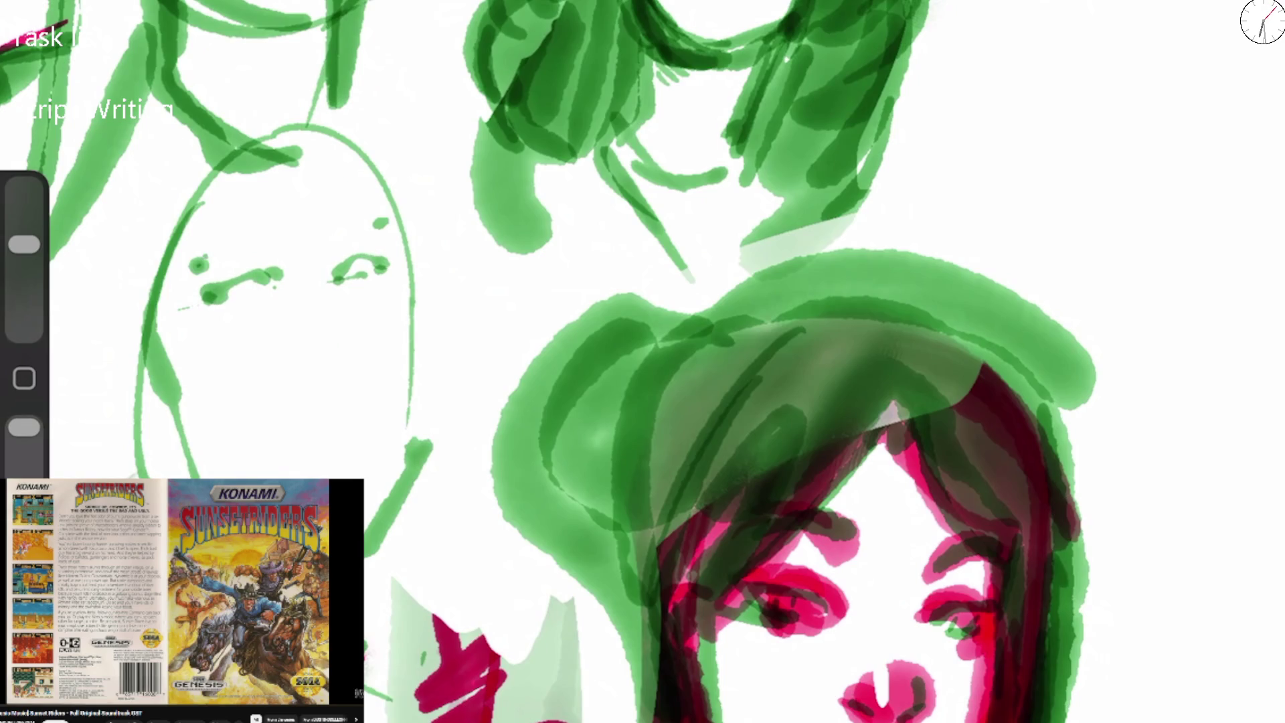
mouse_move(219, 321)
mouse_down()
mouse_move(274, 235)
mouse_move(401, 242)
mouse_up()
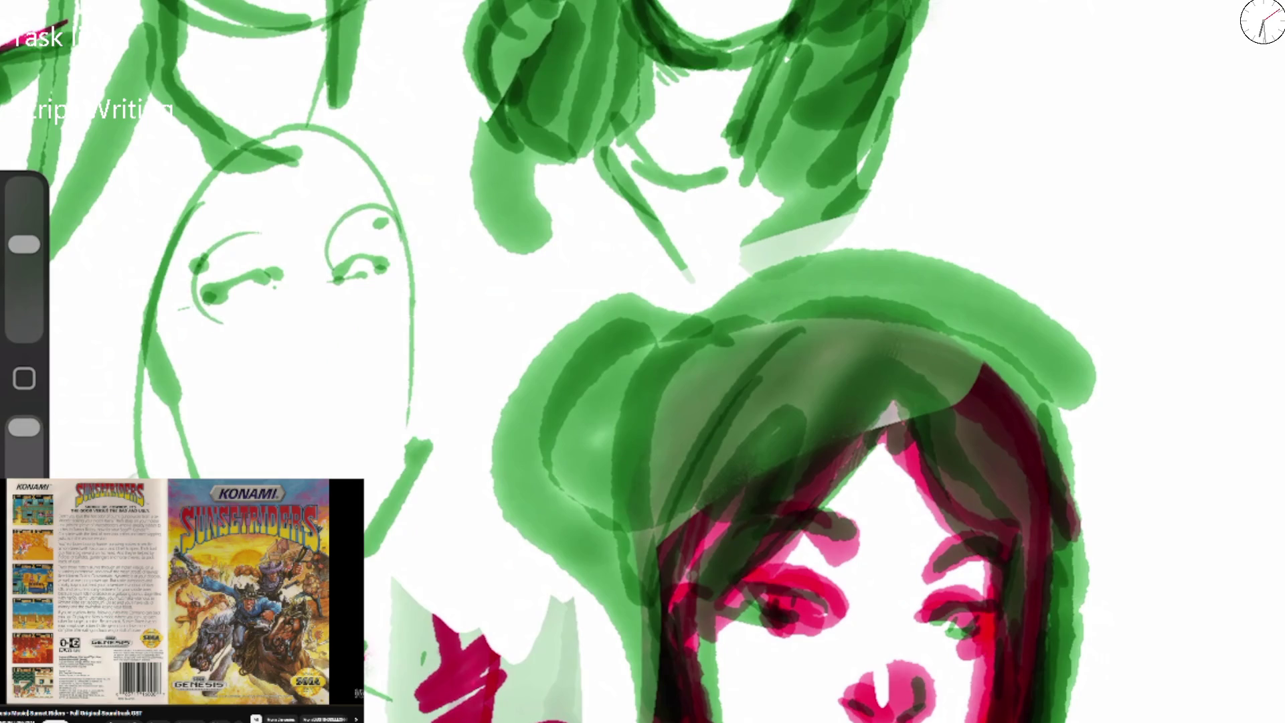
drag(268, 234, 199, 267)
drag(382, 213, 328, 231)
drag(269, 266, 227, 269)
mouse_move(333, 265)
mouse_down()
mouse_move(374, 247)
mouse_move(319, 280)
mouse_up()
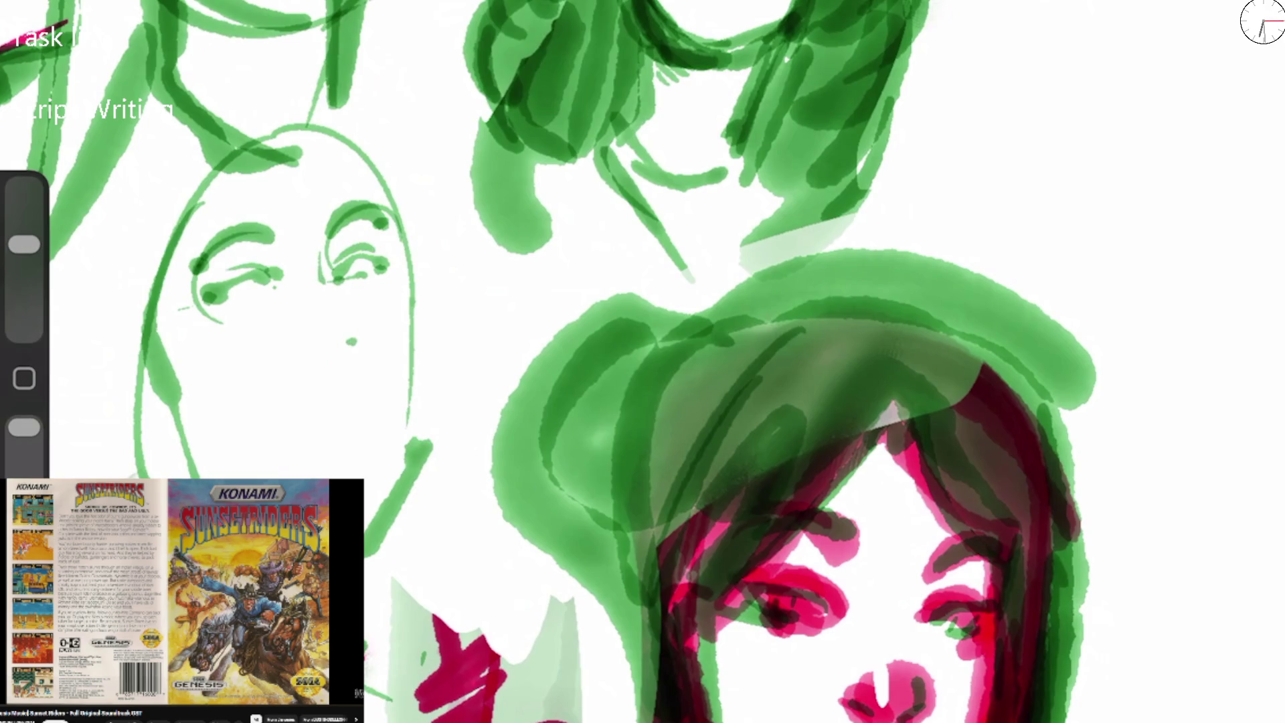
Draw the new face's nostril, smiling mouth, lower lip, pupils and left cheek line.
mouse_move(290, 336)
mouse_down()
mouse_move(330, 348)
mouse_move(357, 330)
mouse_move(314, 346)
mouse_move(289, 327)
mouse_up()
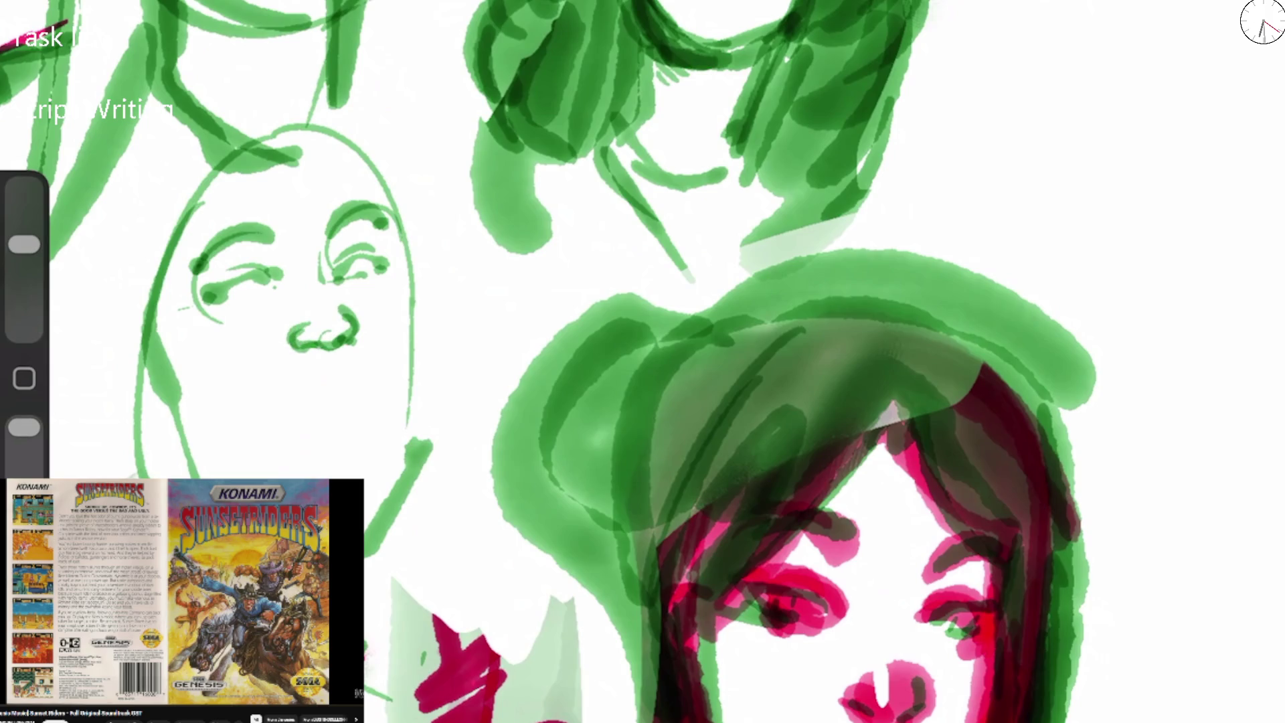
mouse_move(258, 370)
mouse_down()
mouse_move(287, 380)
mouse_move(379, 336)
mouse_move(277, 383)
mouse_move(270, 373)
mouse_move(334, 404)
mouse_move(375, 370)
mouse_up()
mouse_move(300, 392)
mouse_down()
mouse_move(335, 409)
mouse_move(364, 389)
mouse_up()
drag(267, 371, 304, 395)
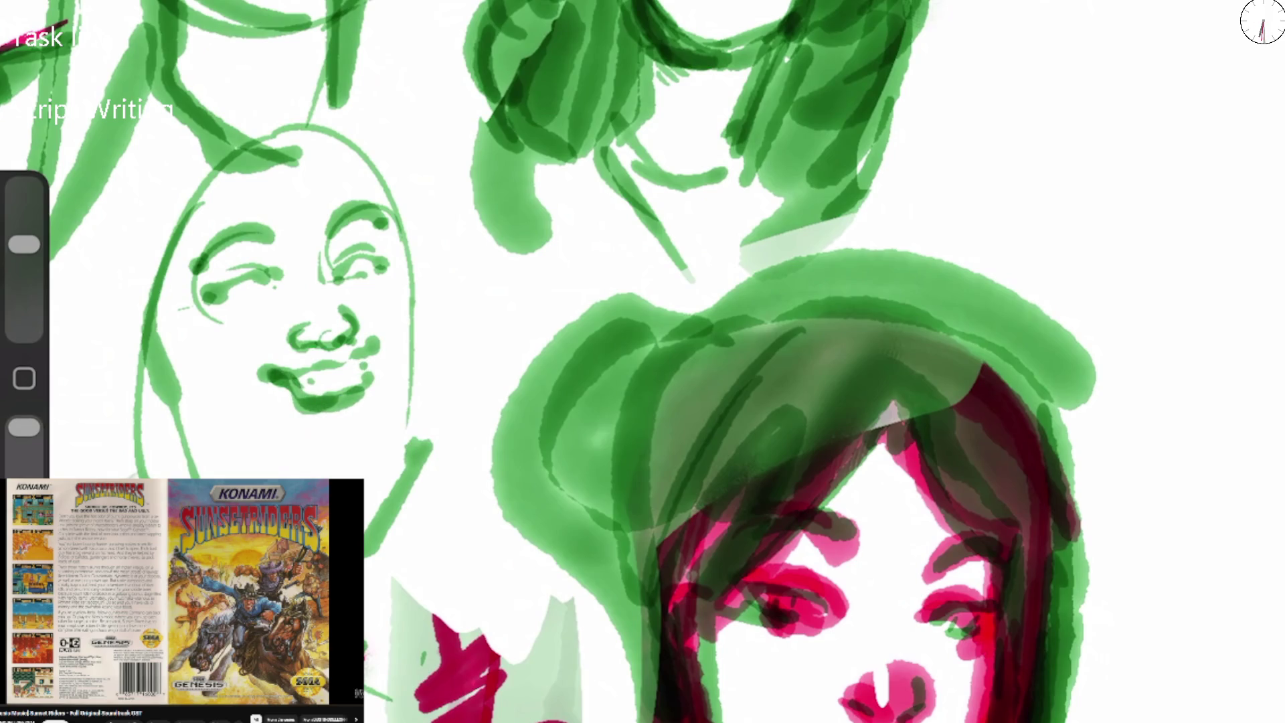
drag(227, 299, 249, 295)
drag(351, 272, 385, 265)
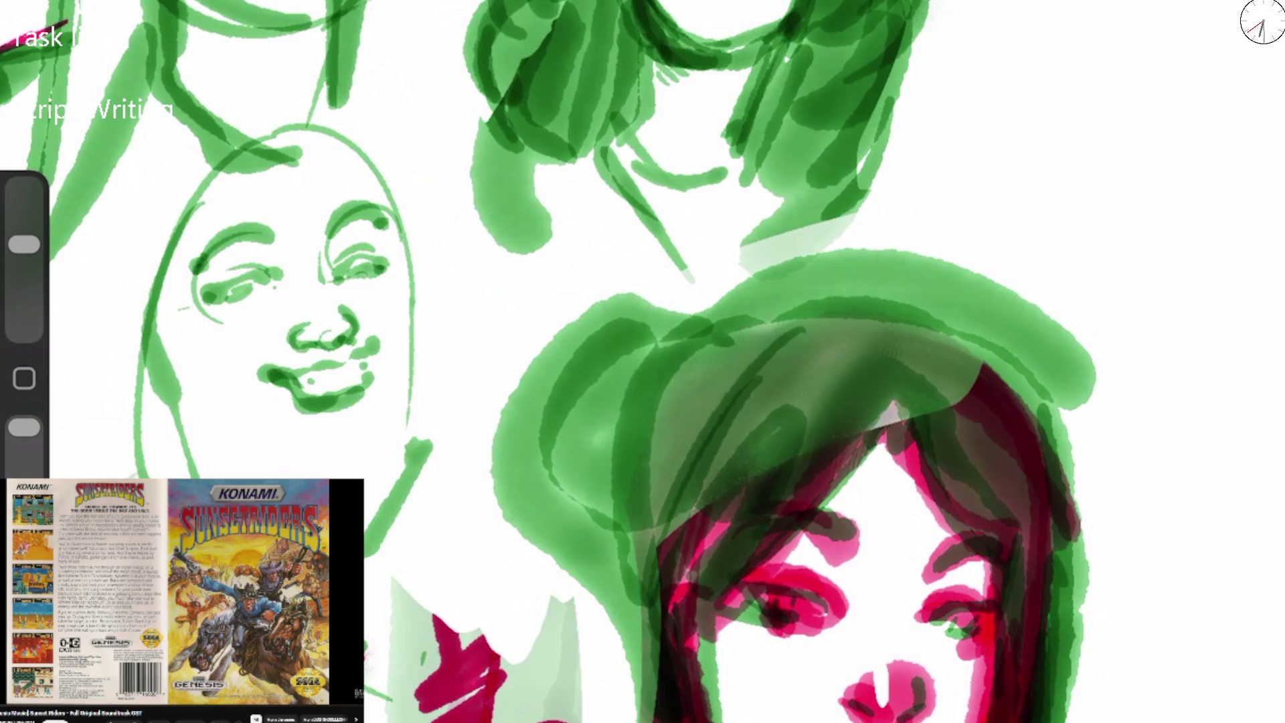
drag(178, 336, 288, 471)
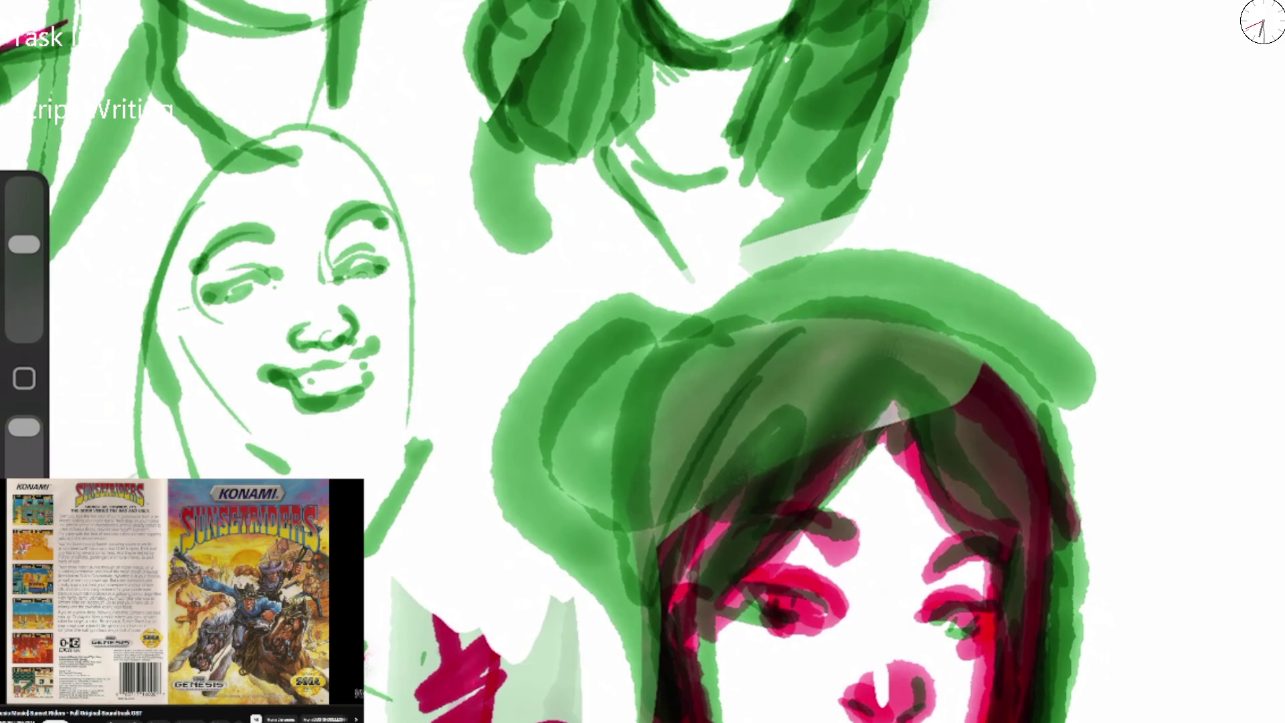
Sketch hair on the new head and shape its chin, jaw, face outline and neck.
mouse_move(333, 138)
mouse_down()
mouse_move(264, 124)
mouse_move(231, 100)
mouse_up()
mouse_move(247, 117)
mouse_down()
mouse_move(217, 220)
mouse_move(378, 191)
mouse_up()
mouse_move(295, 97)
mouse_down()
mouse_move(404, 273)
mouse_move(408, 394)
mouse_up()
mouse_move(391, 336)
mouse_down()
mouse_move(351, 411)
mouse_move(401, 415)
mouse_move(375, 471)
mouse_move(294, 472)
mouse_move(268, 455)
mouse_up()
mouse_move(388, 461)
mouse_down()
mouse_move(301, 472)
mouse_move(154, 334)
mouse_move(281, 472)
mouse_up()
mouse_move(168, 348)
mouse_down()
mouse_move(153, 295)
mouse_move(241, 130)
mouse_up()
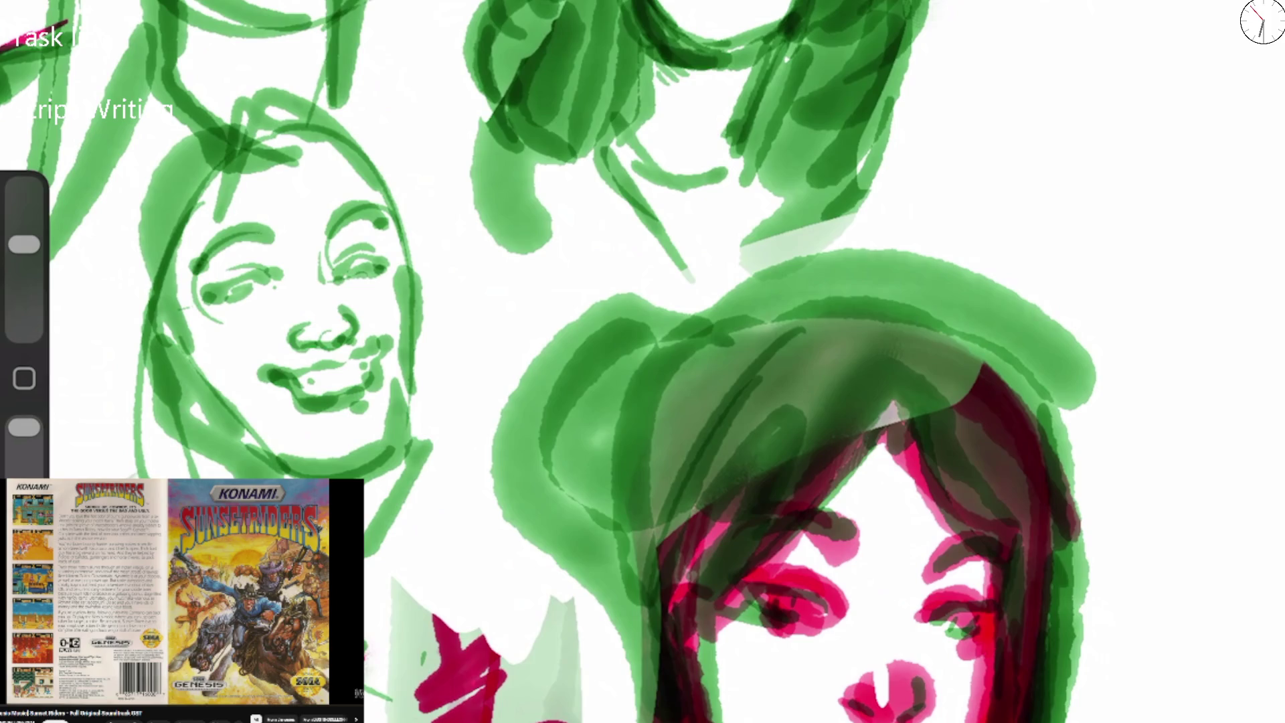
drag(221, 468, 333, 468)
mouse_move(372, 495)
mouse_down()
mouse_move(368, 531)
mouse_move(402, 548)
mouse_up()
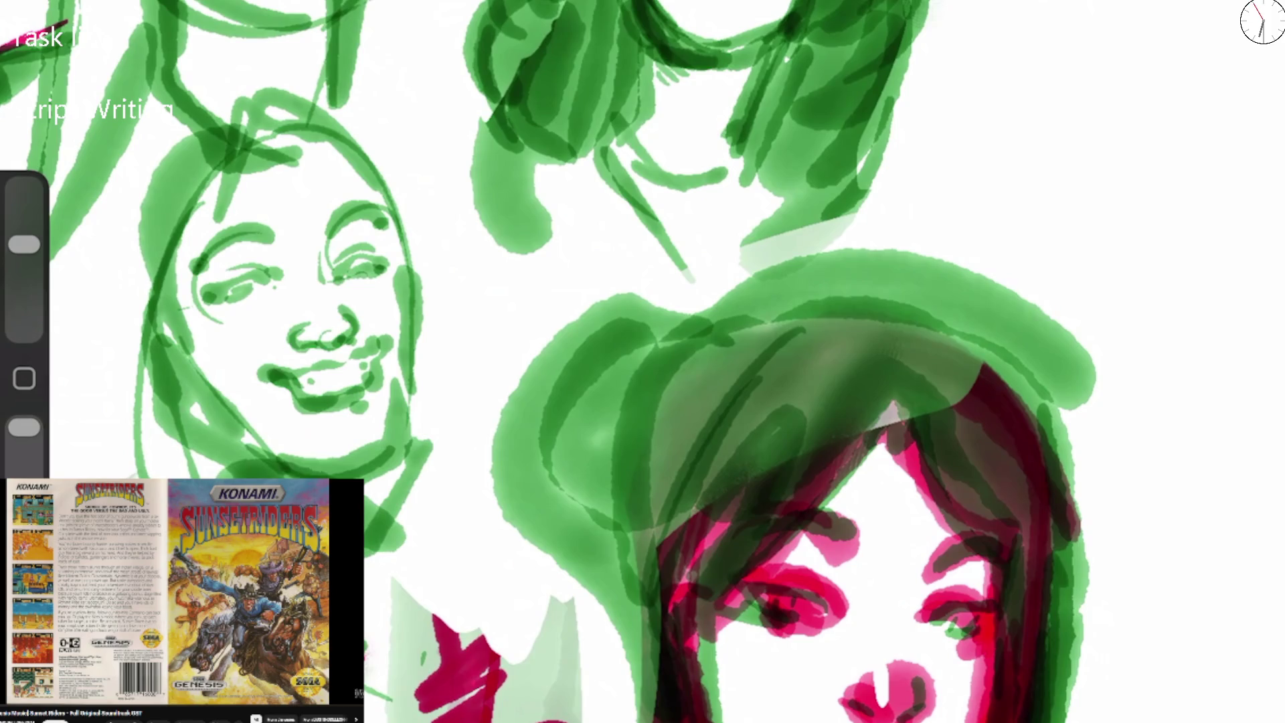
Switch the brush colour to magenta.
click(1261, 20)
click(1023, 479)
click(1262, 20)
click(275, 279)
Trace the smiling face's eyelids, brows and left nostril in magenta.
mouse_move(278, 278)
mouse_down()
mouse_move(226, 296)
mouse_move(264, 275)
mouse_move(269, 236)
mouse_up()
drag(328, 224, 365, 194)
mouse_move(339, 275)
mouse_down()
mouse_move(376, 259)
mouse_move(366, 241)
mouse_move(379, 200)
mouse_up()
drag(274, 231, 215, 233)
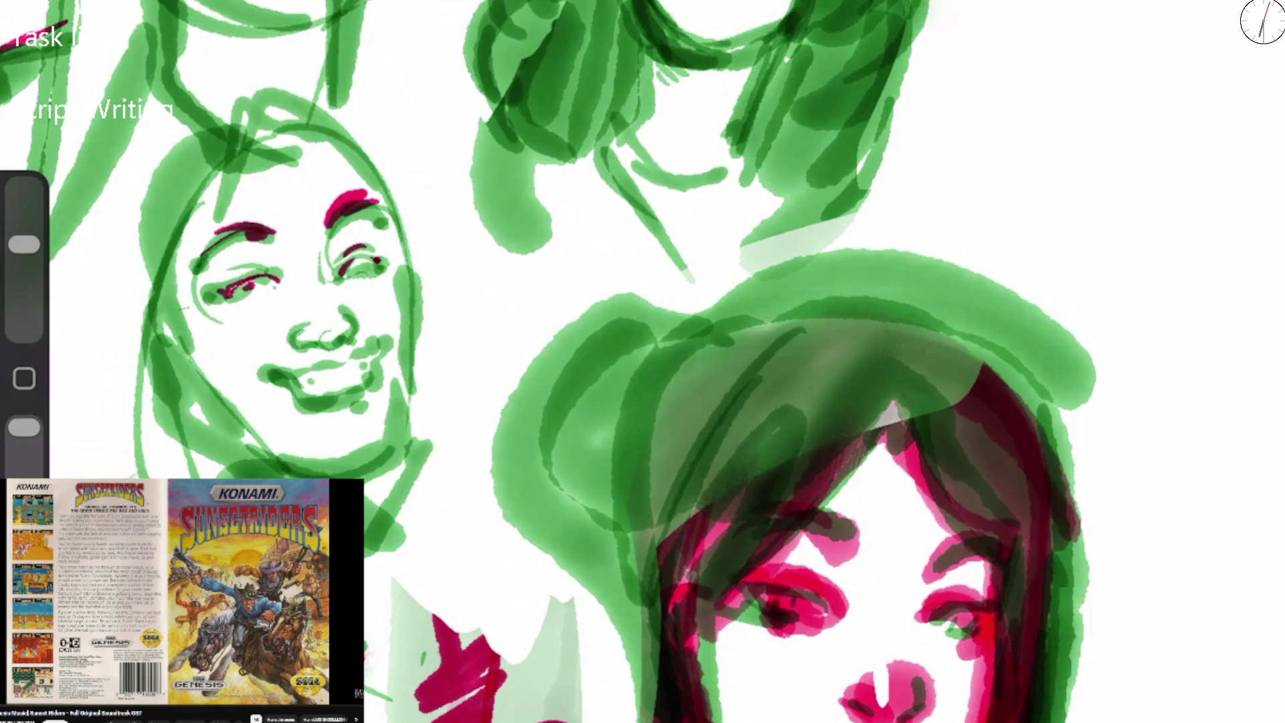
drag(298, 328, 305, 344)
mouse_move(277, 293)
mouse_down()
mouse_move(311, 278)
mouse_move(272, 290)
mouse_up()
Add magenta strokes under the eyes, undoing two tries, and fill both eyes dark magenta.
key(ctrl+z)
drag(279, 292, 365, 287)
key(ctrl+z)
key(ctrl+z)
key(ctrl+z)
mouse_move(338, 285)
mouse_down()
mouse_move(370, 288)
mouse_move(376, 265)
mouse_up()
drag(284, 289, 245, 291)
mouse_move(261, 289)
mouse_down()
mouse_move(235, 296)
mouse_move(234, 281)
mouse_up()
mouse_move(363, 260)
mouse_down()
mouse_move(266, 304)
mouse_move(315, 287)
mouse_up()
Hatch magenta under both eyes, blush the cheeks, and draw the nose in dark magenta.
drag(352, 281, 267, 309)
key(ctrl+z)
key(ctrl+z)
key(ctrl+z)
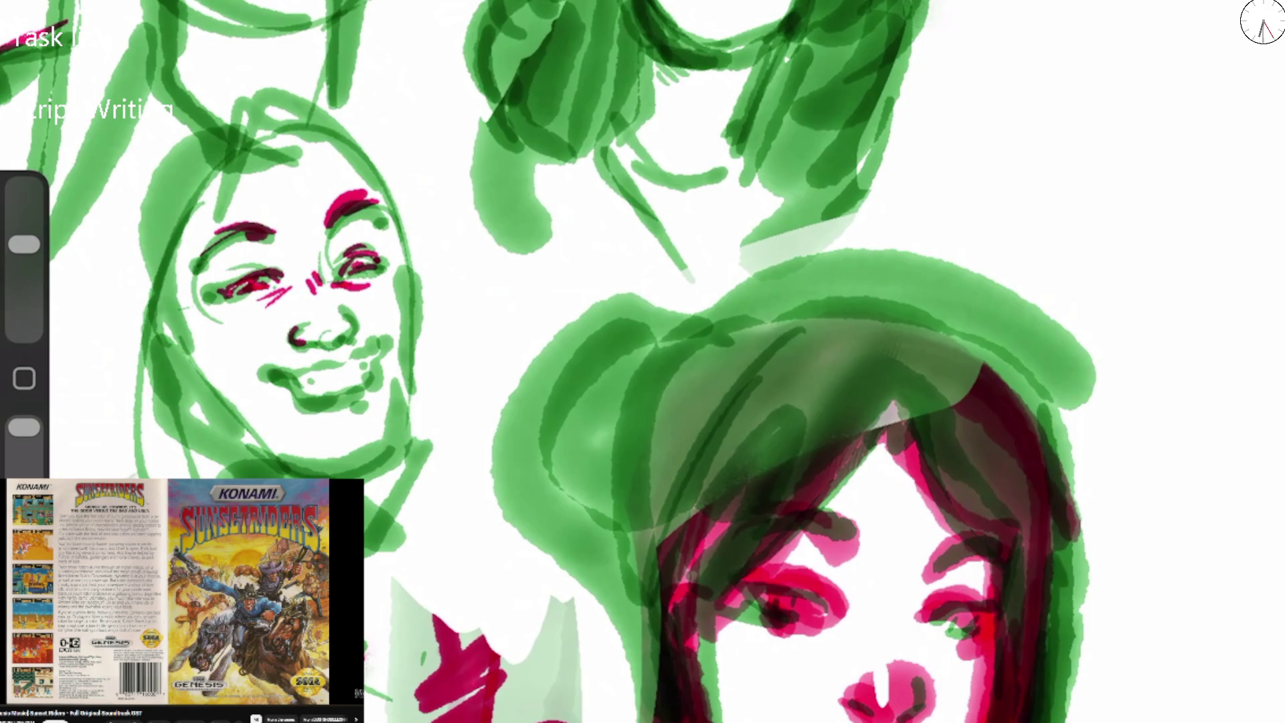
mouse_move(400, 258)
mouse_down()
mouse_move(340, 281)
mouse_move(371, 298)
mouse_up()
mouse_move(289, 286)
mouse_down()
mouse_move(216, 313)
mouse_move(235, 328)
mouse_up()
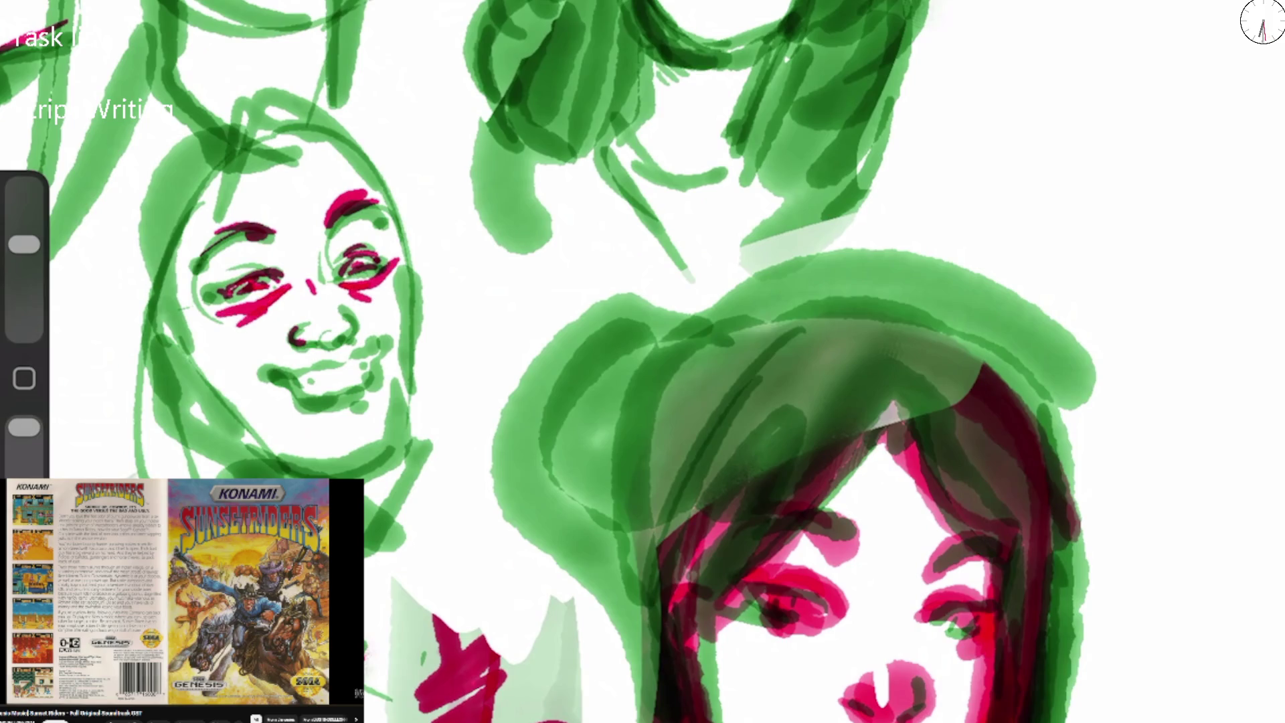
drag(390, 278, 401, 313)
mouse_move(224, 314)
mouse_down()
mouse_move(232, 345)
mouse_move(254, 355)
mouse_move(267, 343)
mouse_up()
mouse_move(385, 321)
mouse_down()
mouse_move(335, 361)
mouse_move(257, 368)
mouse_move(301, 396)
mouse_move(371, 404)
mouse_move(382, 361)
mouse_up()
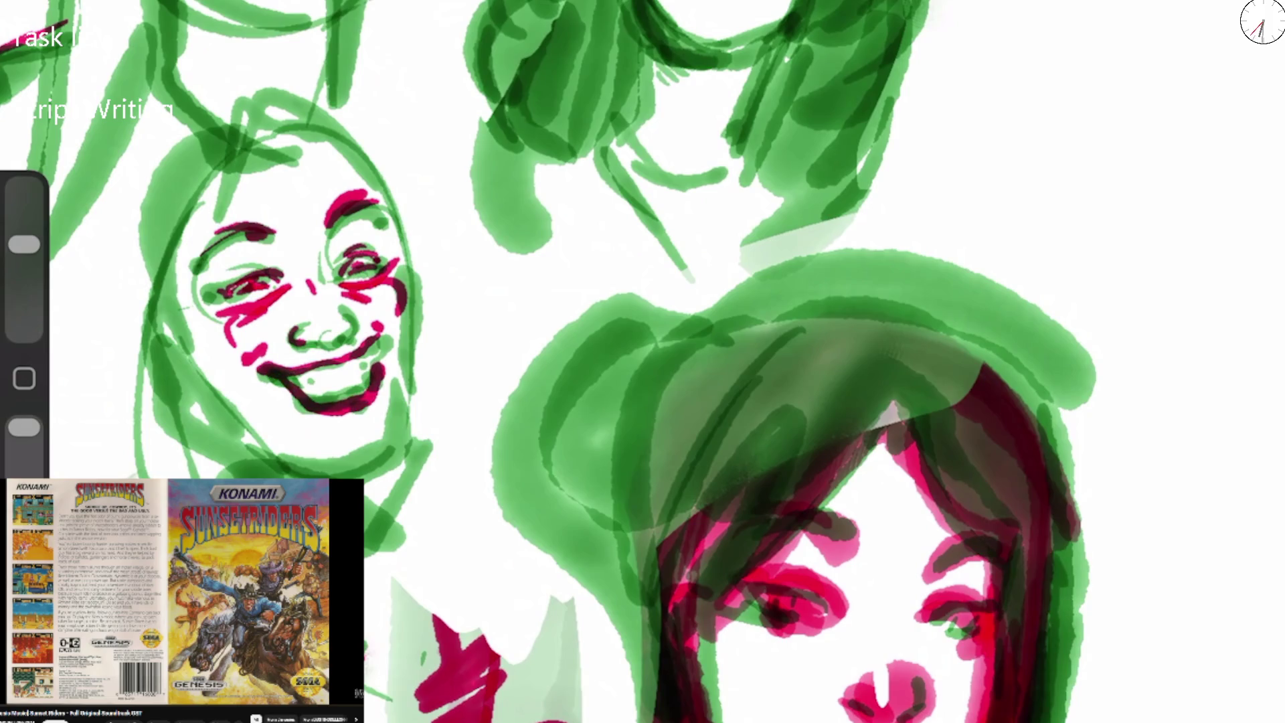
mouse_move(295, 334)
mouse_down()
mouse_move(342, 349)
mouse_move(354, 327)
mouse_move(339, 306)
mouse_up()
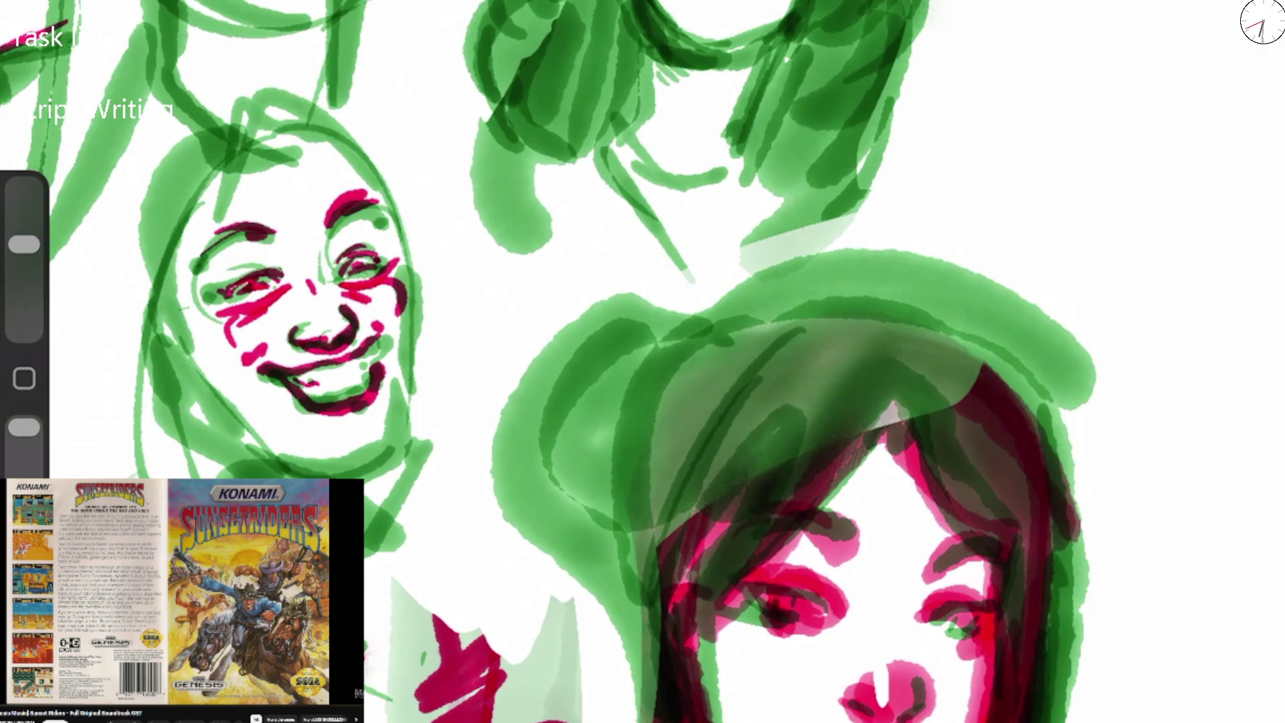
Line the left cheek and right face edge in dark magenta and darken the smile.
mouse_move(190, 314)
mouse_down()
mouse_move(204, 378)
mouse_move(251, 425)
mouse_move(374, 460)
mouse_move(405, 380)
mouse_up()
drag(410, 264, 408, 395)
drag(412, 295, 268, 110)
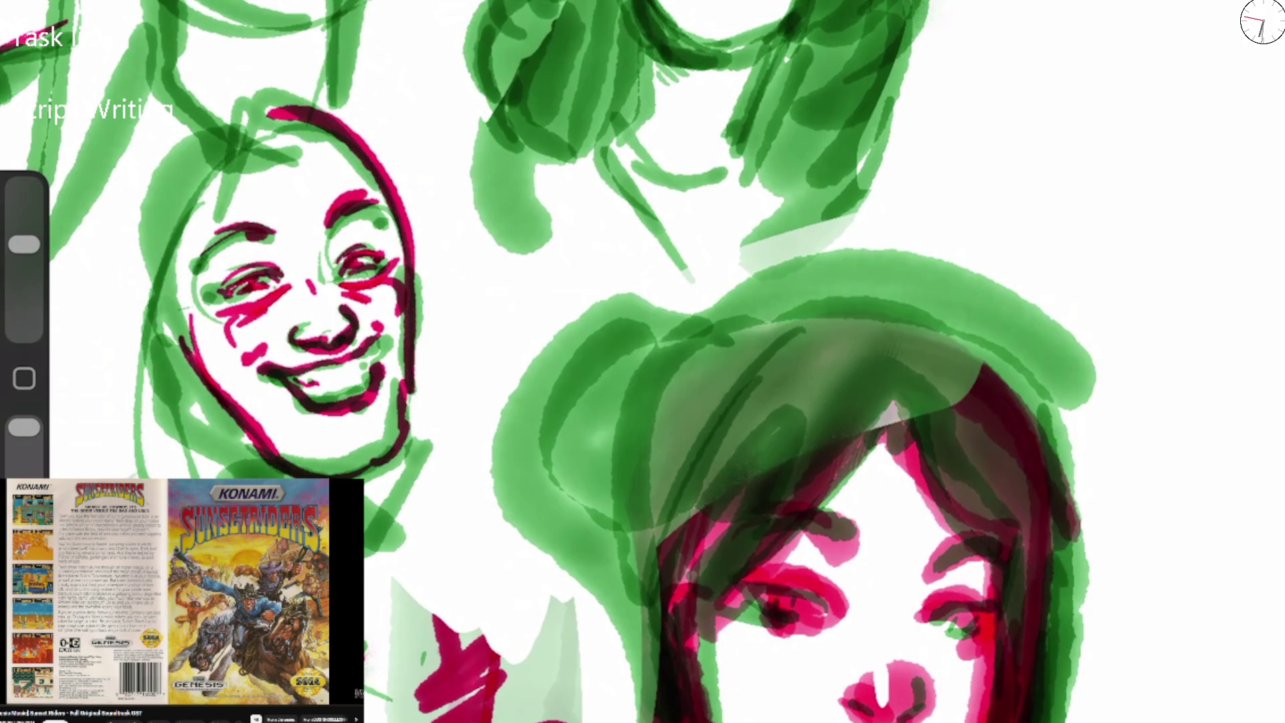
scroll(709, 362, up, 2)
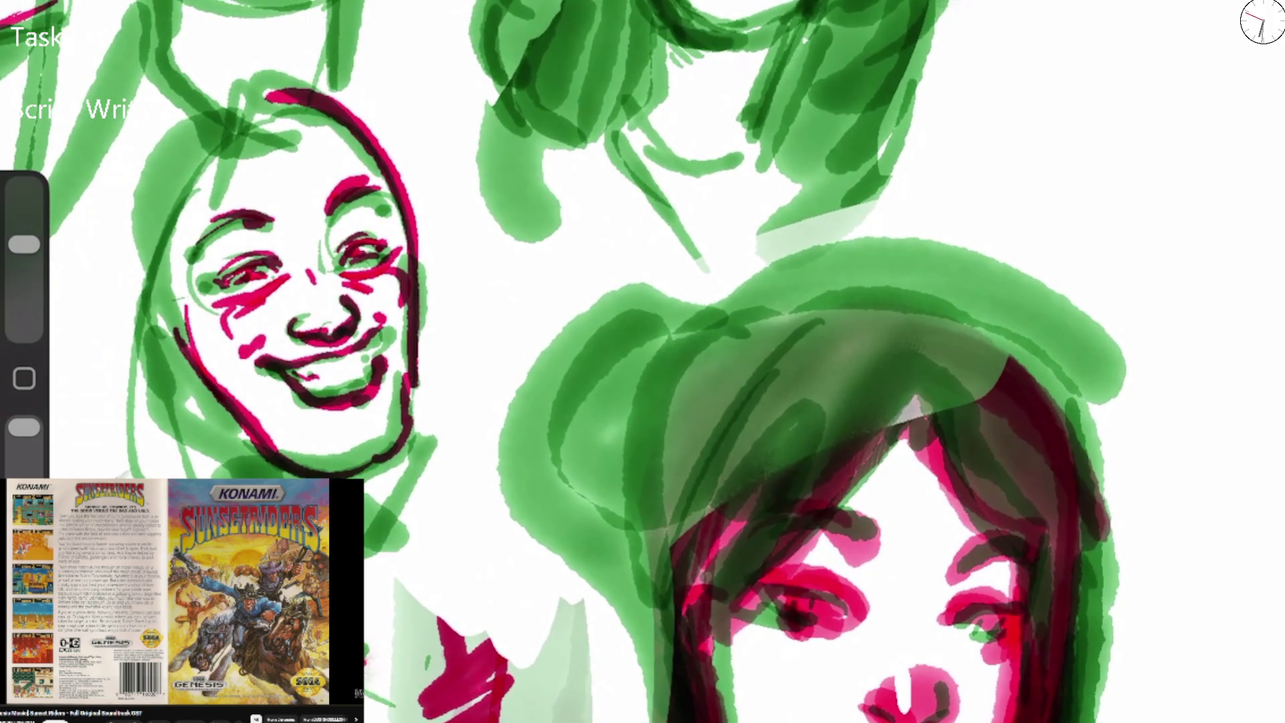
mouse_move(284, 375)
mouse_down()
mouse_move(394, 335)
mouse_move(400, 314)
mouse_up()
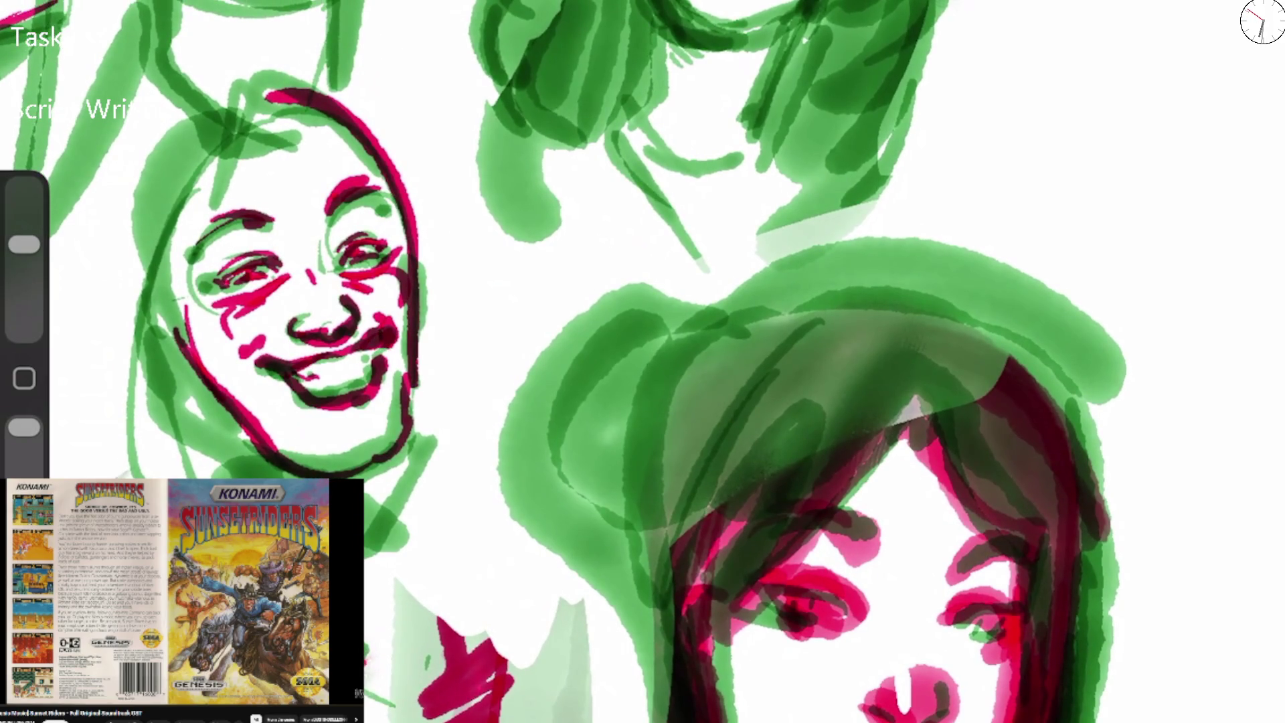
Darken both eyes and add the brows and side outlines of the face.
mouse_move(236, 275)
mouse_down()
mouse_move(216, 287)
mouse_move(232, 282)
mouse_up()
drag(341, 252, 376, 246)
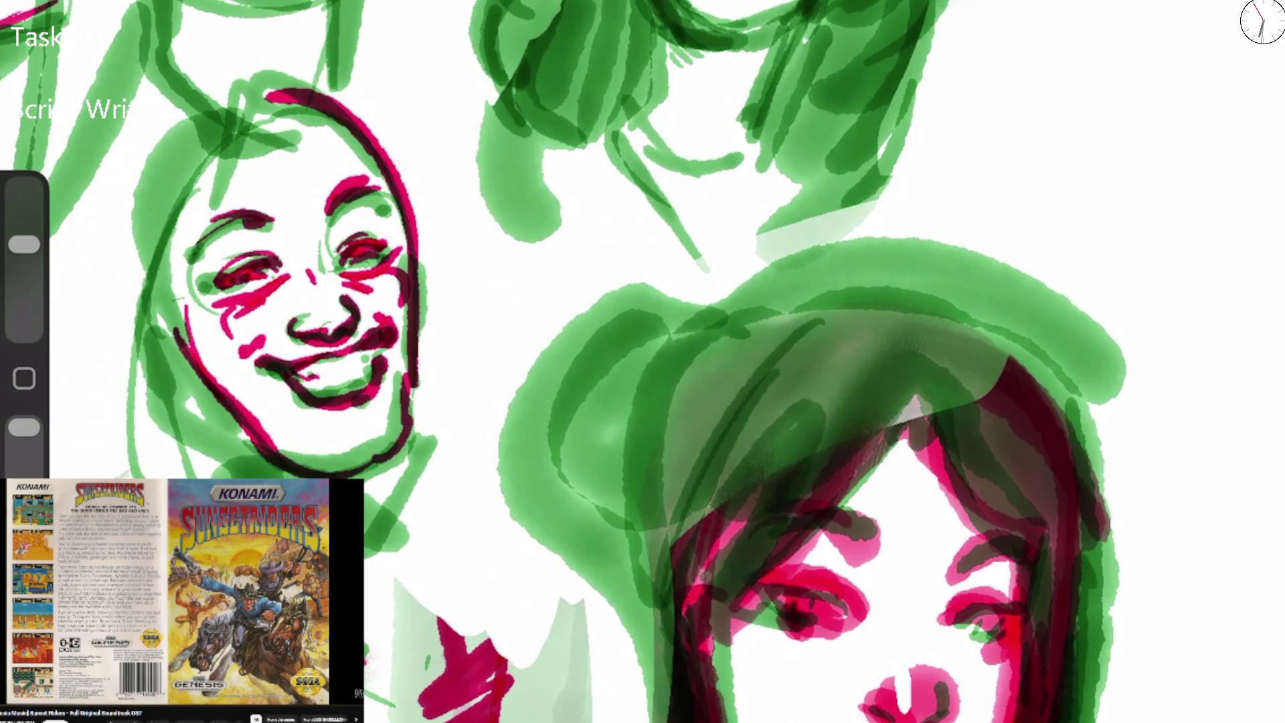
mouse_move(203, 235)
mouse_down()
mouse_move(253, 211)
mouse_move(191, 286)
mouse_move(335, 112)
mouse_up()
mouse_move(398, 249)
mouse_down()
mouse_move(382, 239)
mouse_move(408, 184)
mouse_up()
drag(398, 190, 304, 200)
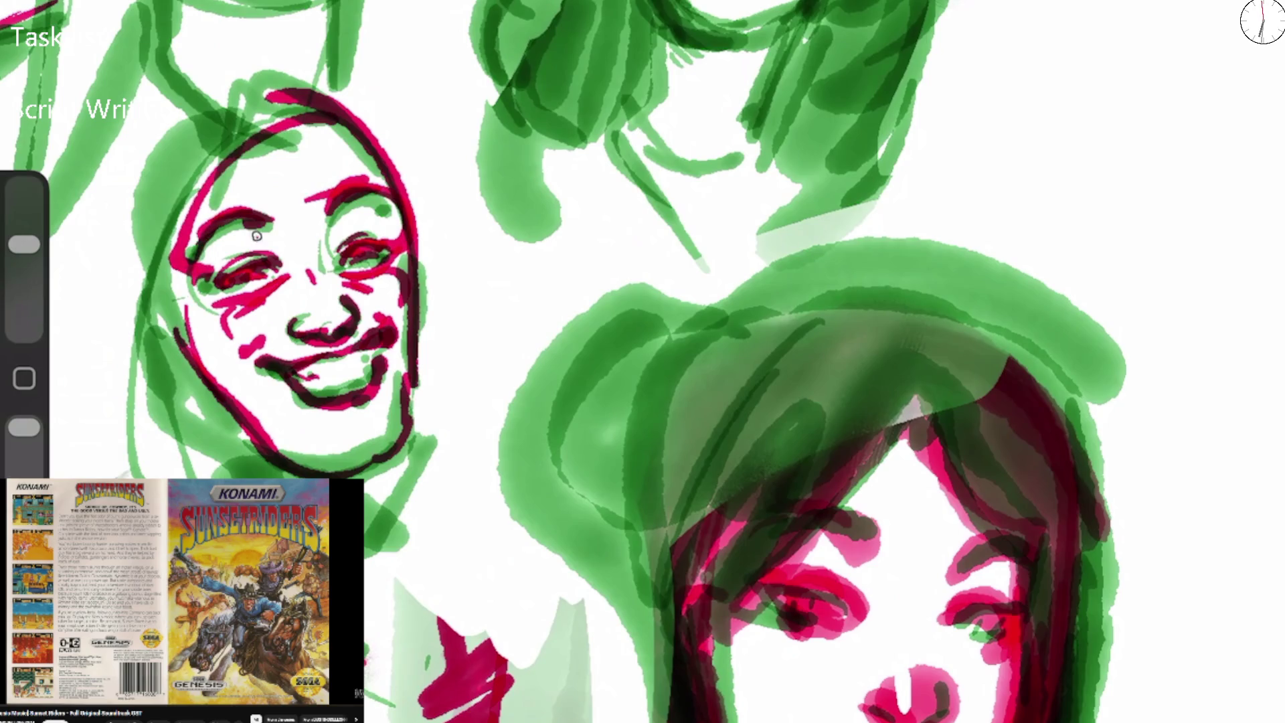
drag(293, 271, 235, 249)
mouse_move(358, 226)
mouse_down()
mouse_move(328, 261)
mouse_move(378, 215)
mouse_up()
scroll(642, 361, down, 5)
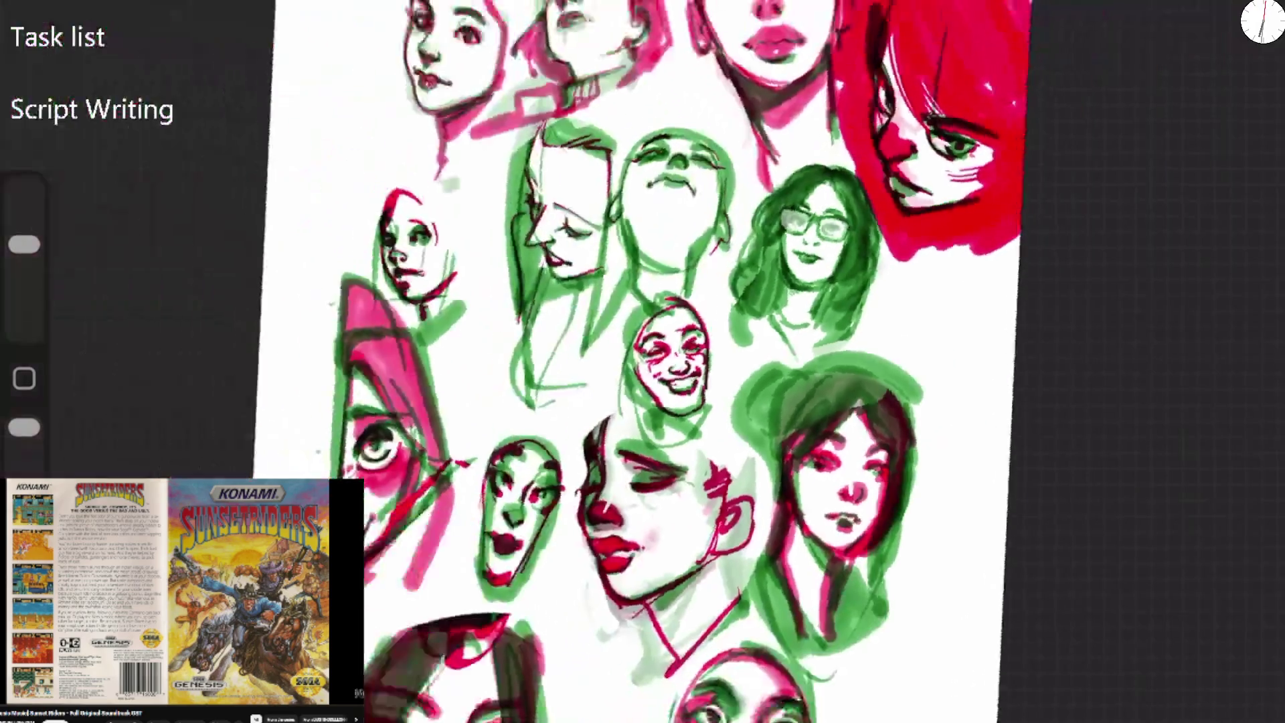
Draw the smiling face's jaw and cheek-to-neck lines, redo them after an undo, and shade the neck.
scroll(776, 401, up, 5)
mouse_move(471, 264)
mouse_down()
mouse_move(487, 326)
mouse_move(426, 465)
mouse_up()
drag(268, 255, 385, 502)
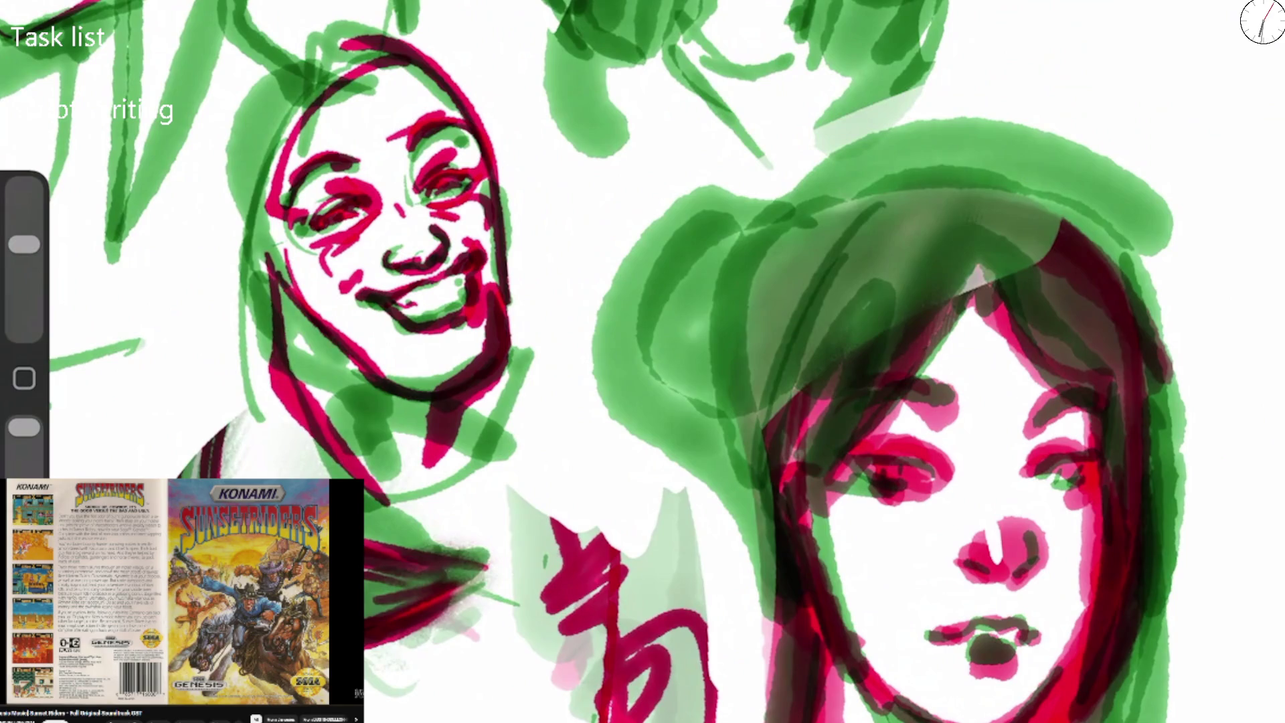
key(ctrl+z)
key(ctrl+z)
drag(476, 367, 512, 422)
mouse_move(281, 248)
mouse_down()
mouse_move(321, 371)
mouse_move(402, 468)
mouse_up()
drag(479, 375, 499, 448)
drag(482, 402, 455, 461)
mouse_move(298, 328)
mouse_down()
mouse_move(428, 482)
mouse_move(468, 374)
mouse_up()
drag(495, 375, 508, 428)
Outline the lower-right girl's hair in magenta and darken the lower-left face's left edge.
scroll(642, 362, down, 5)
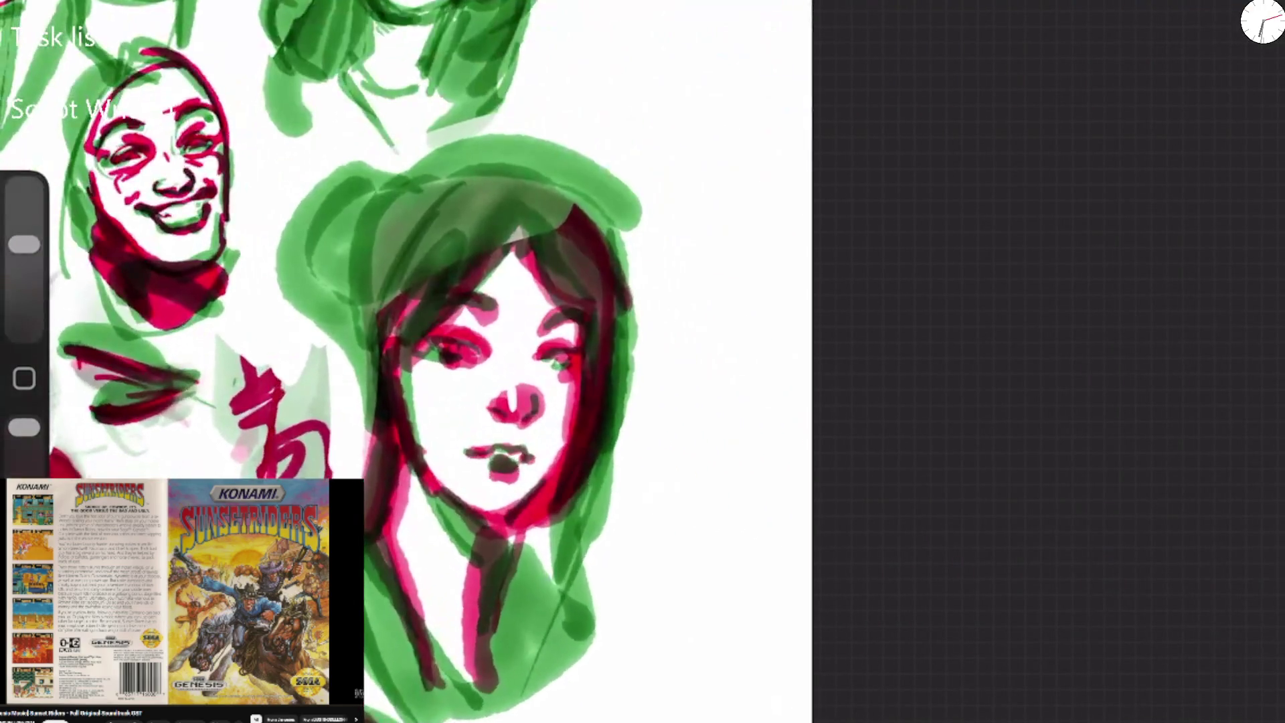
mouse_move(609, 321)
mouse_down()
mouse_move(612, 207)
mouse_move(515, 134)
mouse_move(375, 161)
mouse_move(311, 312)
mouse_move(354, 345)
mouse_move(378, 441)
mouse_up()
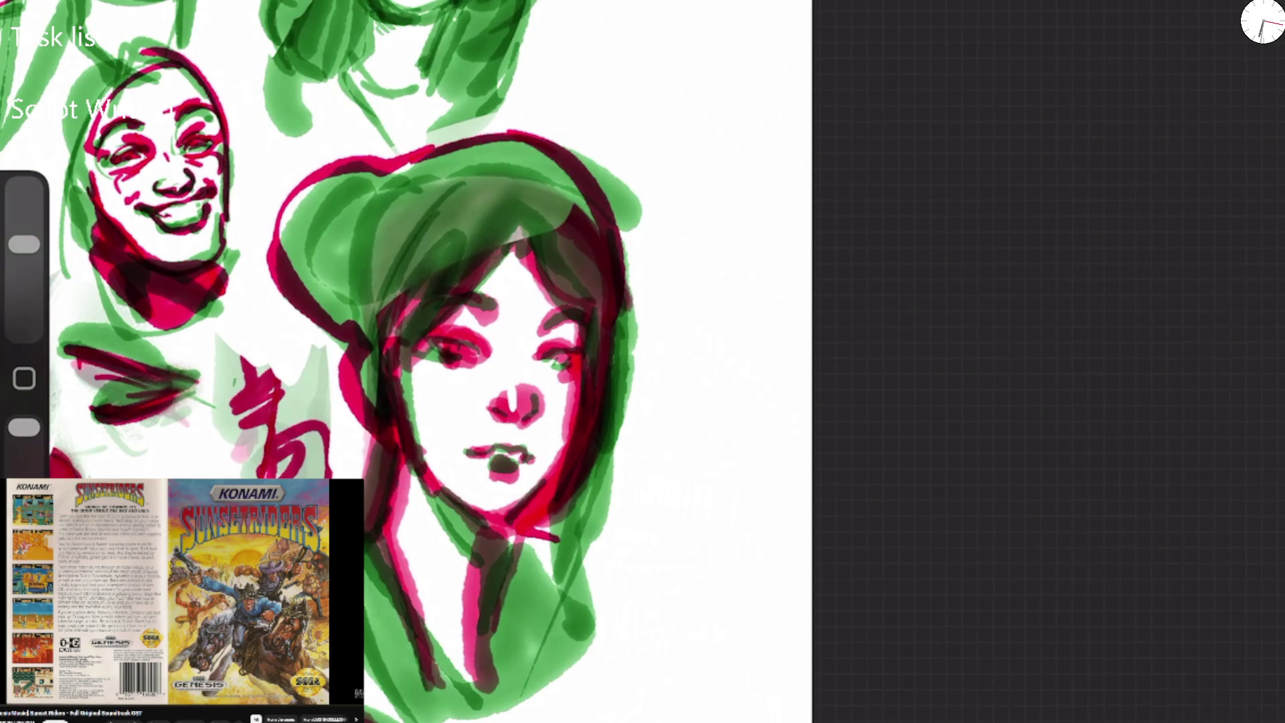
scroll(402, 361, down, 3)
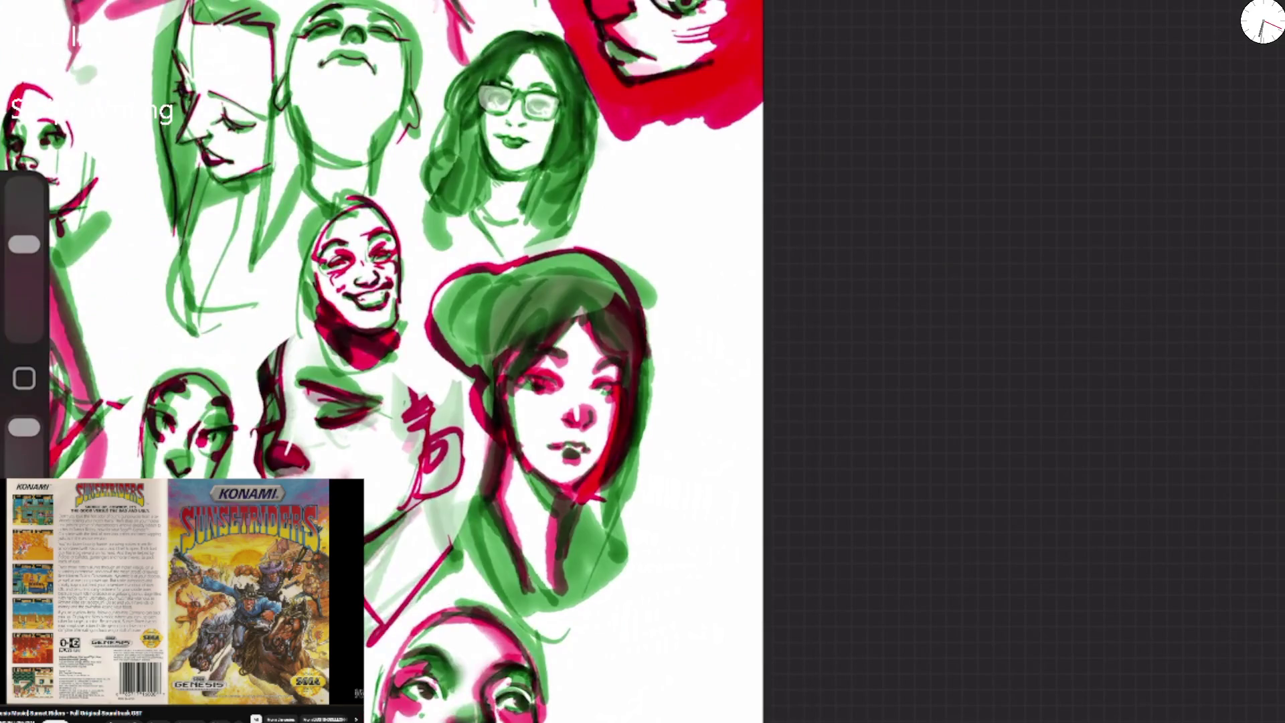
drag(139, 398, 141, 478)
scroll(402, 362, down, 5)
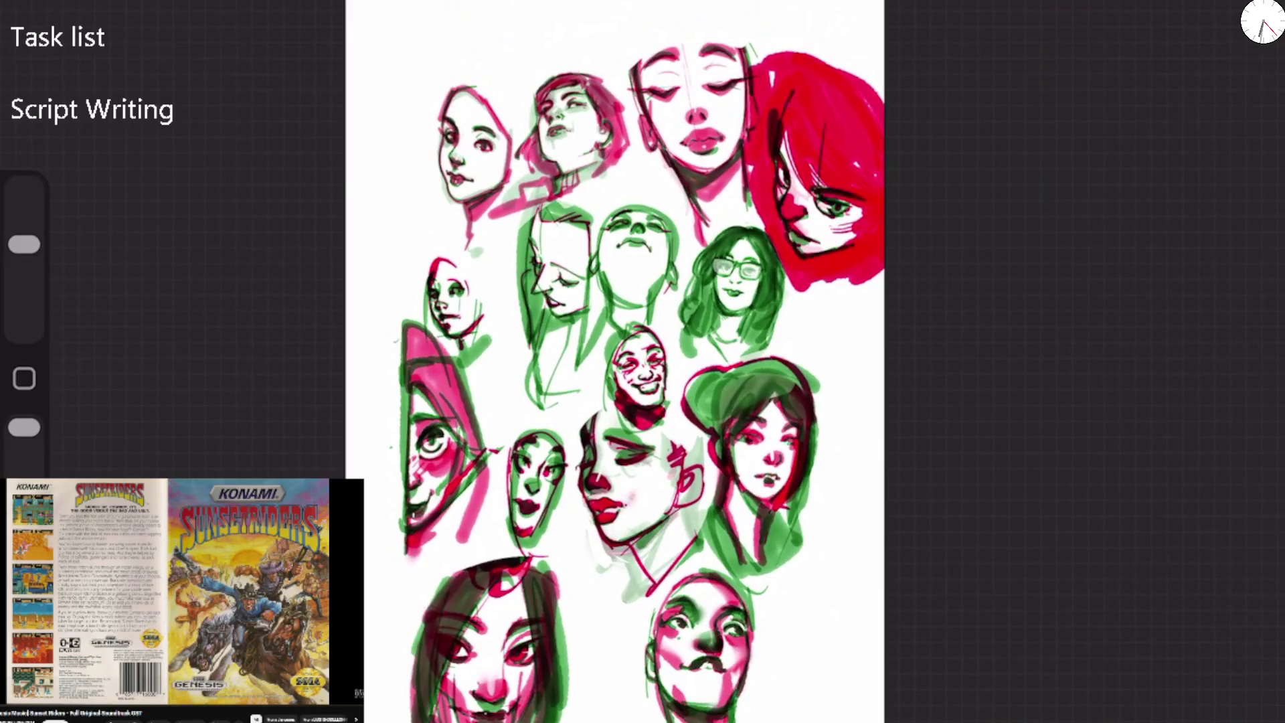
Paint a solid pink area down the hooded face's left side.
mouse_move(399, 320)
mouse_down()
mouse_move(398, 532)
mouse_move(364, 535)
mouse_up()
drag(361, 354, 375, 525)
mouse_move(383, 336)
mouse_down()
mouse_move(398, 542)
mouse_move(383, 351)
mouse_up()
drag(385, 520, 402, 539)
drag(24, 245, 24, 231)
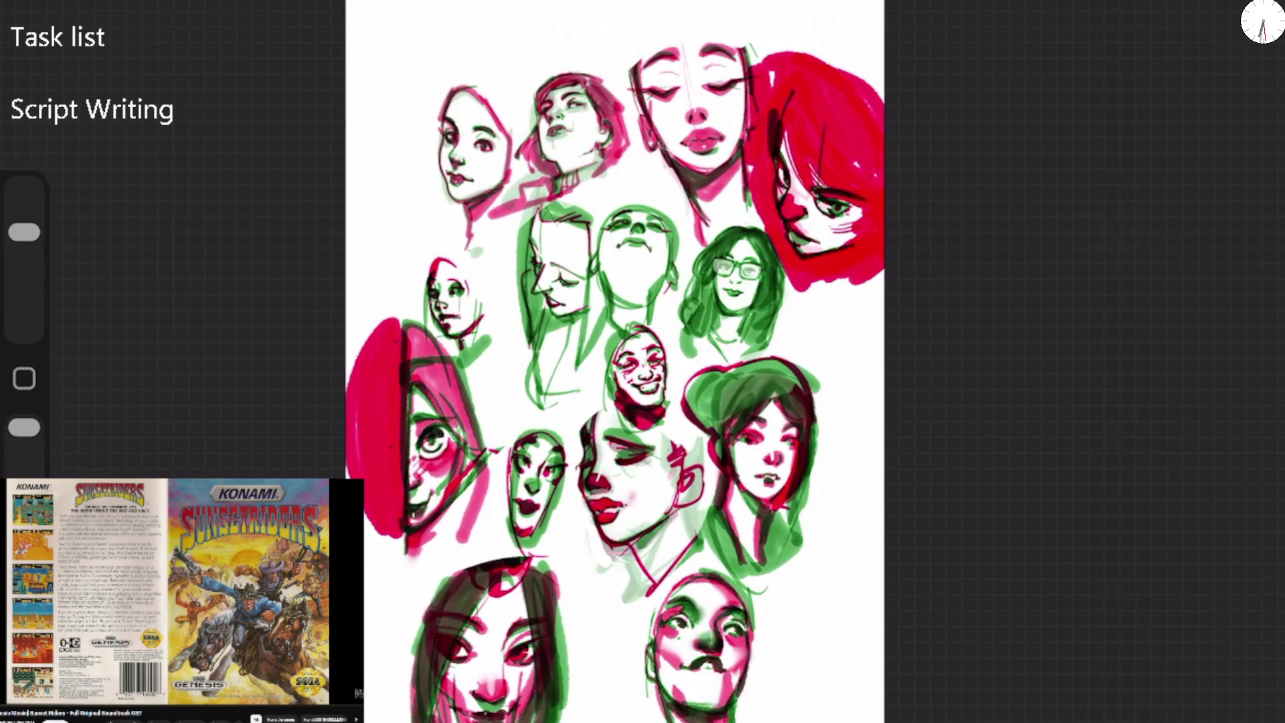
Paint a white eye hole into the pink shape and a white curve along its lower left.
scroll(484, 529, up, 5)
drag(261, 254, 271, 321)
drag(287, 231, 235, 281)
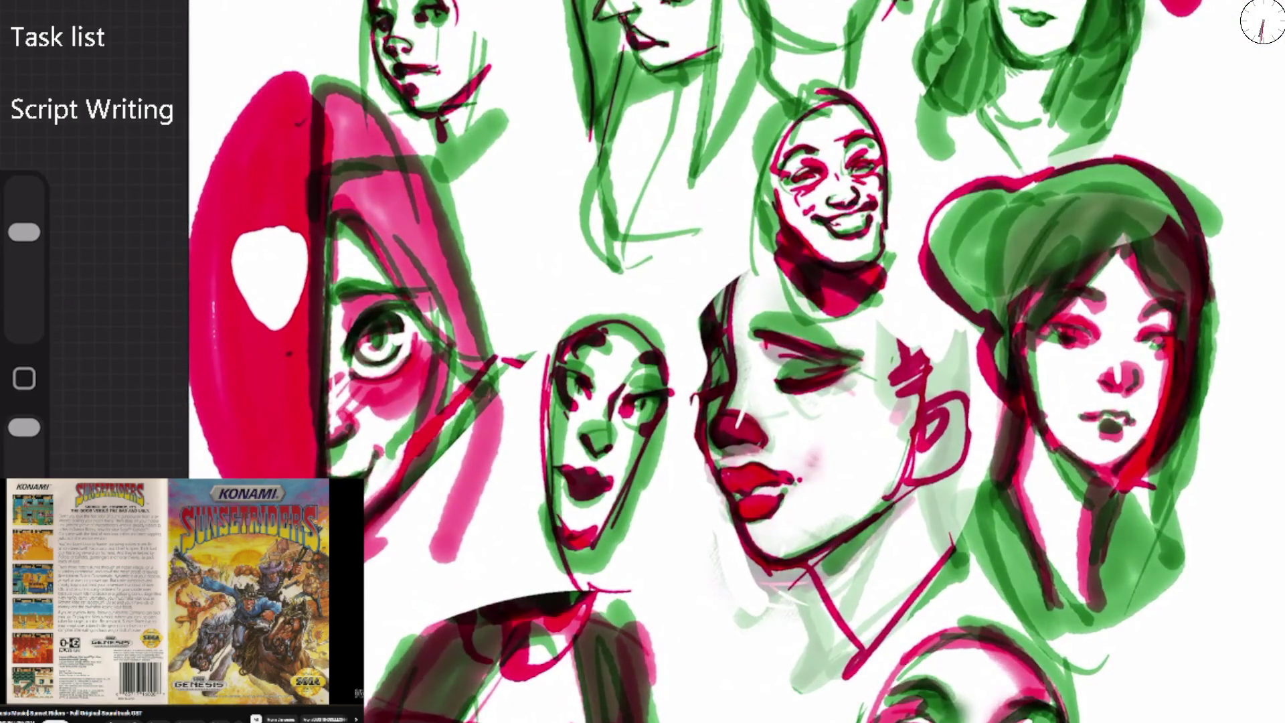
drag(241, 388, 268, 475)
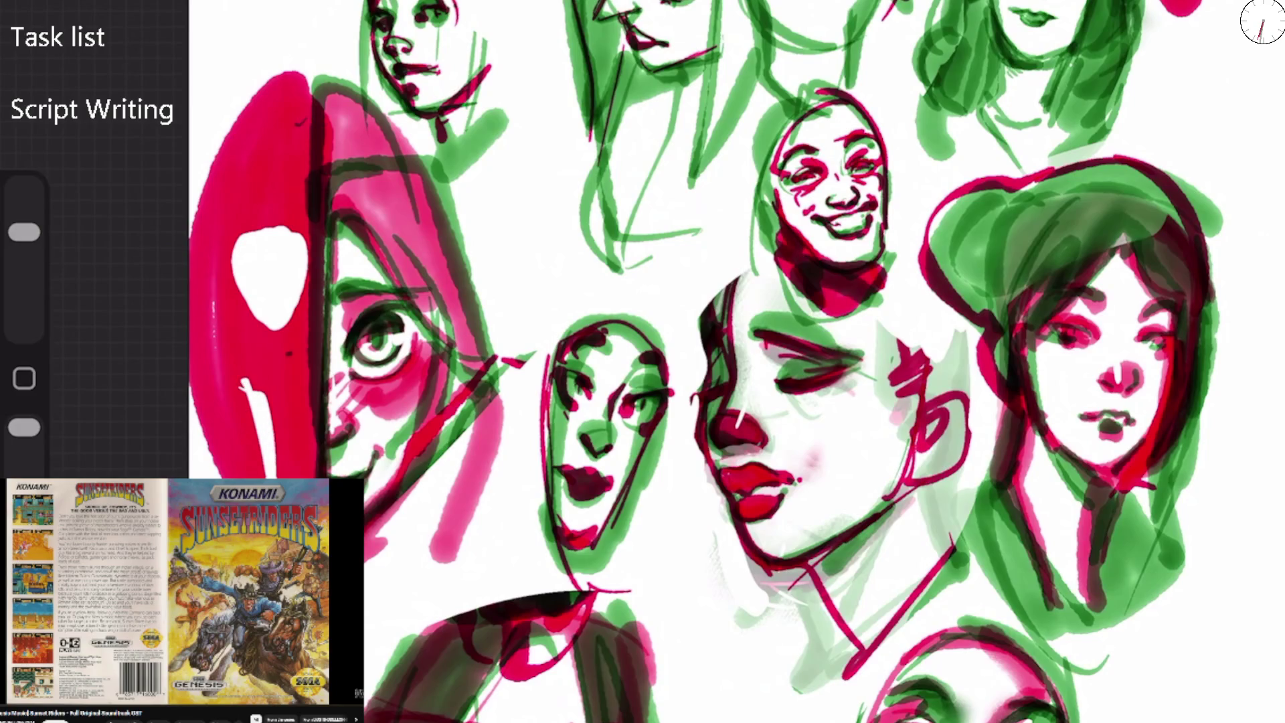
key(ctrl+z)
key(ctrl+z)
mouse_move(218, 338)
mouse_down()
mouse_move(261, 381)
mouse_move(281, 375)
mouse_move(231, 365)
mouse_move(218, 331)
mouse_up()
drag(195, 411, 248, 477)
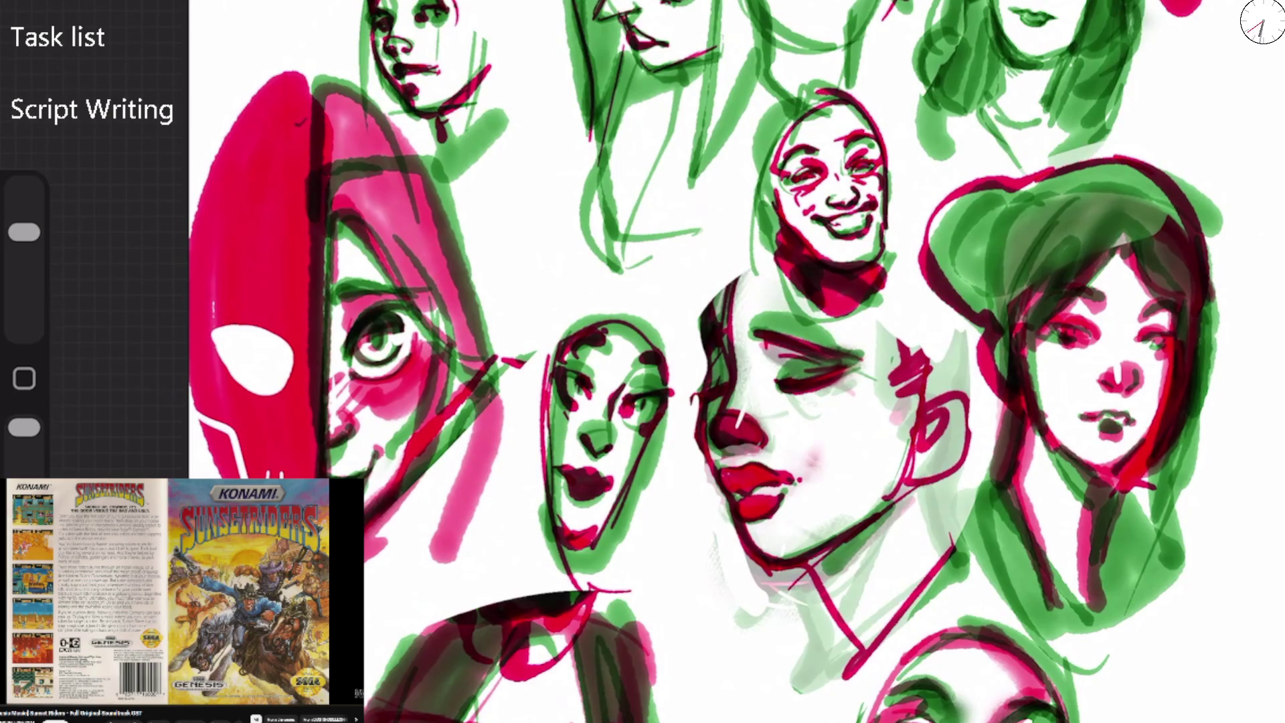
Add white teeth at the skull's bottom, point its top, and trim the jaw and edges.
drag(265, 449, 263, 479)
mouse_move(280, 447)
mouse_down()
mouse_move(278, 479)
mouse_move(297, 480)
mouse_up()
mouse_move(237, 120)
mouse_down()
mouse_move(288, 86)
mouse_move(257, 111)
mouse_up()
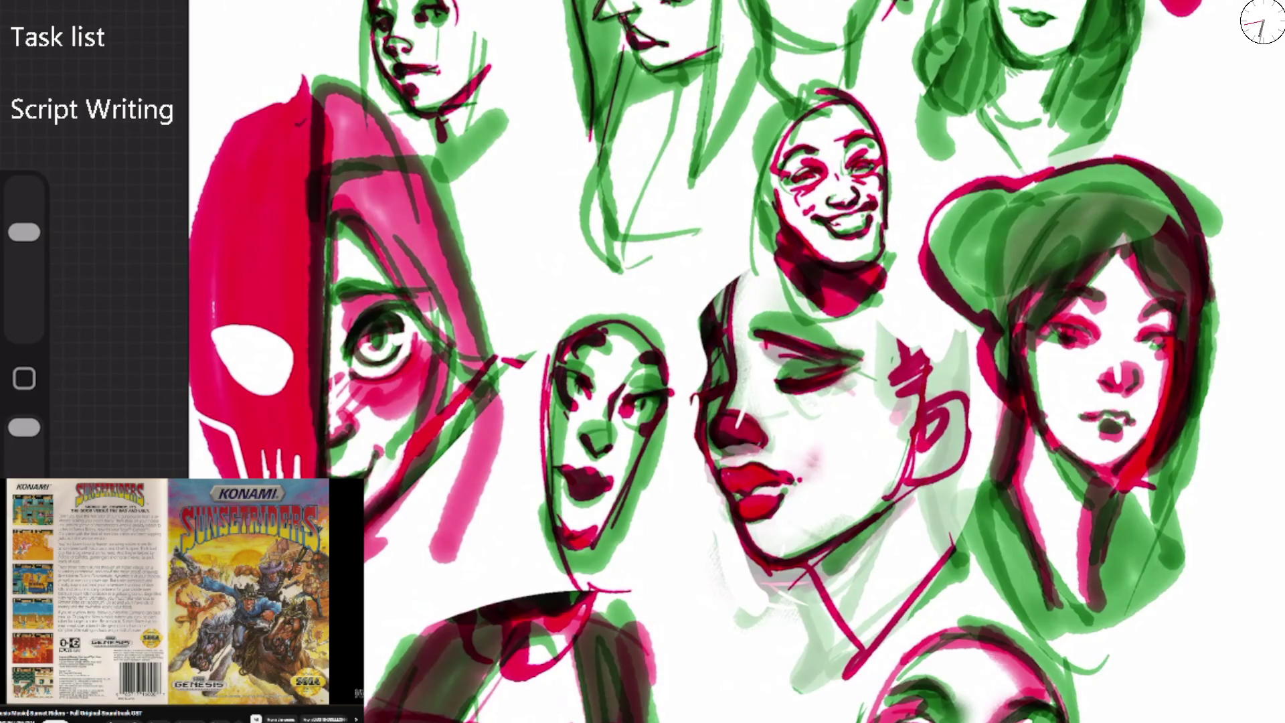
drag(200, 411, 231, 477)
mouse_move(311, 94)
mouse_down()
mouse_move(247, 115)
mouse_move(315, 93)
mouse_up()
drag(196, 186, 194, 254)
With a smaller brush, round the eye hole in magenta and add a white skull highlight.
mouse_move(24, 233)
mouse_down()
mouse_move(24, 260)
mouse_move(24, 231)
mouse_move(24, 244)
mouse_up()
mouse_move(292, 378)
mouse_down()
mouse_move(237, 326)
mouse_move(281, 395)
mouse_move(214, 316)
mouse_up()
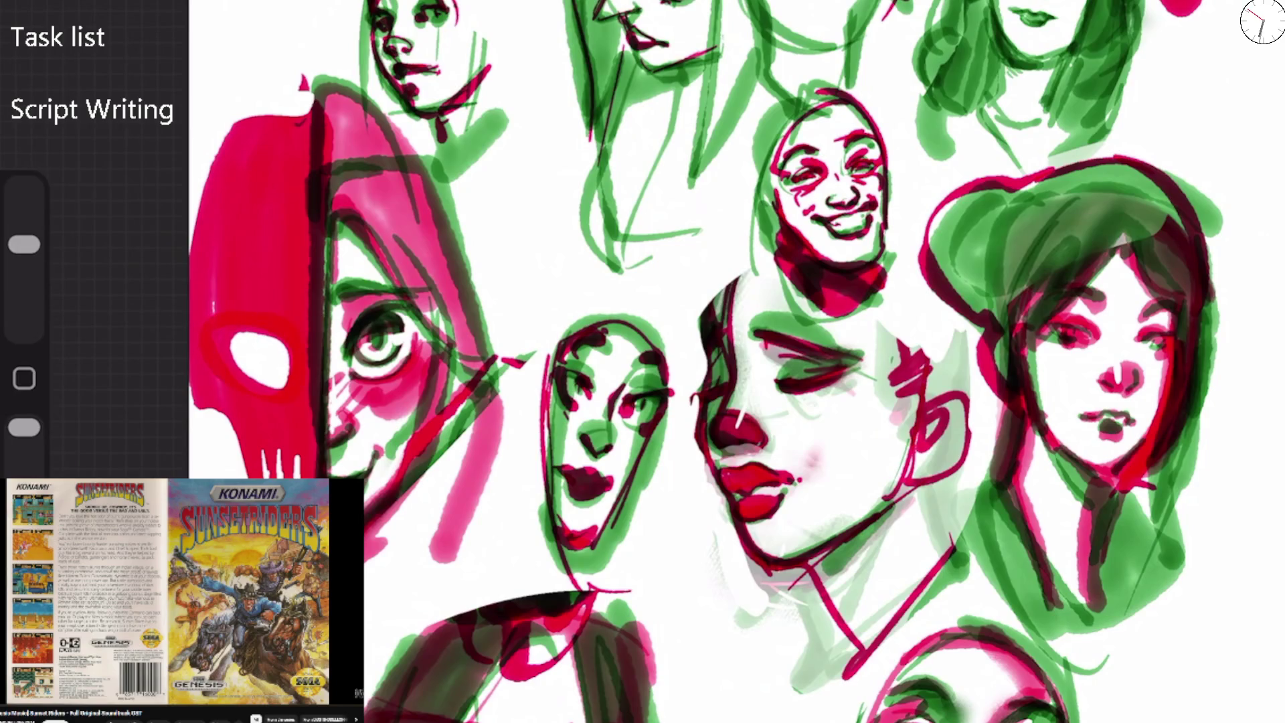
mouse_move(241, 465)
mouse_down()
mouse_move(237, 478)
mouse_move(229, 467)
mouse_up()
drag(25, 244, 24, 232)
drag(314, 382, 308, 425)
drag(228, 479, 245, 449)
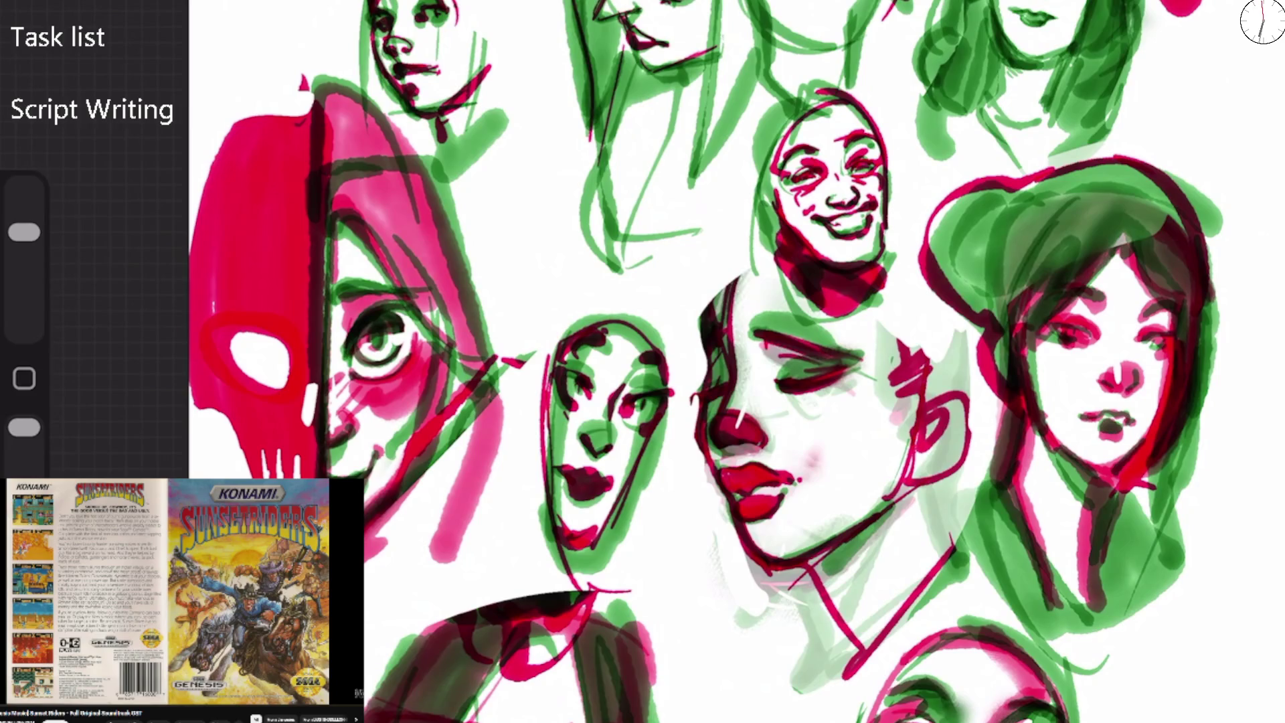
Touch up magenta around and between the teeth and cover the highlight's edge.
drag(24, 232, 24, 244)
drag(260, 447, 264, 467)
mouse_move(297, 455)
mouse_down()
mouse_move(297, 467)
mouse_move(253, 479)
mouse_move(281, 478)
mouse_up()
drag(296, 467, 296, 479)
drag(317, 368, 311, 425)
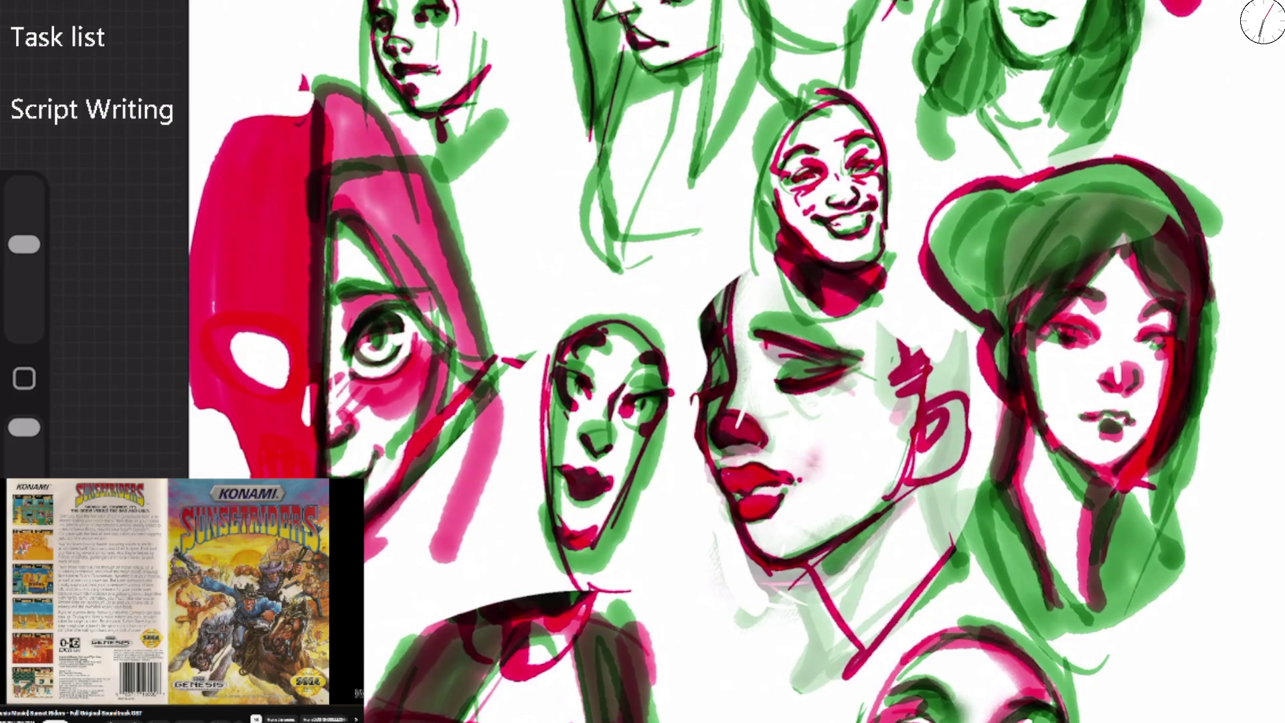
drag(25, 245, 24, 232)
Repaint the jaw as a white zigzag row of teeth, then refine it with magenta and light strokes.
mouse_move(238, 441)
mouse_down()
mouse_move(252, 463)
mouse_move(305, 455)
mouse_move(267, 478)
mouse_move(311, 475)
mouse_up()
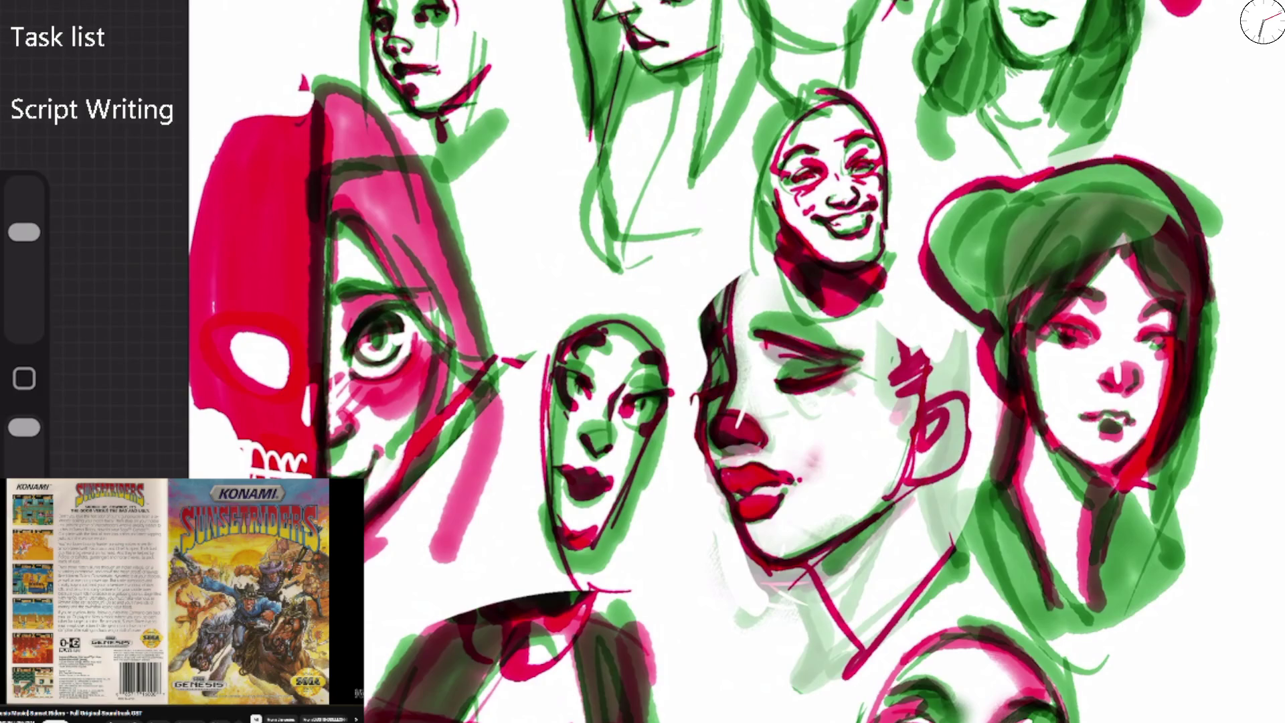
drag(24, 232, 24, 244)
mouse_move(266, 451)
mouse_down()
mouse_move(266, 479)
mouse_move(307, 478)
mouse_move(251, 479)
mouse_up()
drag(245, 439, 243, 460)
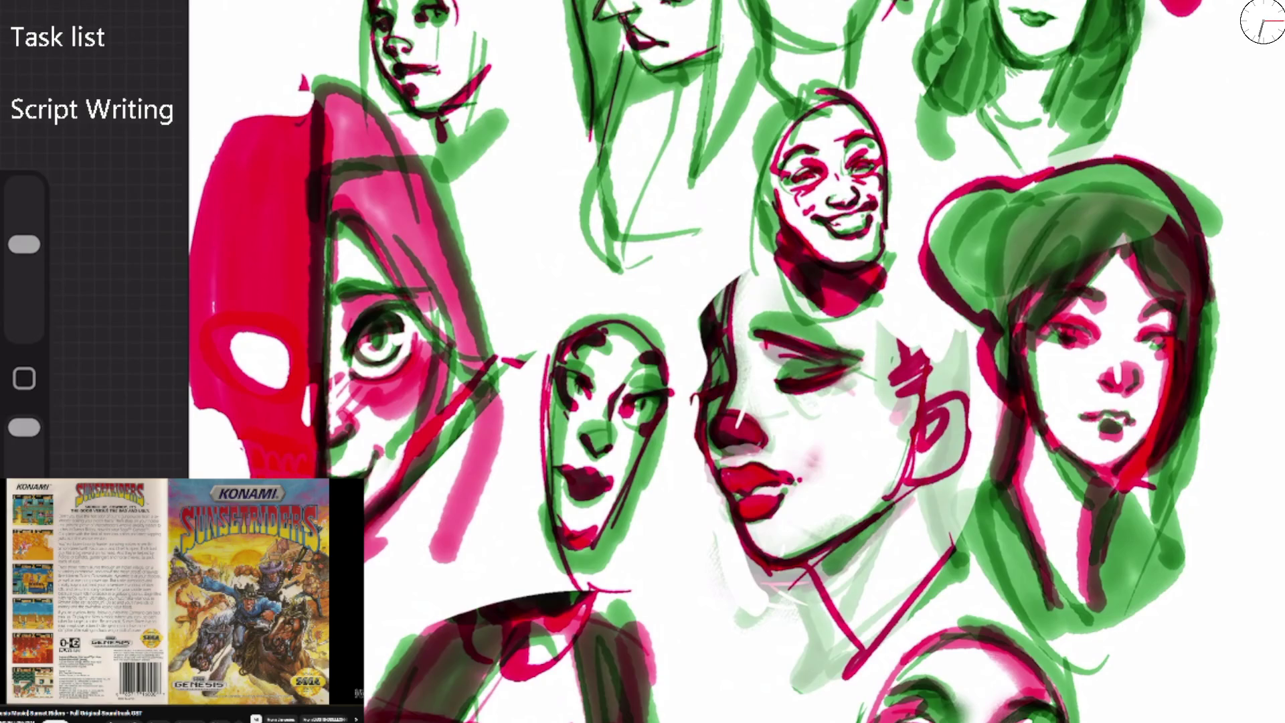
drag(24, 244, 25, 232)
mouse_move(240, 451)
mouse_down()
mouse_move(264, 477)
mouse_move(282, 478)
mouse_move(270, 463)
mouse_move(292, 478)
mouse_up()
drag(277, 463, 313, 479)
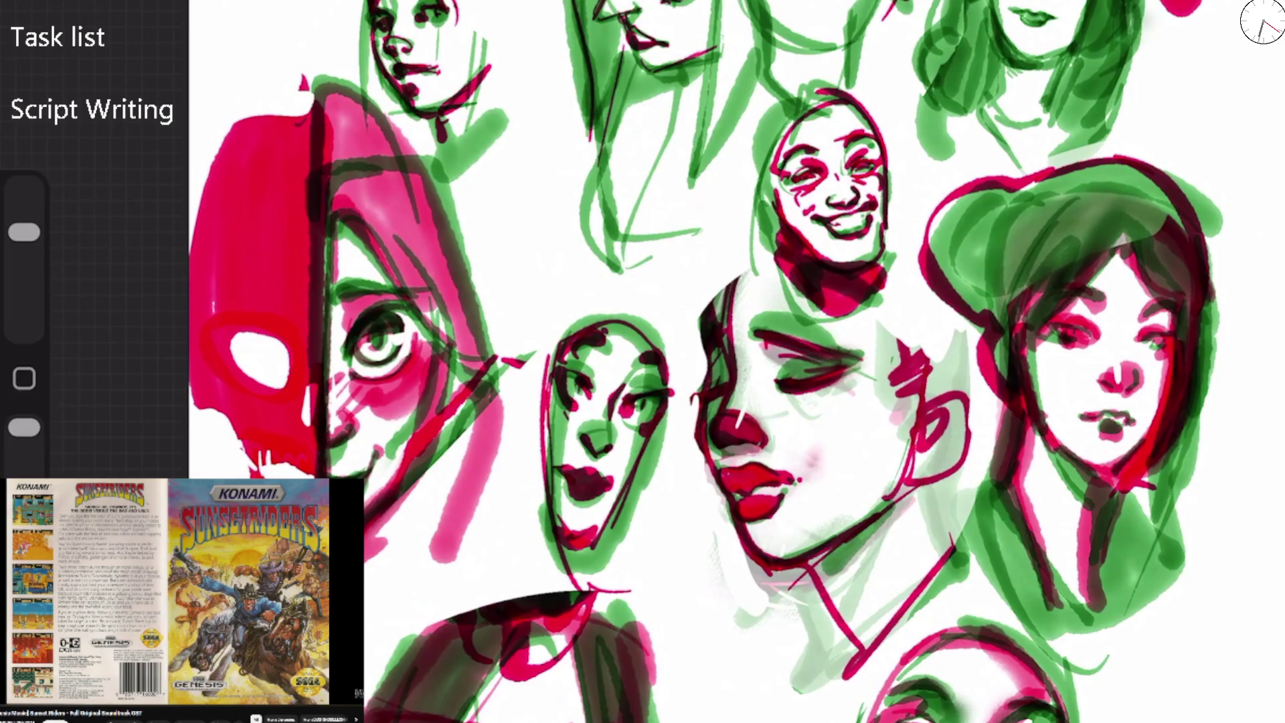
Add dark marks and vertical lines between the skull's teeth.
drag(24, 232, 24, 244)
mouse_move(282, 463)
mouse_down()
mouse_move(283, 479)
mouse_move(303, 479)
mouse_up()
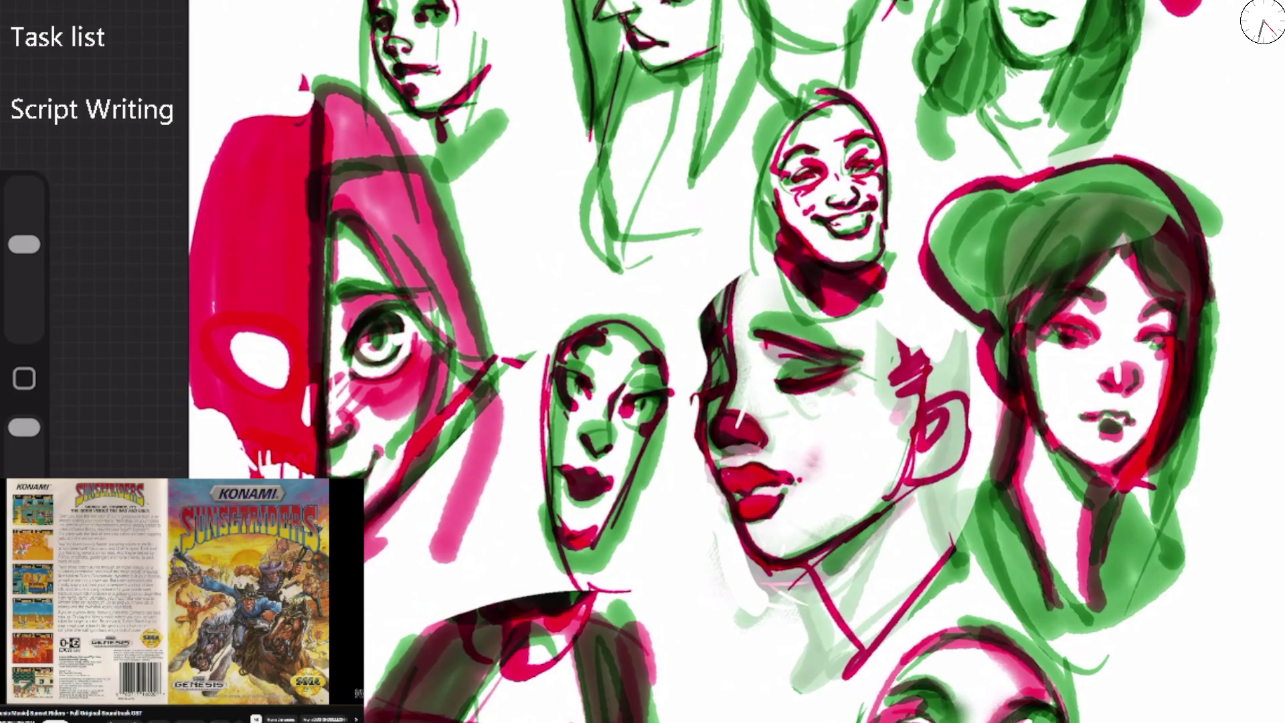
scroll(354, 488, up, 5)
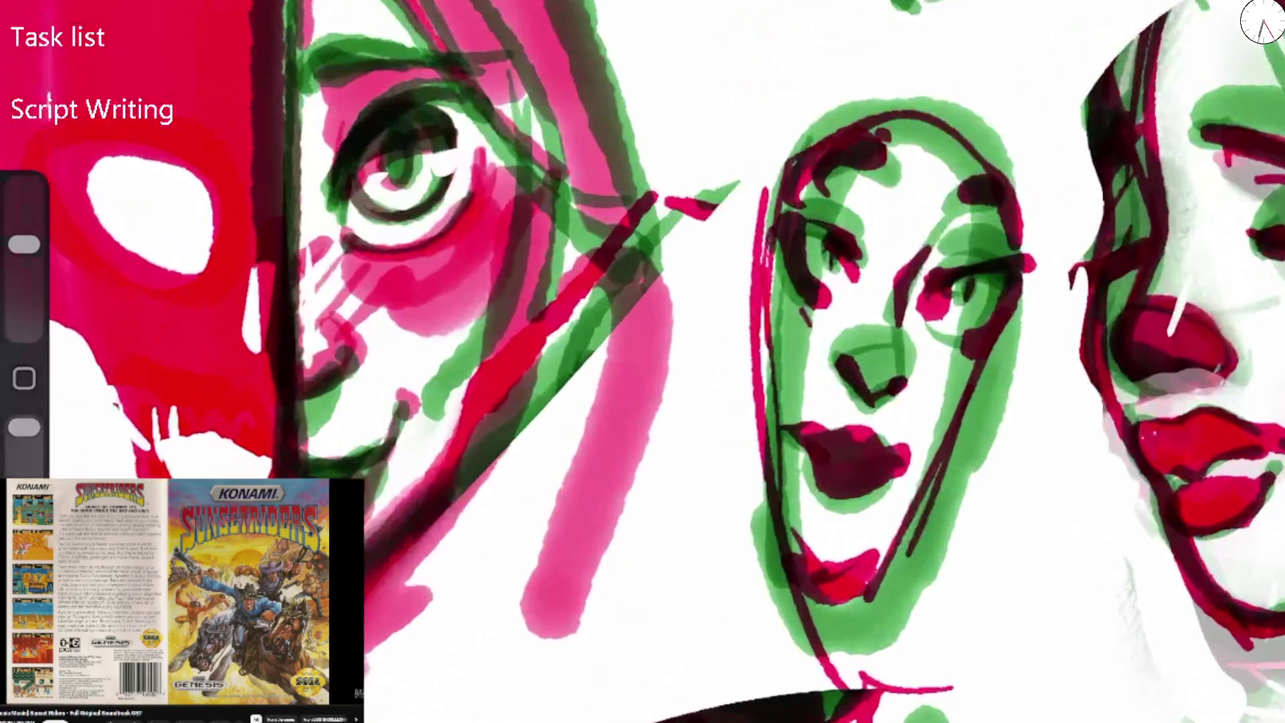
mouse_move(176, 420)
mouse_down()
mouse_move(194, 452)
mouse_move(231, 457)
mouse_up()
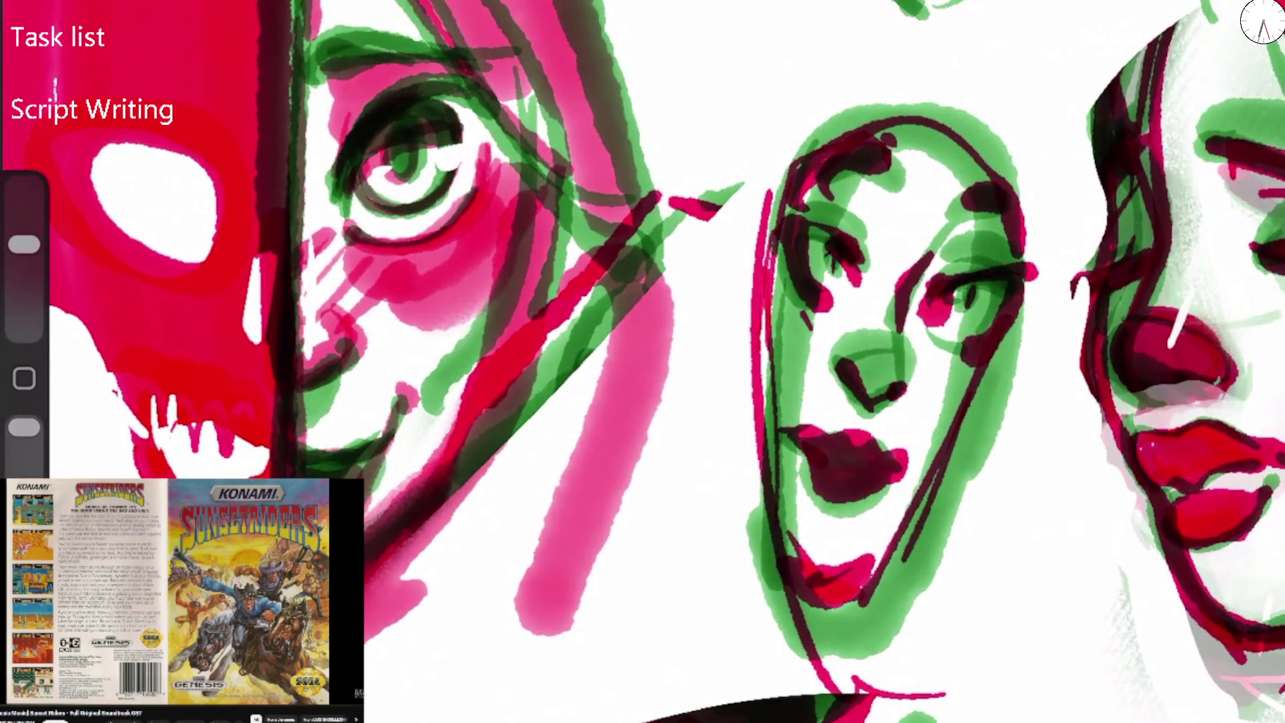
drag(176, 417, 168, 439)
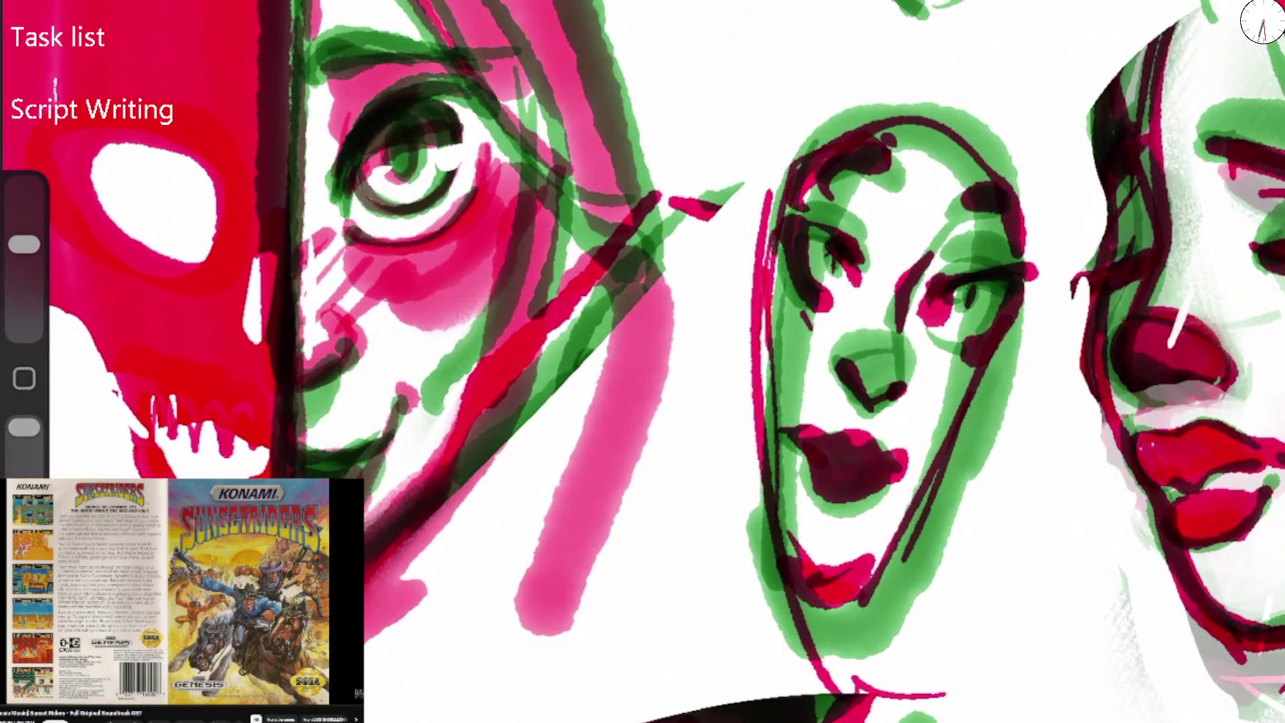